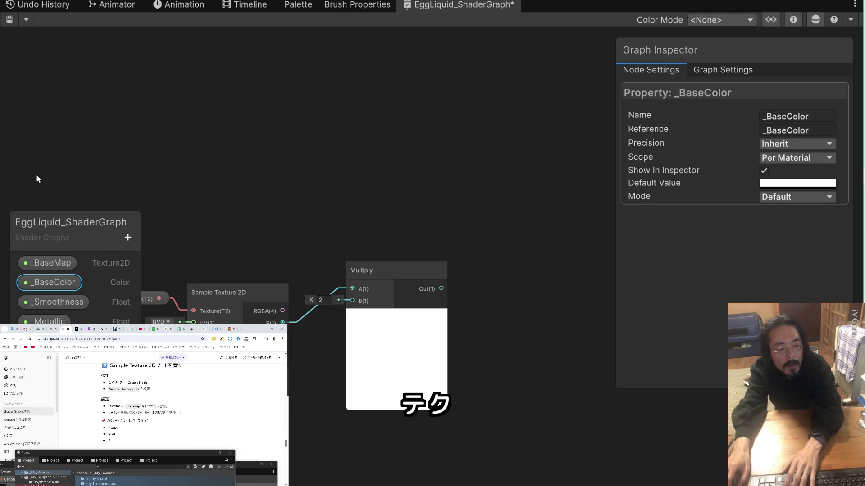
Move the _BaseMap and Sample Texture 2D nodes up above the Multiply node.
left_click(228, 292)
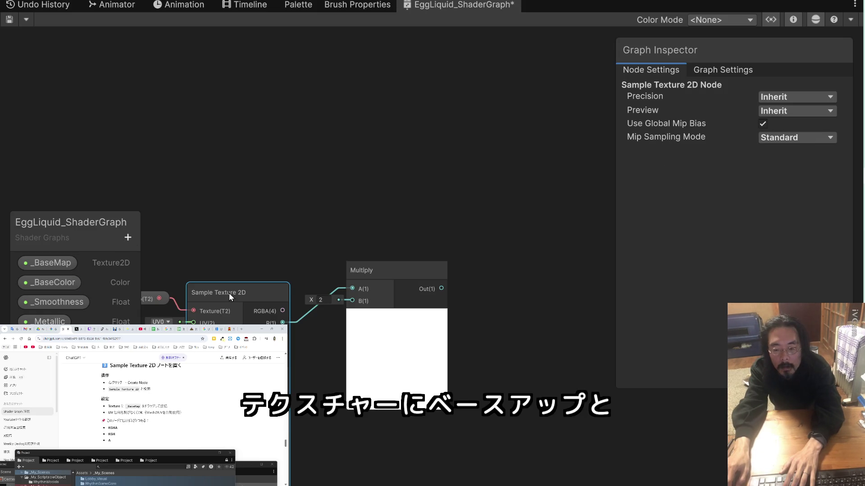
mouse_move(229, 293)
left_mouse_down()
mouse_move(256, 197)
mouse_move(250, 285)
left_mouse_up()
left_click(148, 298)
left_click_drag(148, 299, 127, 148)
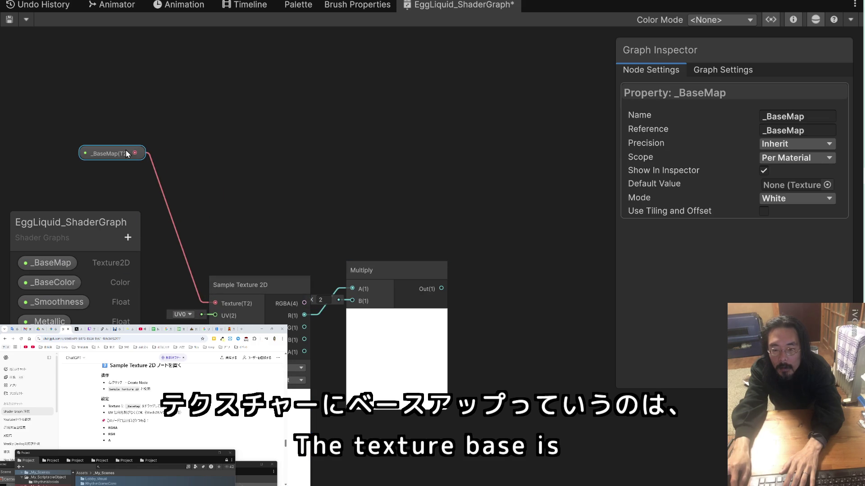
mouse_move(240, 284)
left_mouse_down()
mouse_move(247, 146)
mouse_move(231, 132)
mouse_move(223, 140)
mouse_move(186, 143)
left_mouse_up()
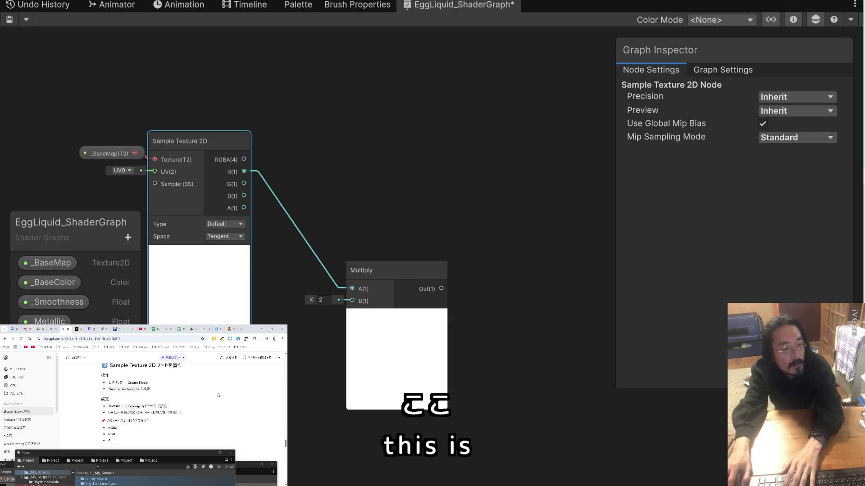
Scroll the notes and select the word Multiply to find the next node to use.
scroll(218, 396, "down", 3)
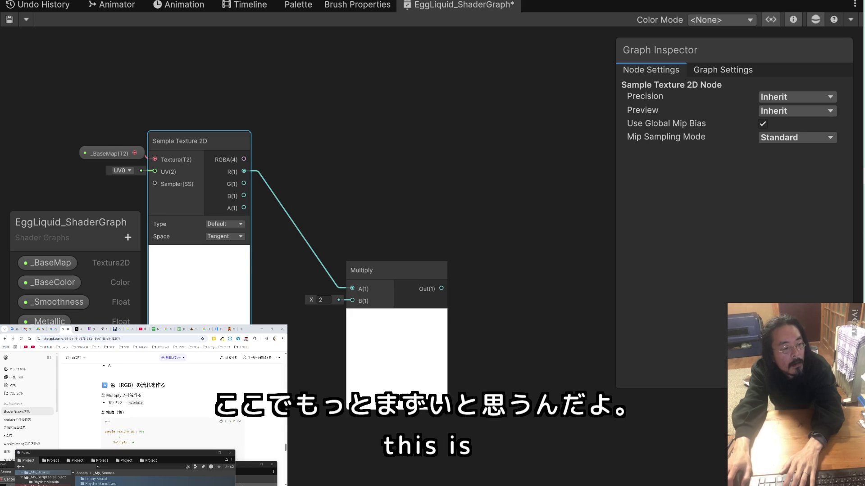
scroll(265, 375, "down", 2)
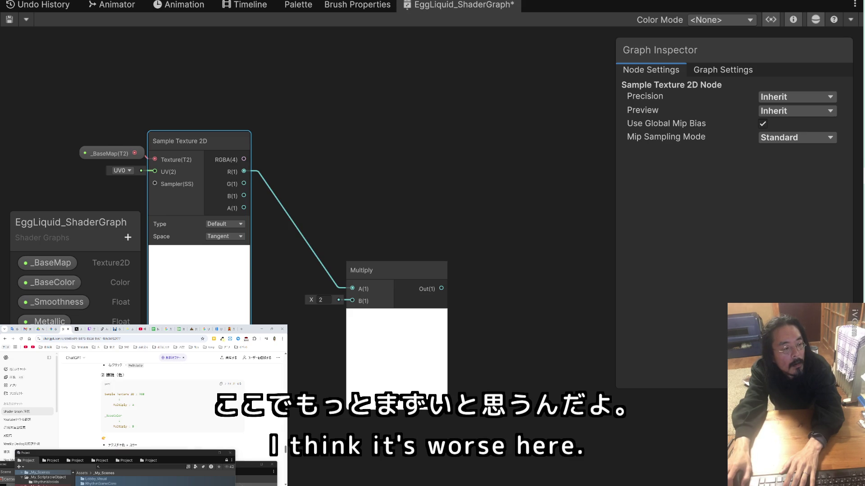
double_click(129, 366)
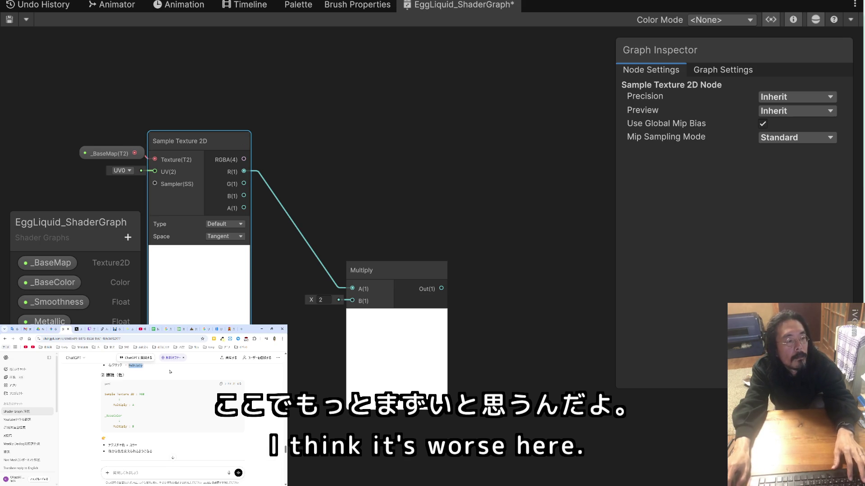
right_click(322, 117)
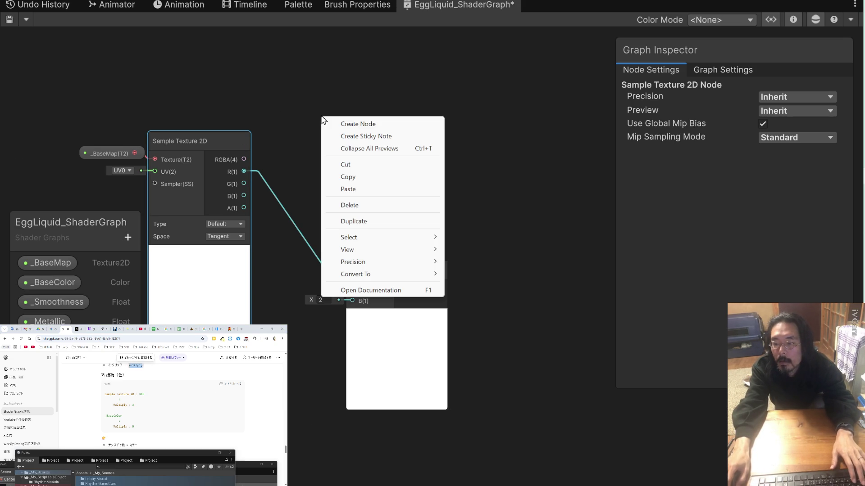
Add a second Multiply node by searching, move it up and toggle its preview.
left_click(362, 124)
type("Multiply")
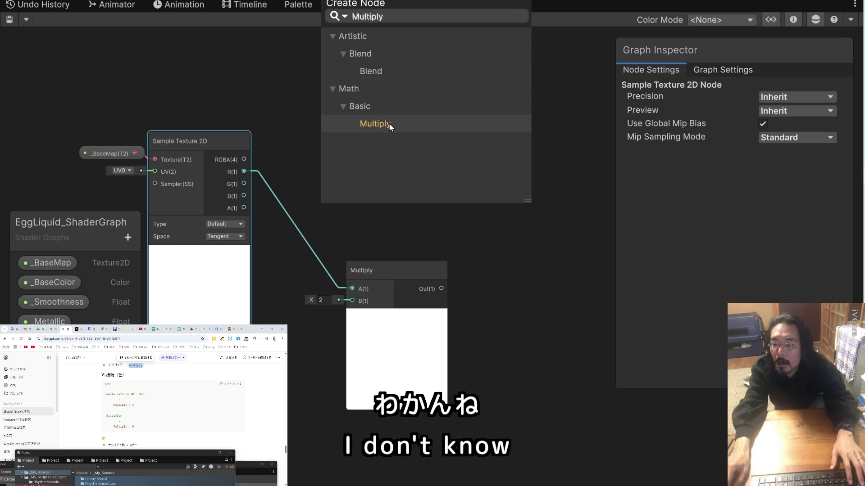
left_click(390, 126)
left_click_drag(380, 134, 390, 106)
left_click(384, 138)
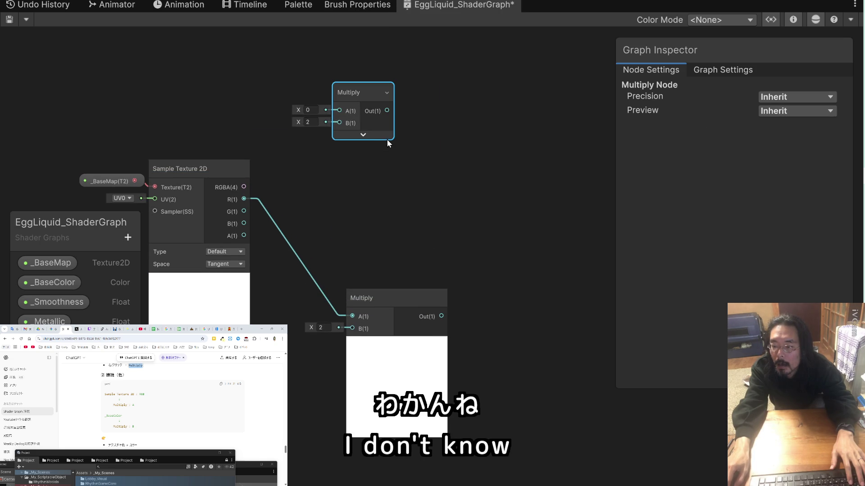
left_click(364, 135)
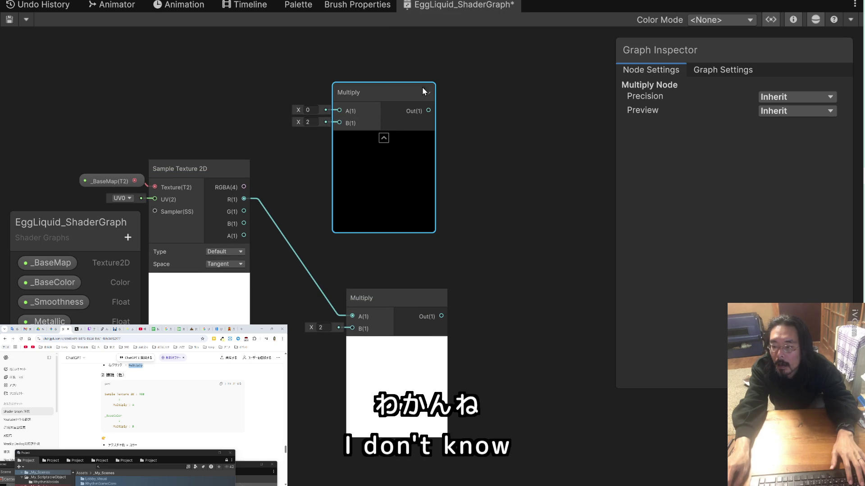
Delete the extra Multiply, move the original beside Sample Texture 2D and wire RGBA into it.
key("Delete")
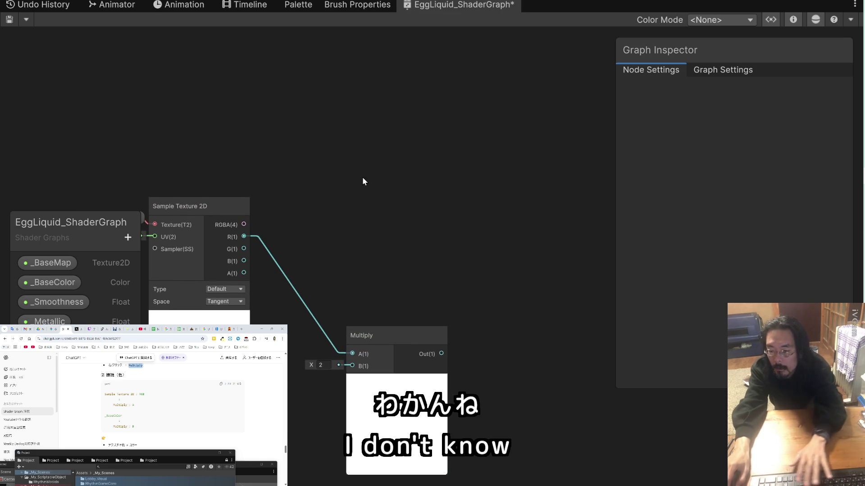
mouse_move(390, 330)
left_mouse_down()
mouse_move(379, 230)
mouse_move(357, 211)
left_mouse_up()
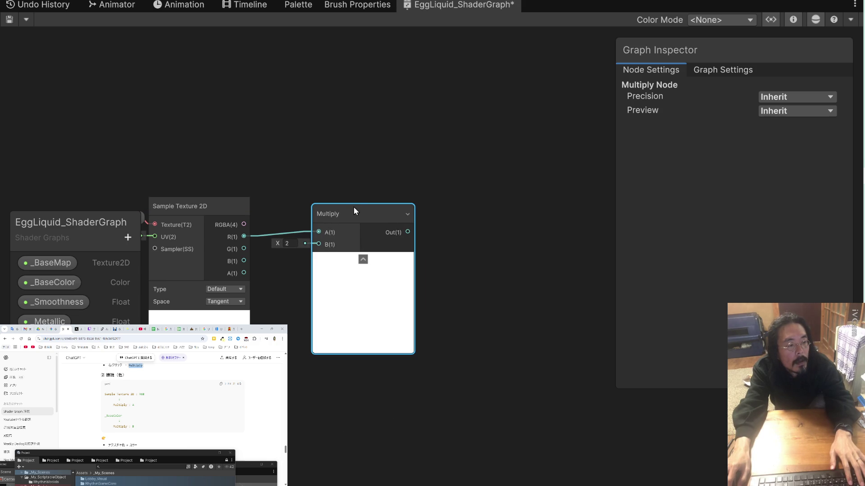
mouse_move(244, 223)
left_mouse_down()
mouse_move(319, 232)
mouse_move(404, 210)
mouse_move(342, 206)
mouse_move(408, 210)
left_mouse_up()
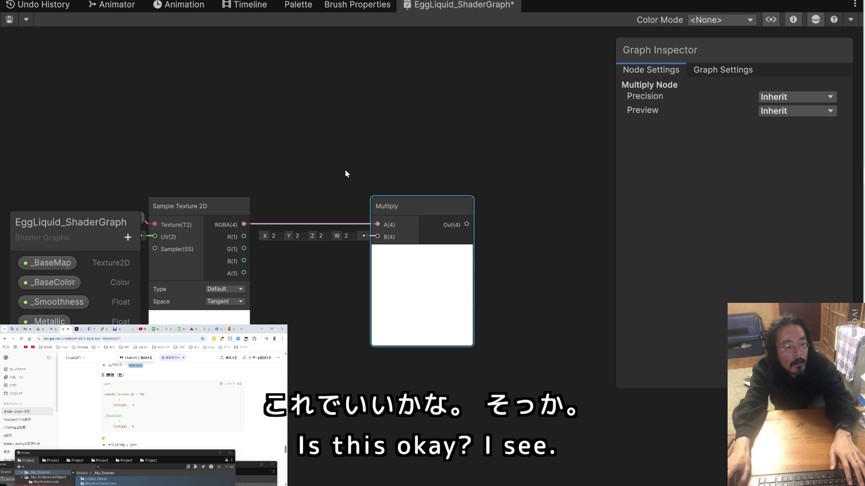
Drag _BaseColor from the Blackboard and connect it to Multiply's B input.
scroll(205, 402, "down", 3)
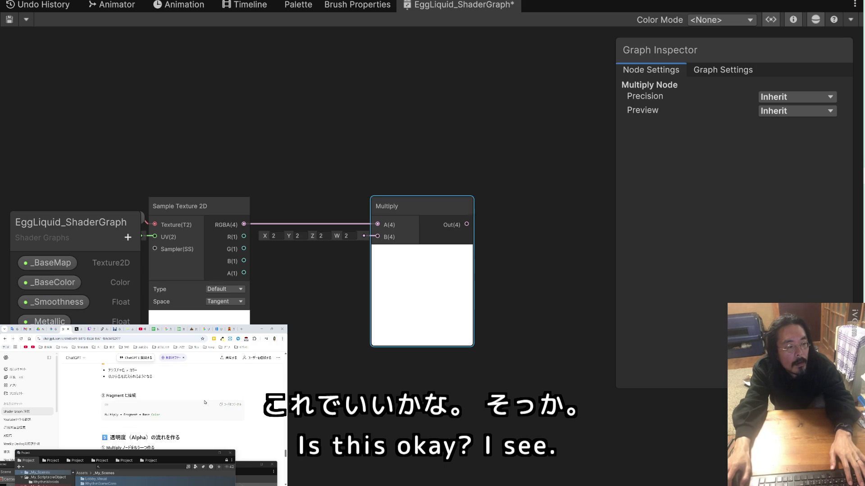
scroll(205, 402, "up", 3)
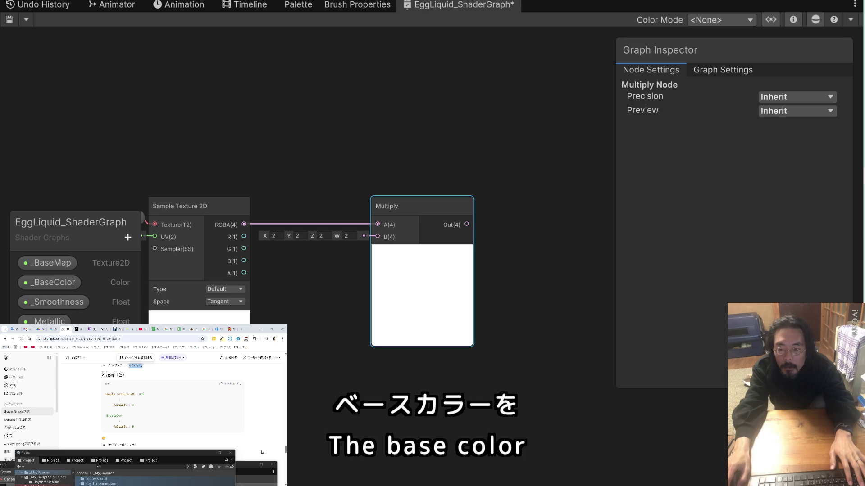
mouse_move(53, 284)
left_mouse_down()
mouse_move(187, 303)
mouse_move(311, 270)
mouse_move(336, 275)
mouse_move(326, 253)
mouse_move(378, 237)
mouse_move(344, 237)
left_mouse_up()
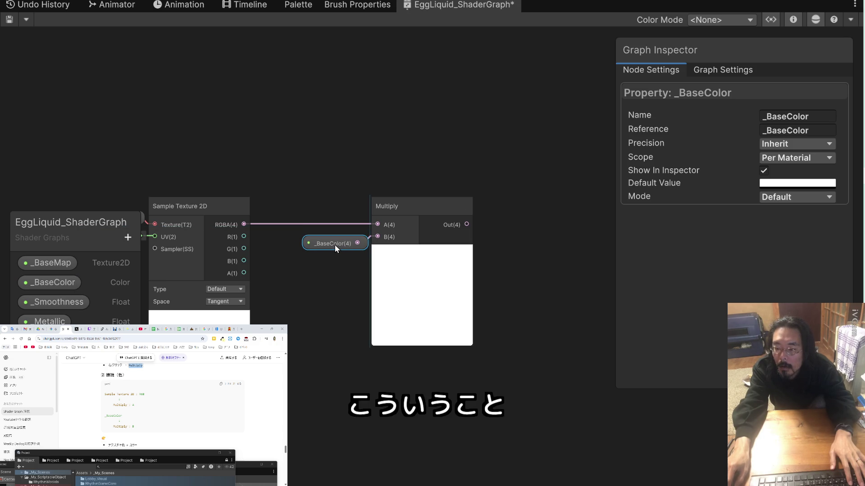
left_click_drag(334, 234, 334, 234)
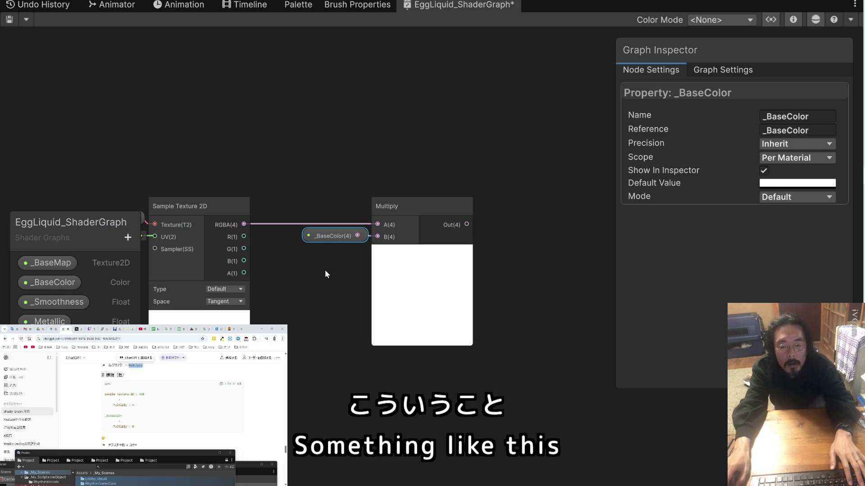
Zoom and pan the canvas to locate the Vertex and Fragment stack.
scroll(213, 394, "down", 2)
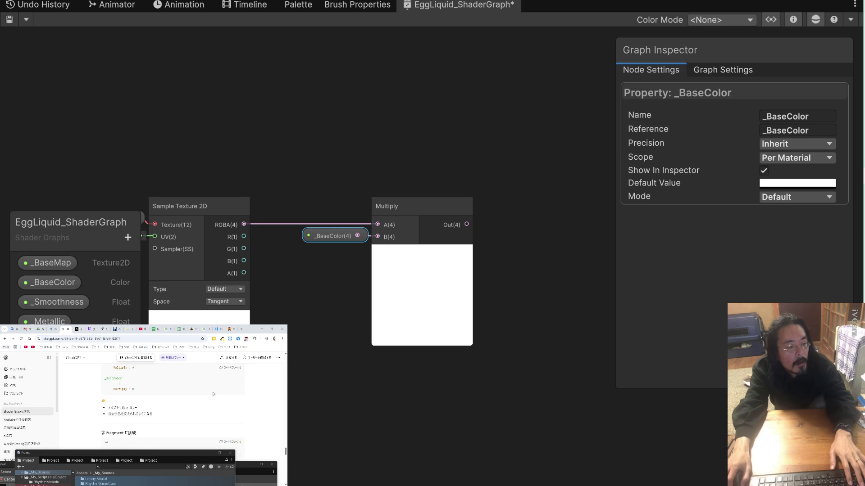
scroll(214, 394, "down", 2)
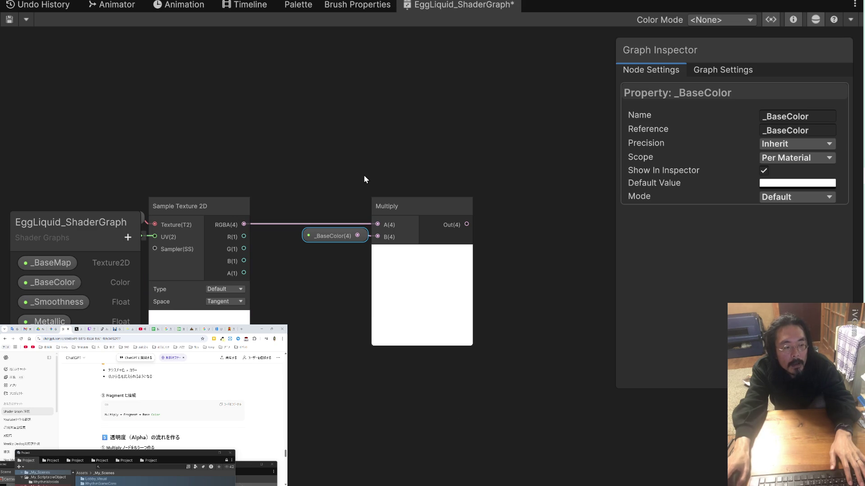
left_click_drag(371, 174, 267, 109)
scroll(404, 201, "down", 4)
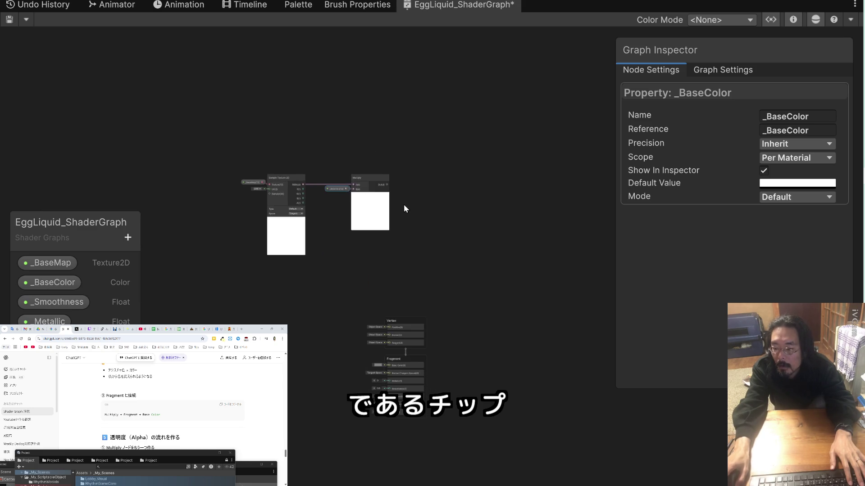
Rearrange the master stack so the Fragment context sits directly below Vertex.
scroll(404, 205, "up", 2)
mouse_move(396, 357)
left_mouse_down()
mouse_move(496, 305)
mouse_move(525, 300)
left_mouse_up()
left_click_drag(406, 413, 439, 342)
left_click_drag(500, 299, 457, 114)
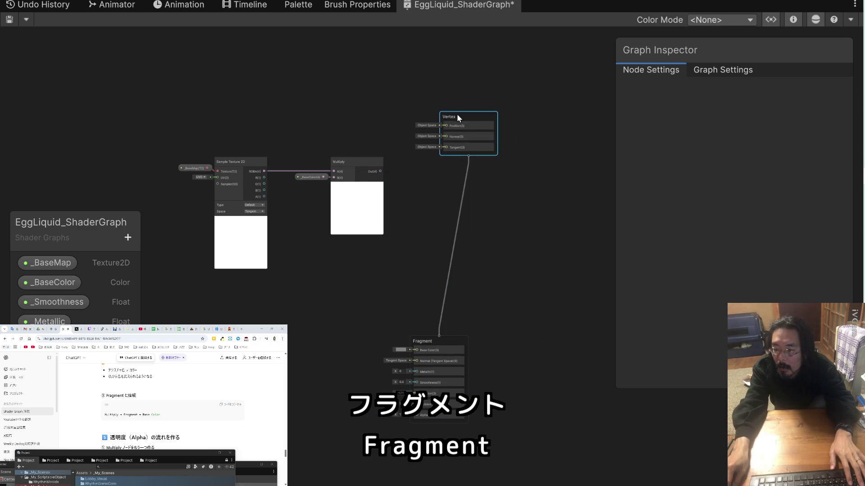
mouse_move(433, 344)
left_mouse_down()
mouse_move(463, 230)
mouse_move(462, 177)
left_mouse_up()
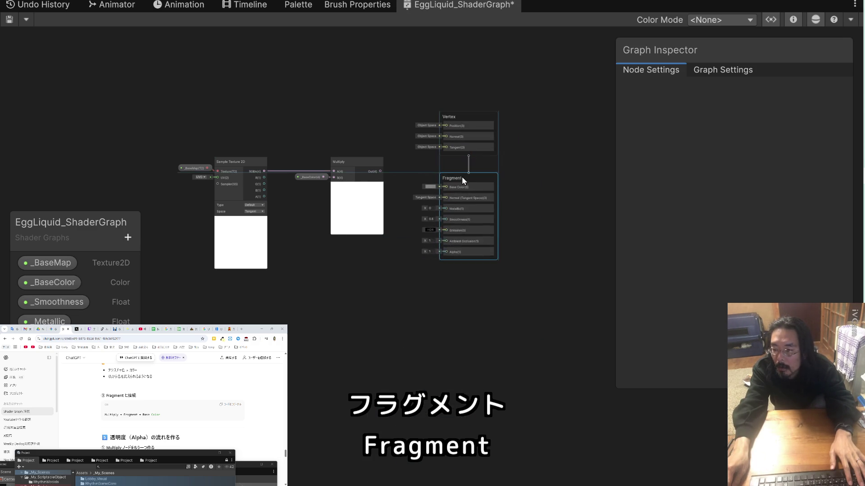
Connect the Multiply Out(4) to Fragment Base Color(3) and review the result.
scroll(420, 207, "up", 5)
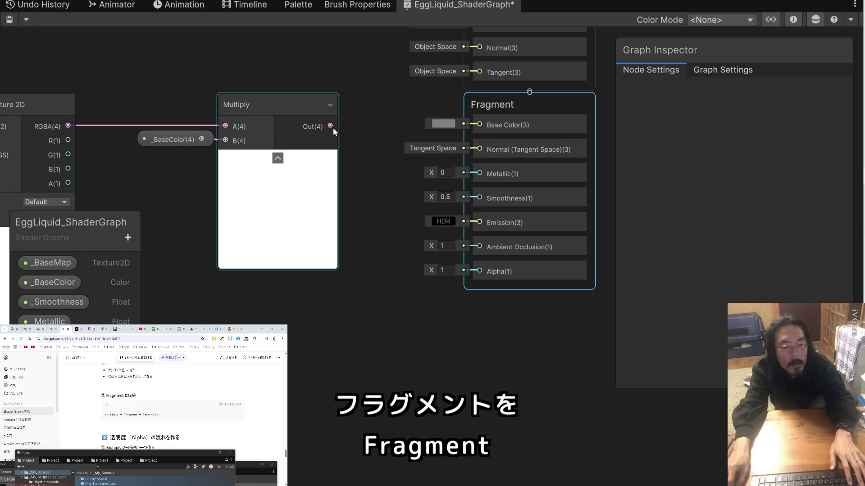
left_click_drag(333, 128, 478, 126)
scroll(402, 153, "down", 1)
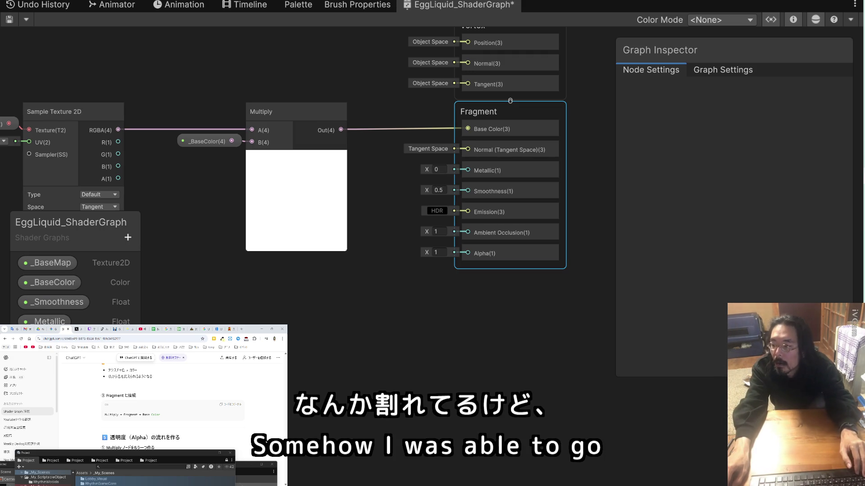
scroll(132, 386, "down", 3)
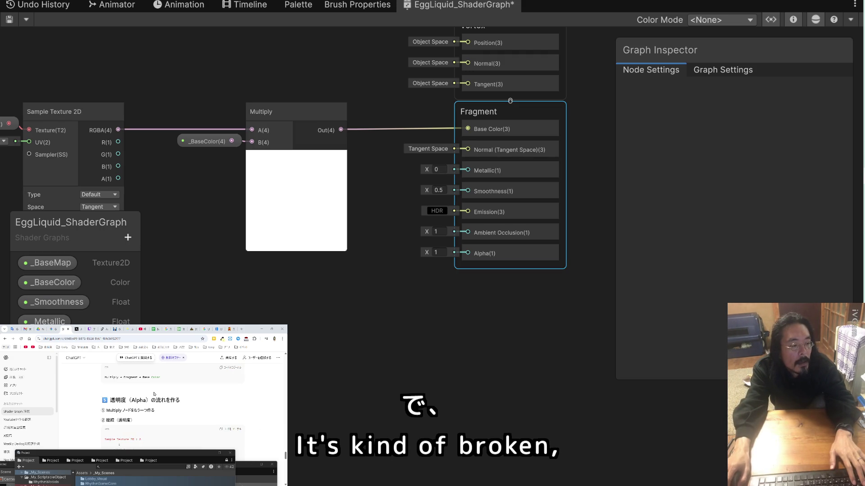
scroll(153, 394, "down", 3)
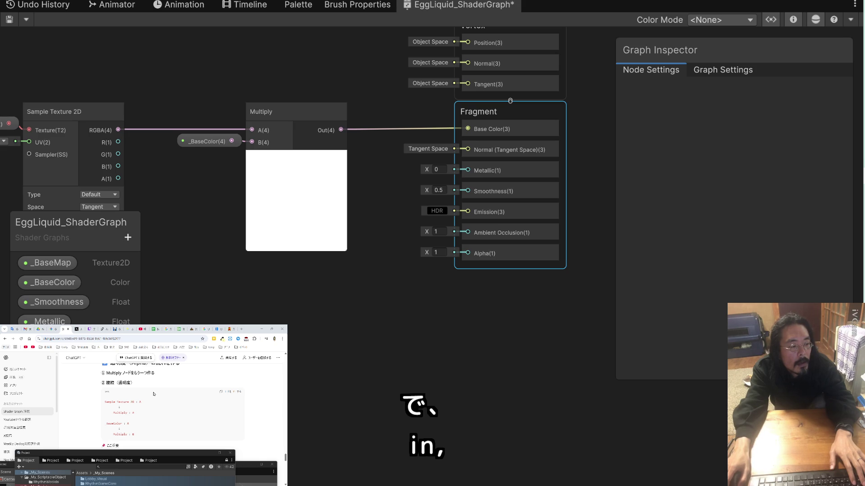
scroll(153, 394, "down", 3)
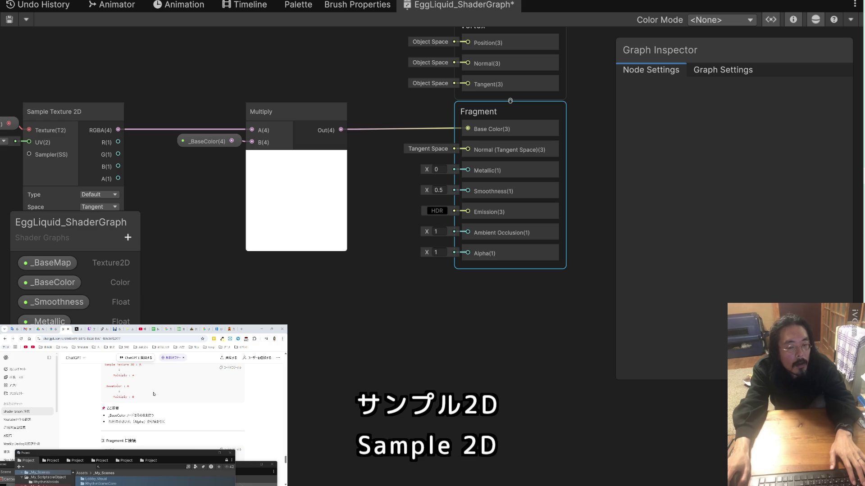
scroll(153, 394, "up", 2)
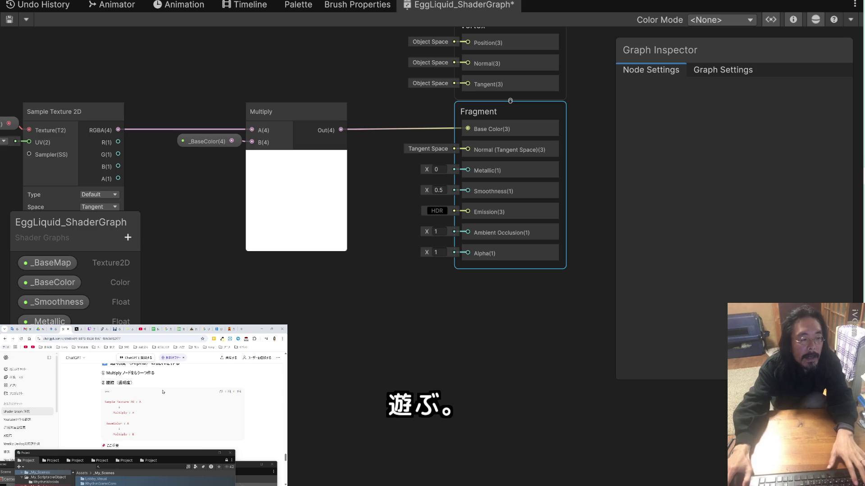
right_click(280, 296)
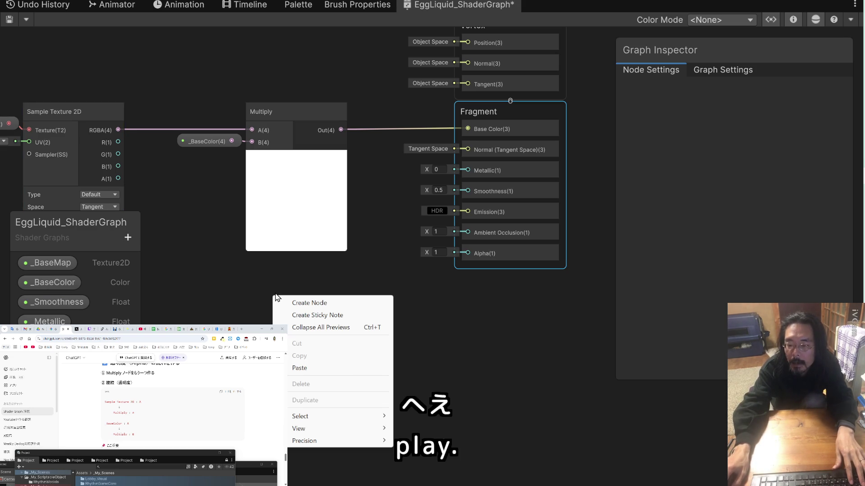
left_click(299, 303)
type("Multiply")
left_click(353, 199)
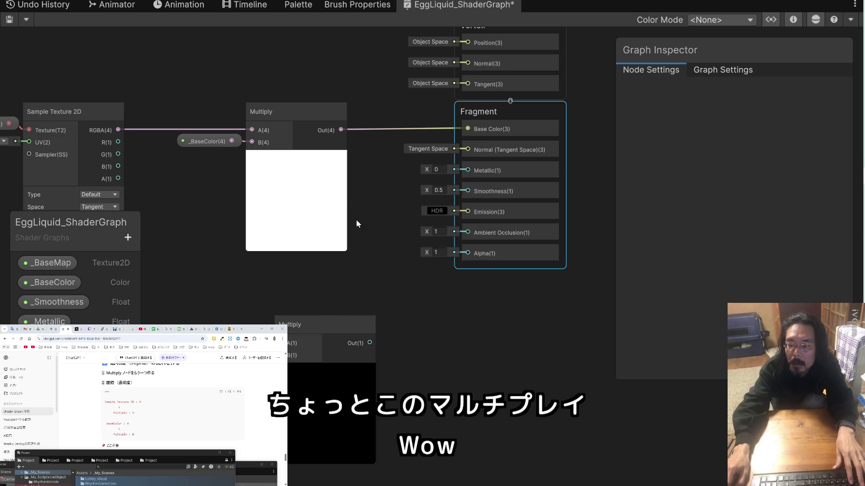
mouse_move(327, 324)
left_mouse_down()
mouse_move(280, 271)
mouse_move(296, 279)
left_mouse_up()
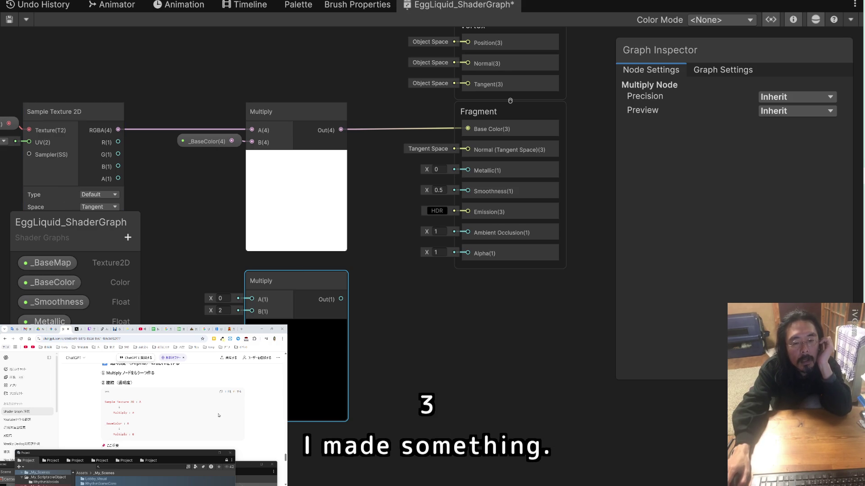
scroll(180, 416, "down", 2)
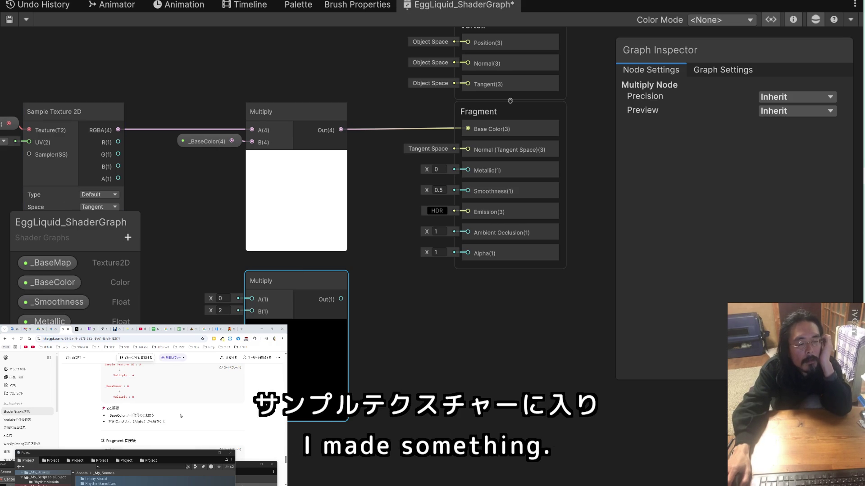
mouse_move(180, 196)
left_mouse_down()
mouse_move(253, 165)
mouse_move(285, 161)
mouse_move(287, 168)
left_mouse_up()
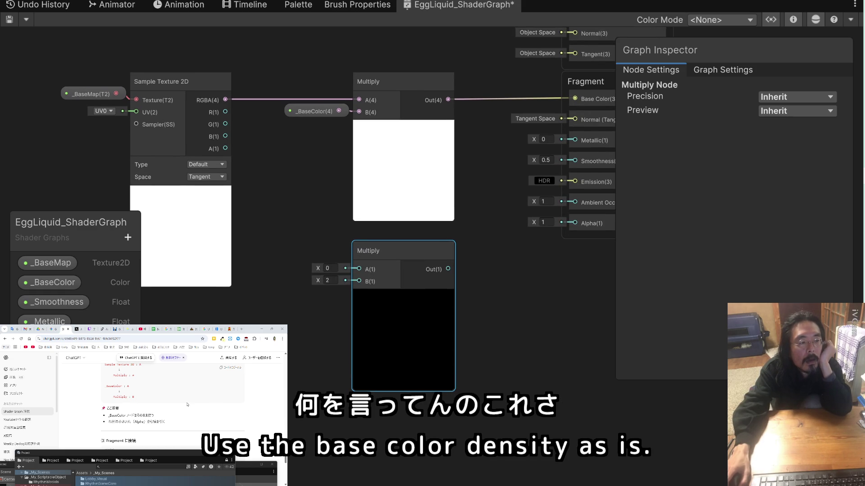
scroll(187, 405, "up", 2)
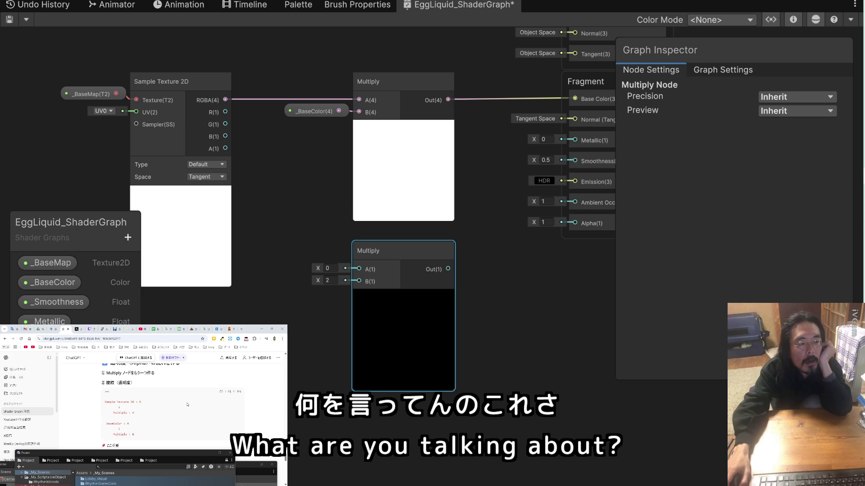
scroll(187, 405, "up", 3)
scroll(187, 404, "down", 3)
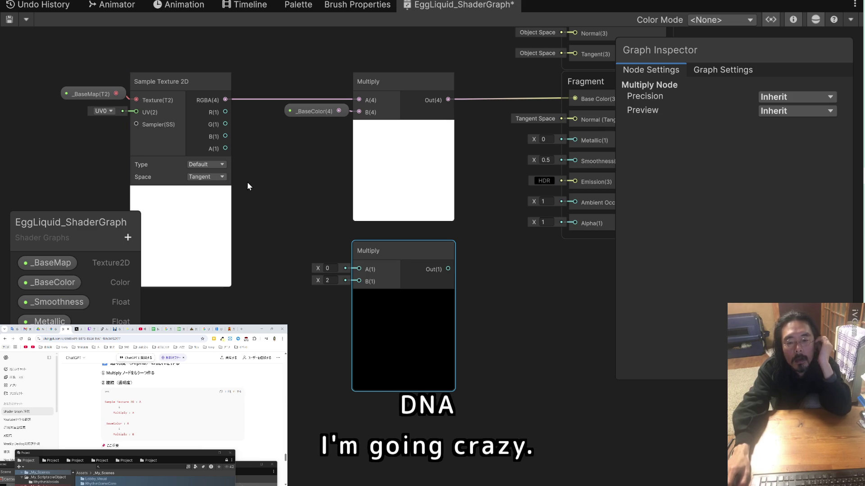
scroll(196, 404, "down", 2)
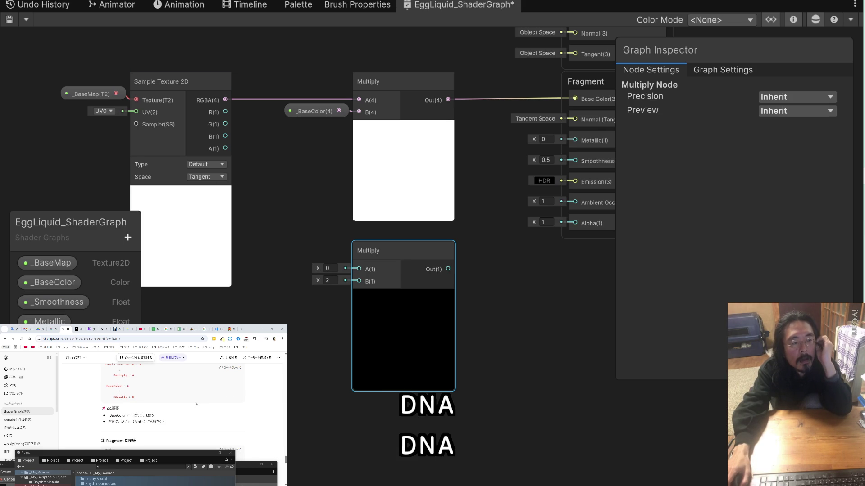
scroll(195, 404, "up", 1)
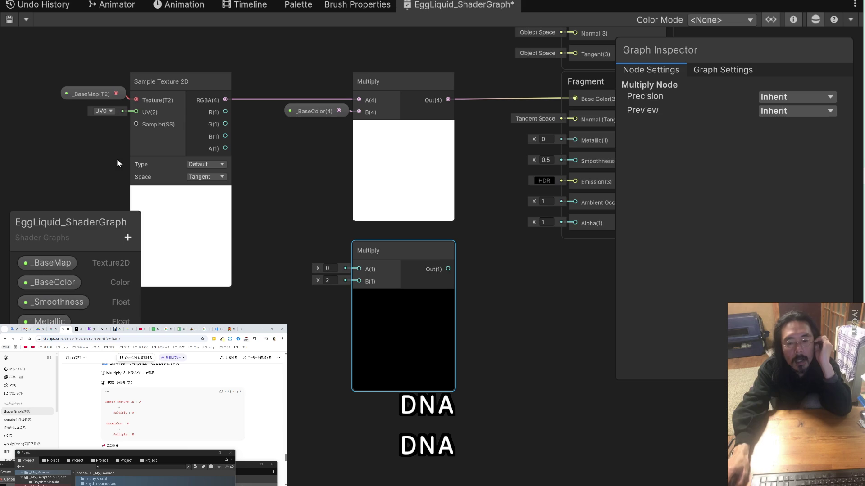
Wire texture alpha A(1) and _BaseColor into the lower Multiply, framing the whole Fragment block.
mouse_move(225, 149)
left_mouse_down()
mouse_move(270, 213)
mouse_move(358, 270)
left_mouse_up()
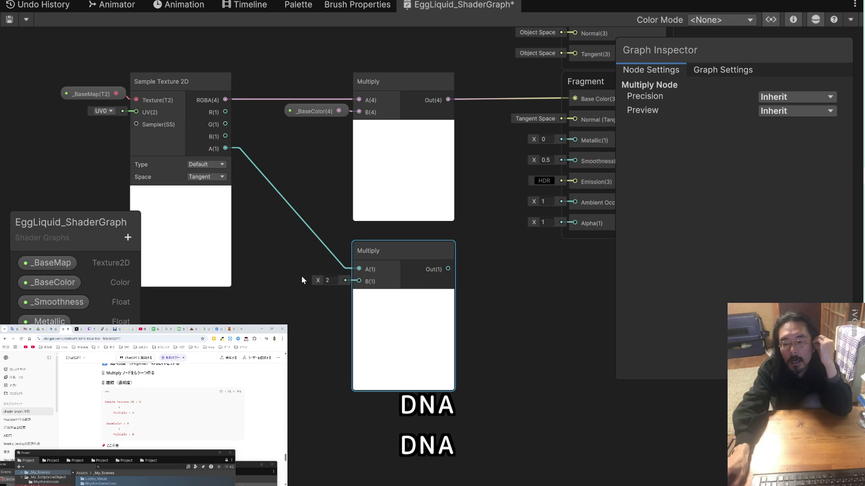
left_click(64, 282)
mouse_move(64, 282)
left_mouse_down()
mouse_move(315, 324)
mouse_move(315, 283)
left_mouse_up()
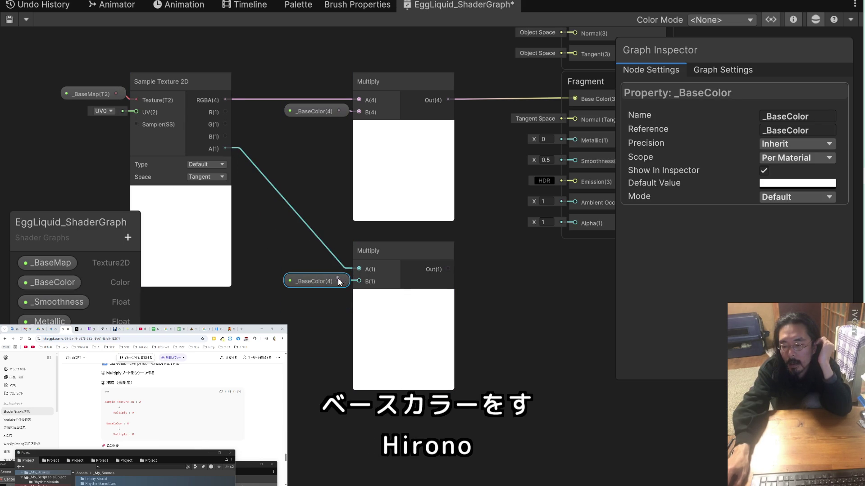
scroll(159, 391, "down", 5)
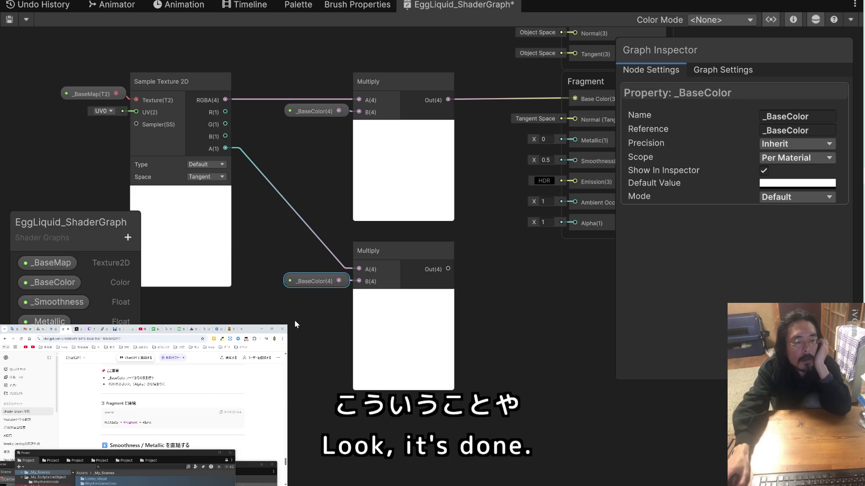
mouse_move(461, 257)
left_mouse_down()
mouse_move(347, 255)
mouse_move(461, 224)
left_mouse_up()
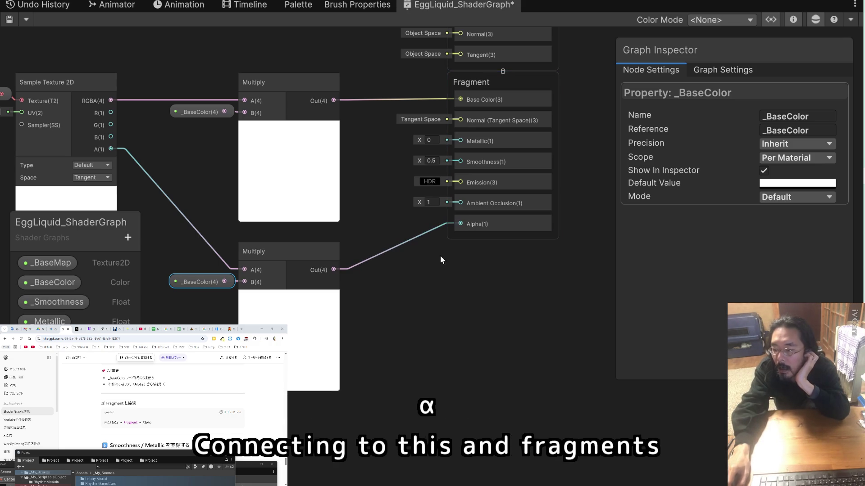
scroll(198, 386, "down", 3)
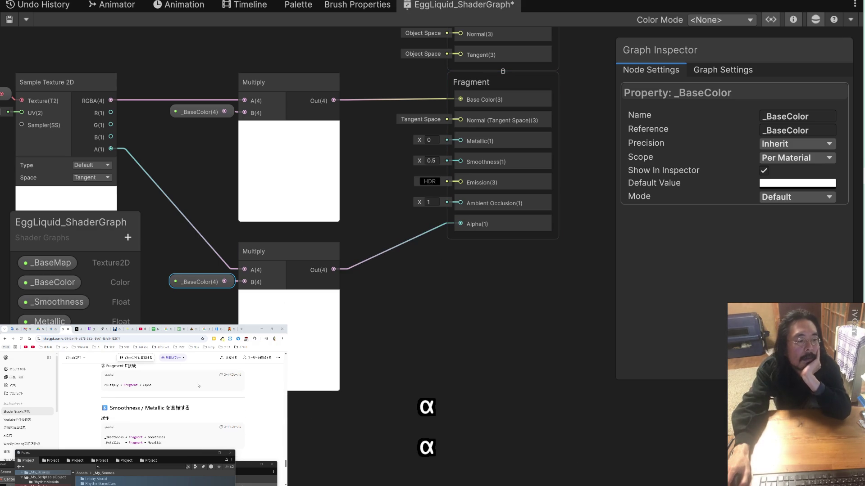
scroll(198, 386, "down", 2)
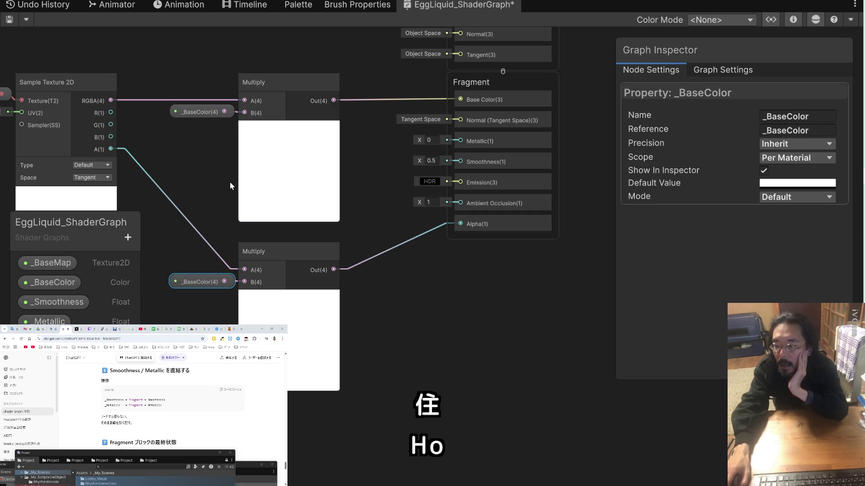
Add _Smoothness and _Metallic property nodes and wire them into Fragment Smoothness and Metallic.
mouse_move(61, 297)
left_mouse_down()
mouse_move(99, 298)
mouse_move(386, 156)
mouse_move(405, 156)
left_mouse_up()
mouse_move(460, 163)
left_mouse_down()
mouse_move(429, 161)
mouse_move(460, 161)
left_mouse_up()
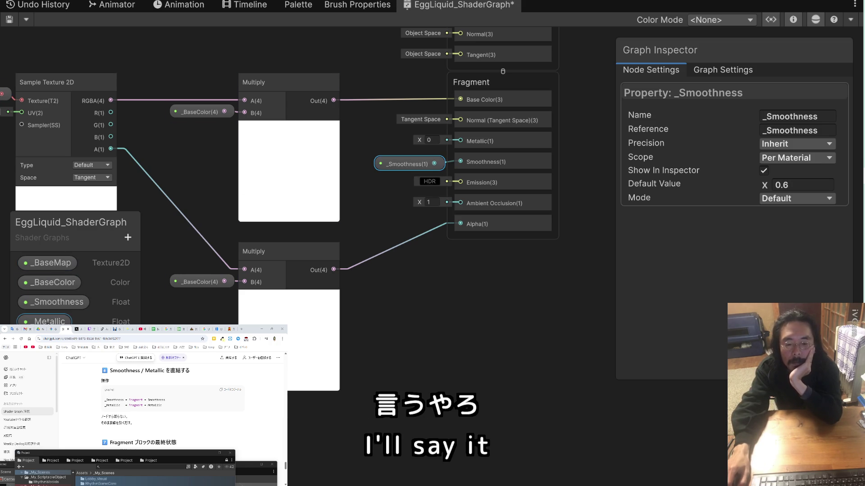
left_click(50, 320)
mouse_move(50, 321)
left_mouse_down()
mouse_move(281, 217)
mouse_move(408, 137)
mouse_move(418, 144)
mouse_move(402, 140)
left_mouse_up()
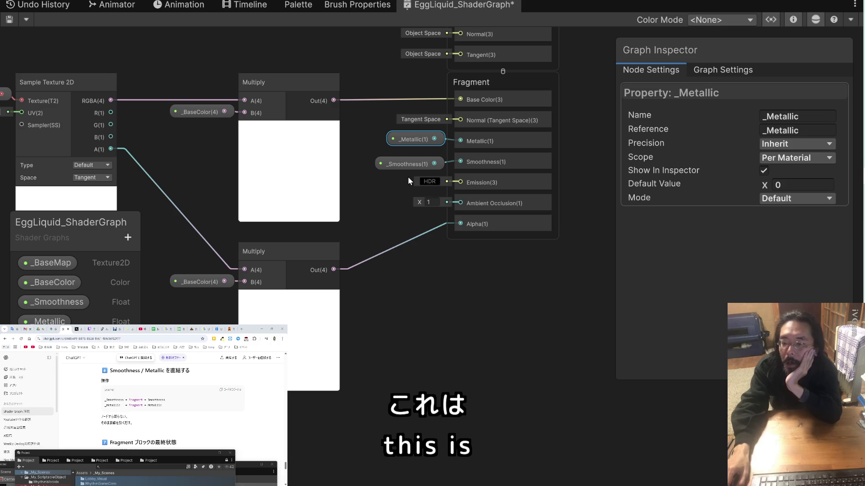
scroll(198, 399, "down", 3)
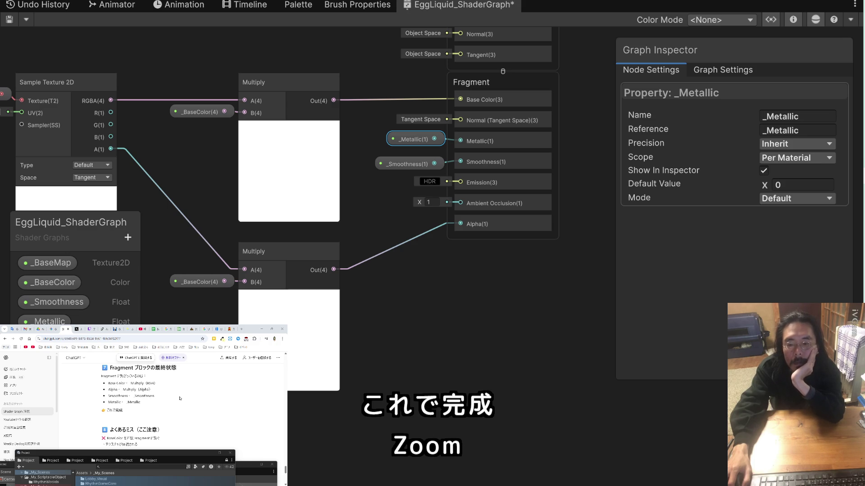
Zoom in and out on the shader graph to review the finished wiring.
scroll(179, 398, "down", 5)
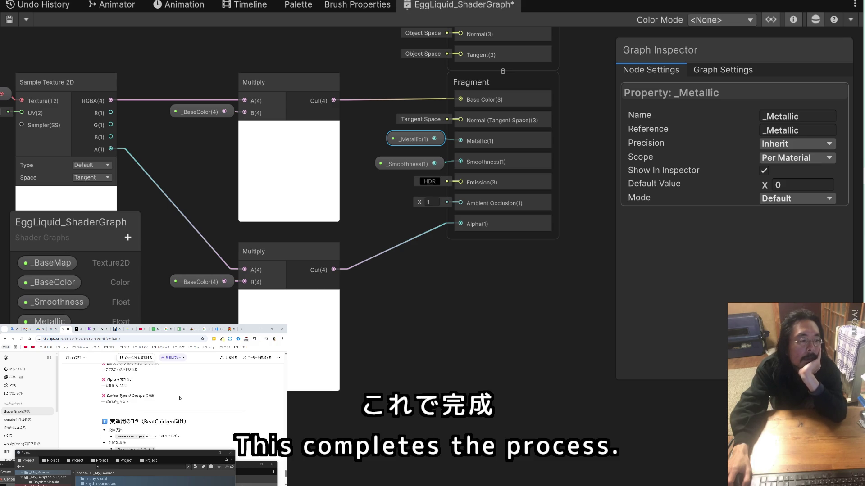
scroll(180, 398, "up", 1)
scroll(180, 398, "down", 2)
scroll(180, 399, "up", 1)
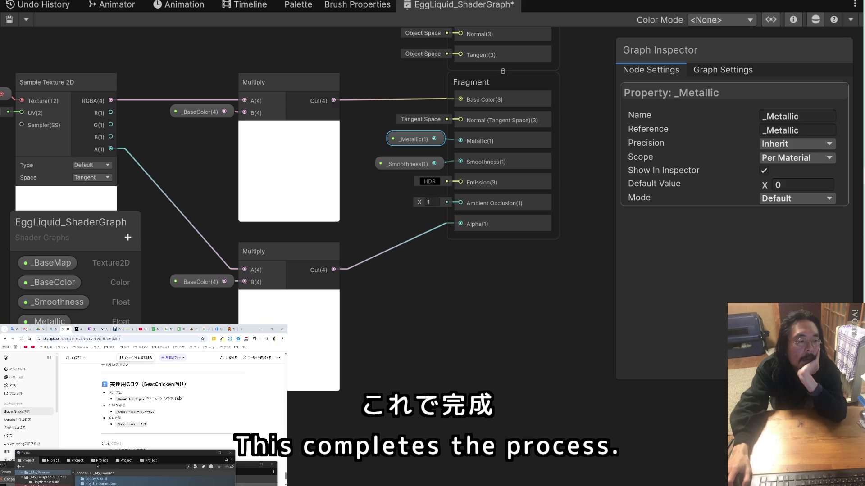
scroll(180, 399, "down", 3)
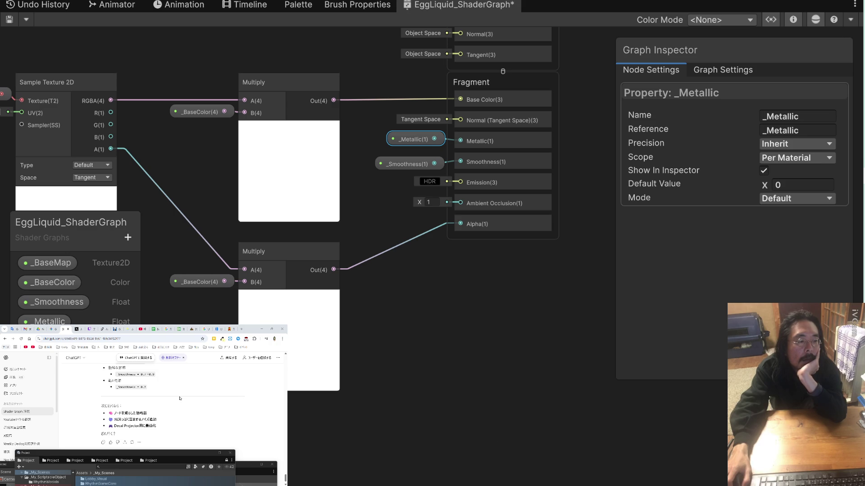
scroll(180, 399, "down", 1)
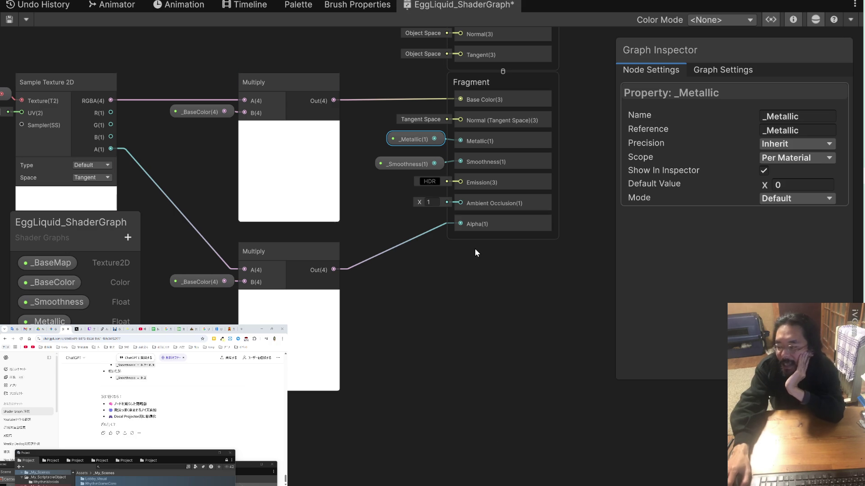
Check the chat notes for the VFX graph name, then shift the graph window to reveal the Project panel.
key("alt+Tab")
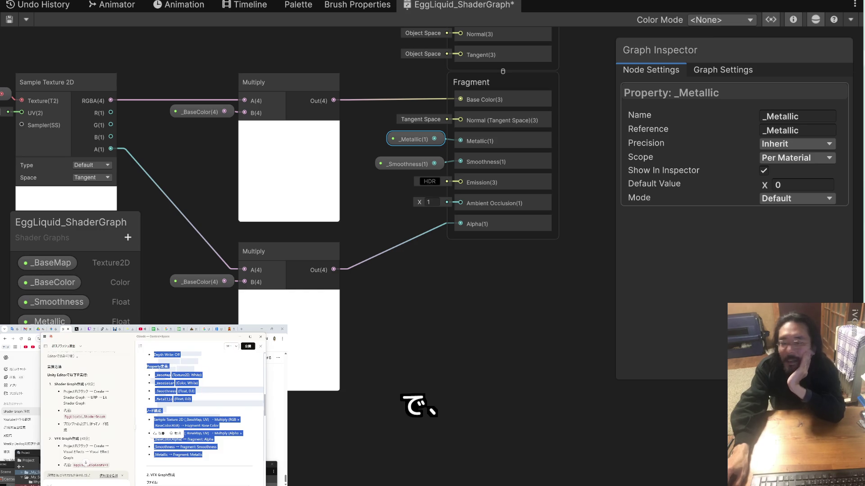
left_click(226, 450)
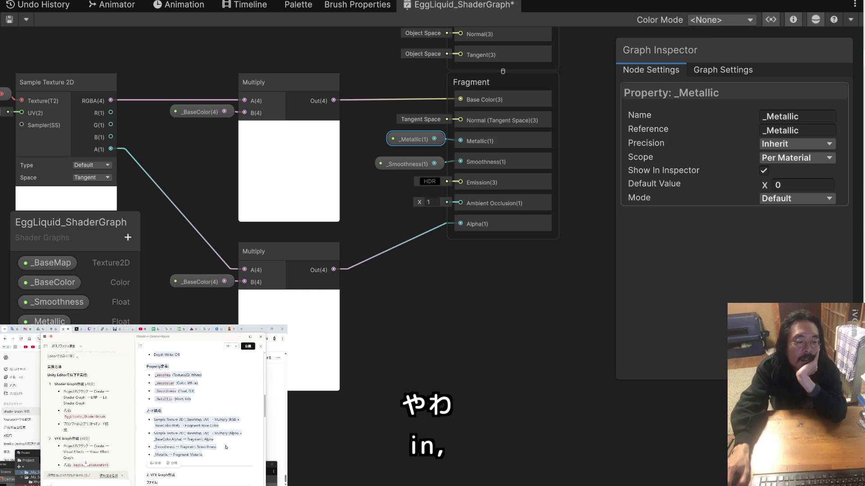
scroll(228, 438, "down", 2)
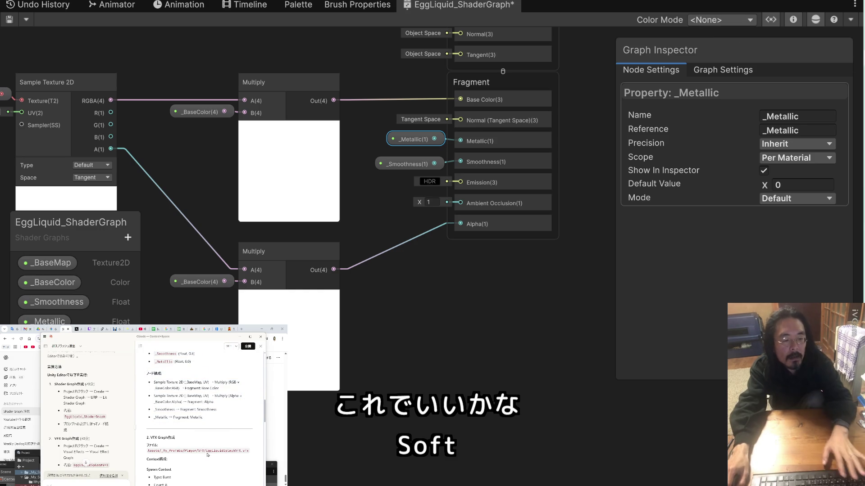
left_click_drag(205, 451, 237, 452)
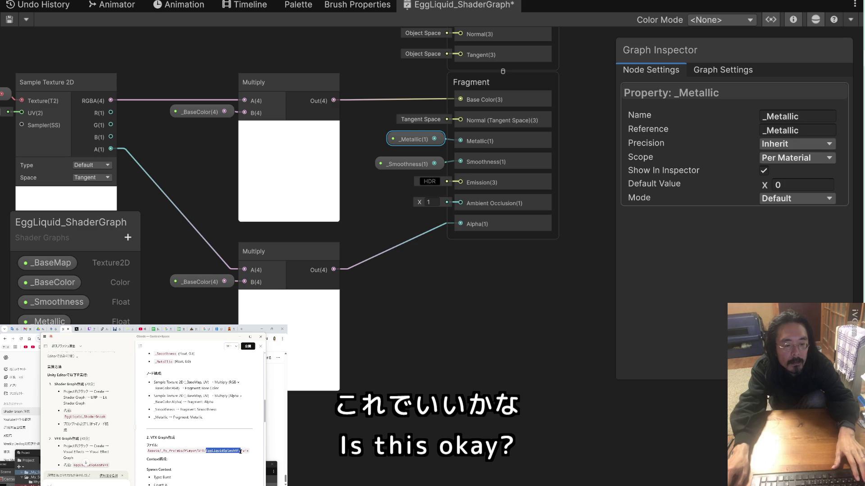
left_click(239, 436)
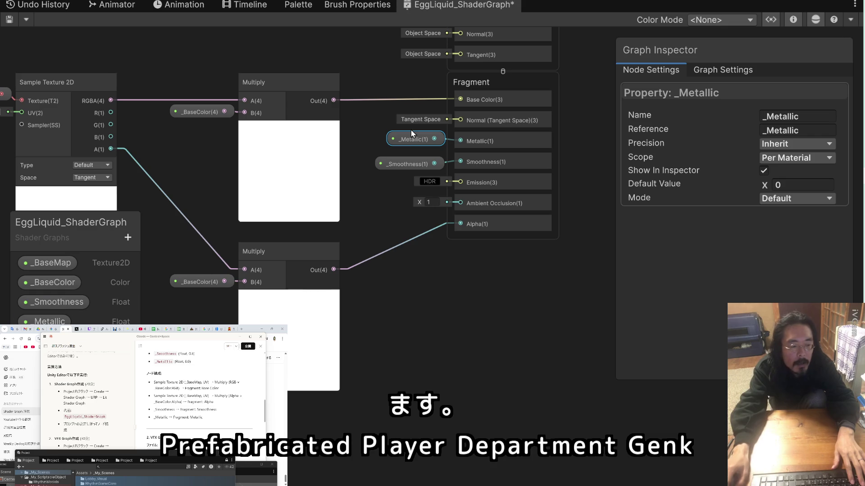
scroll(202, 395, "down", 3)
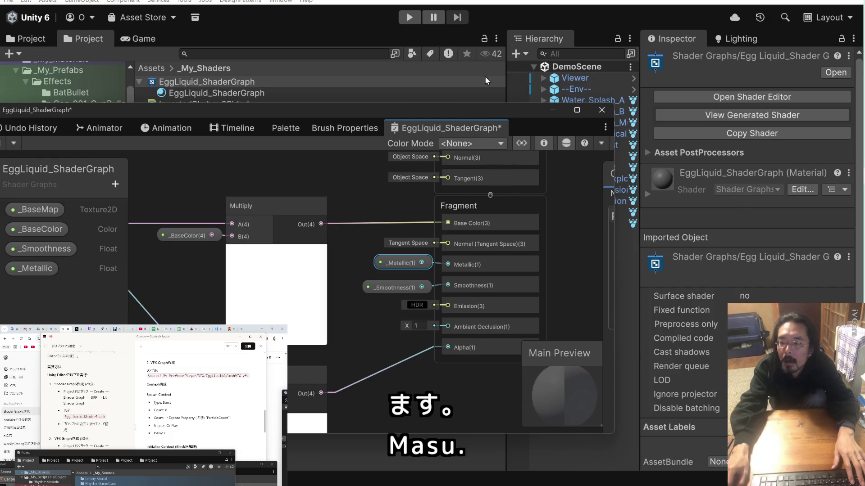
mouse_move(487, 113)
left_mouse_down()
mouse_move(520, 193)
mouse_move(589, 277)
mouse_move(624, 277)
left_mouse_up()
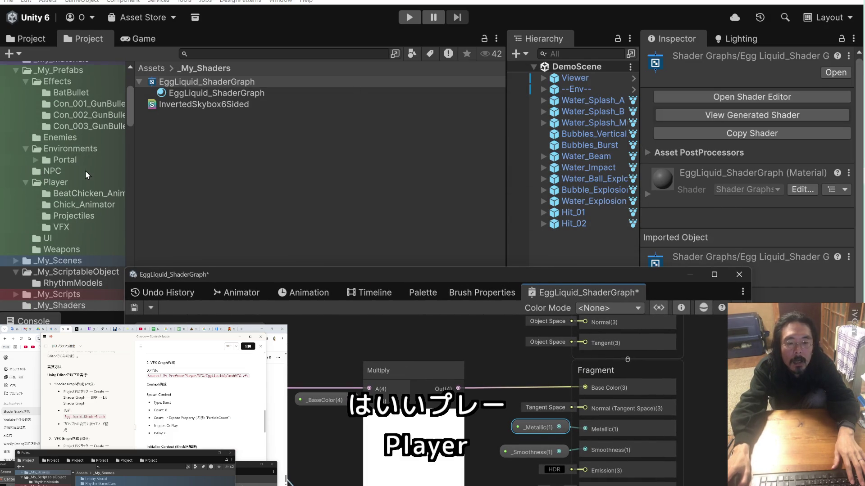
Open the Player VFX folder and bring up Create > Visual Effects in its context menu.
scroll(85, 171, "up", 3)
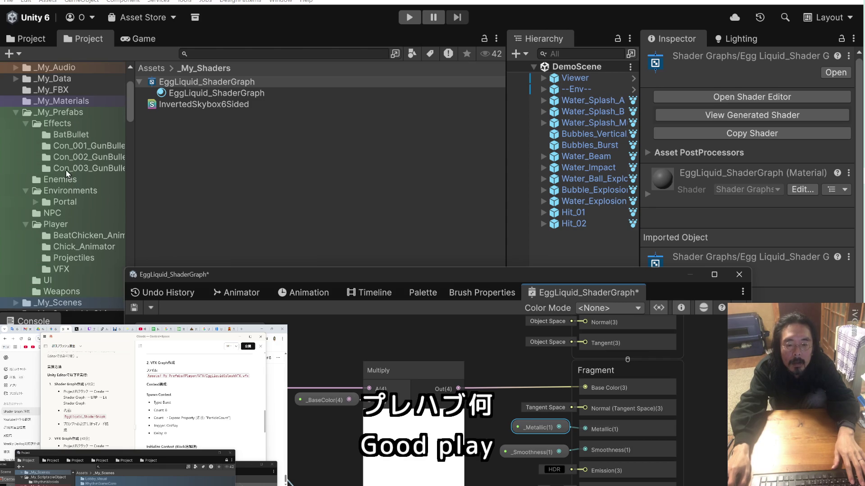
left_click(59, 269)
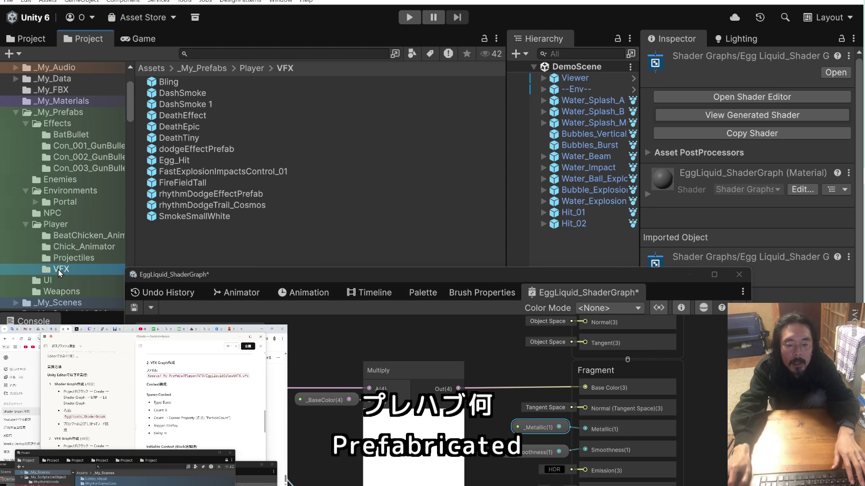
right_click(201, 233)
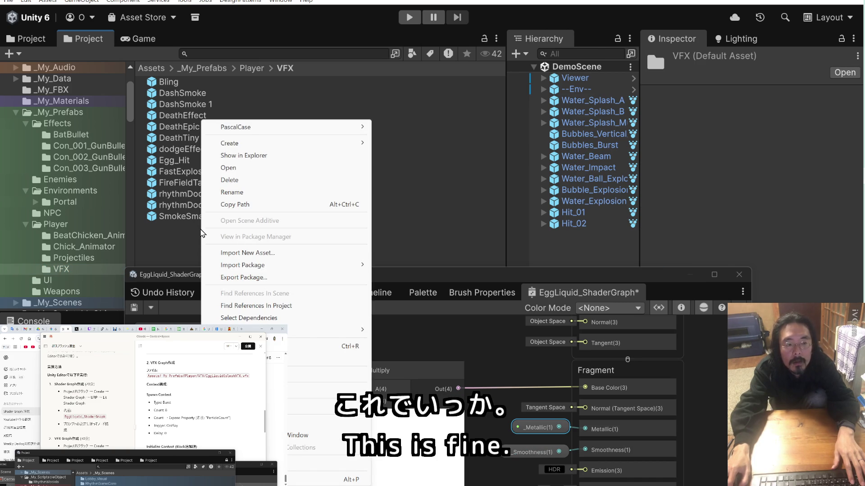
mouse_move(272, 144)
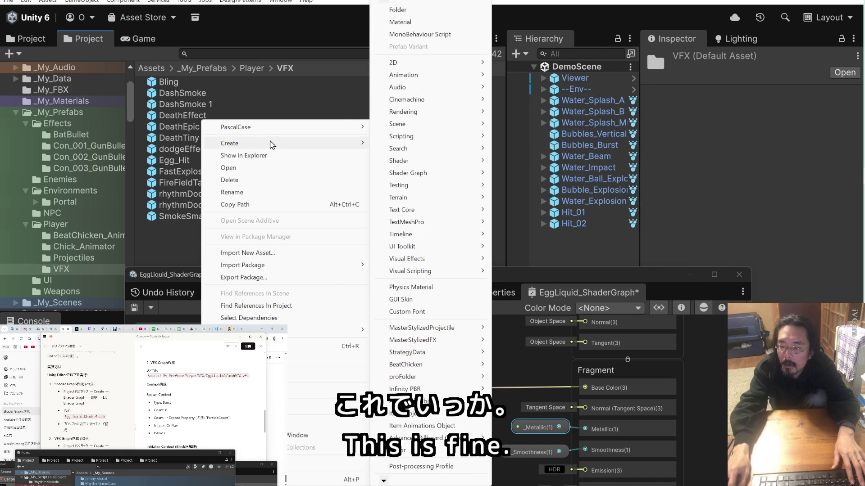
mouse_move(437, 260)
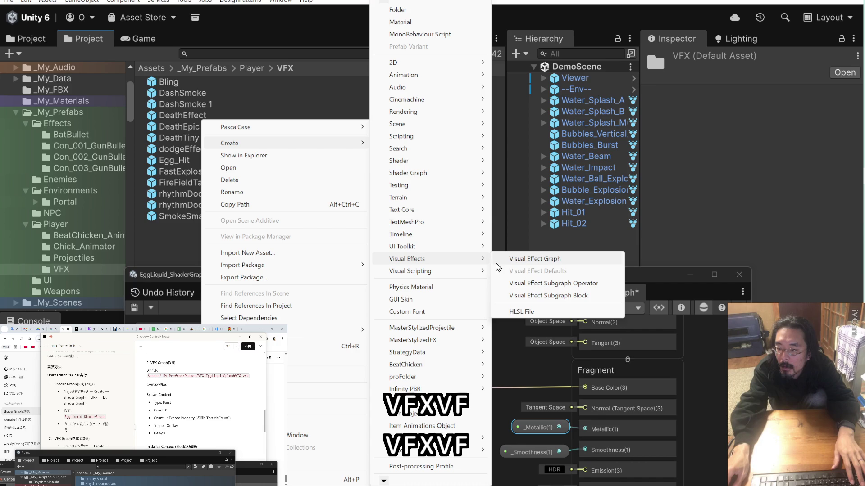
mouse_move(458, 276)
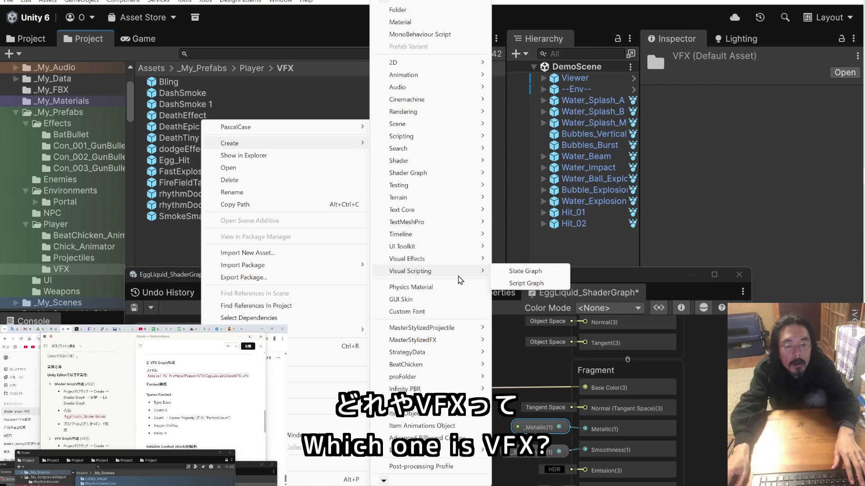
mouse_move(455, 166)
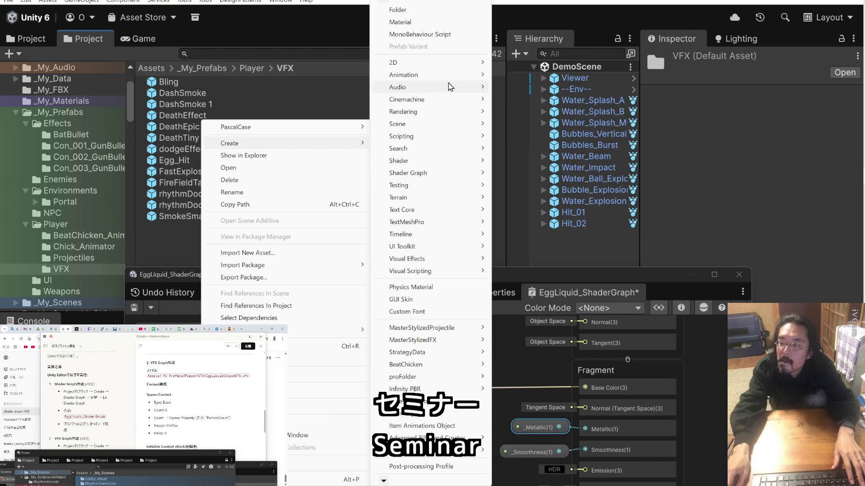
mouse_move(450, 87)
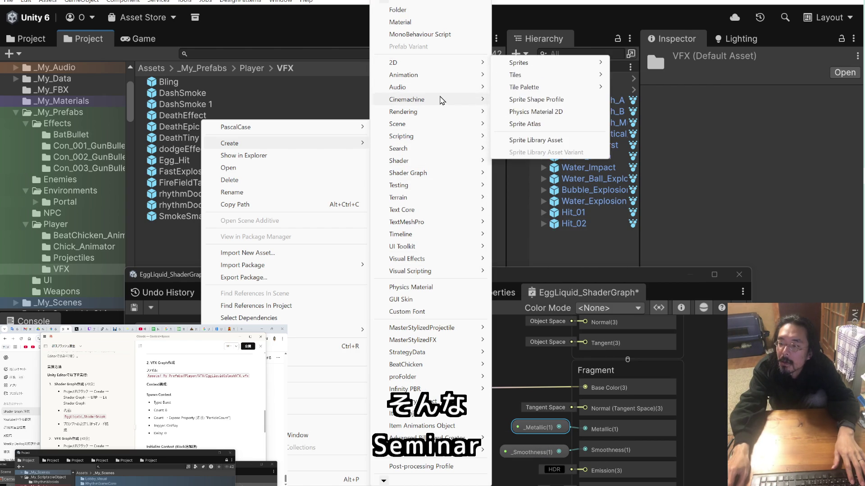
mouse_move(441, 120)
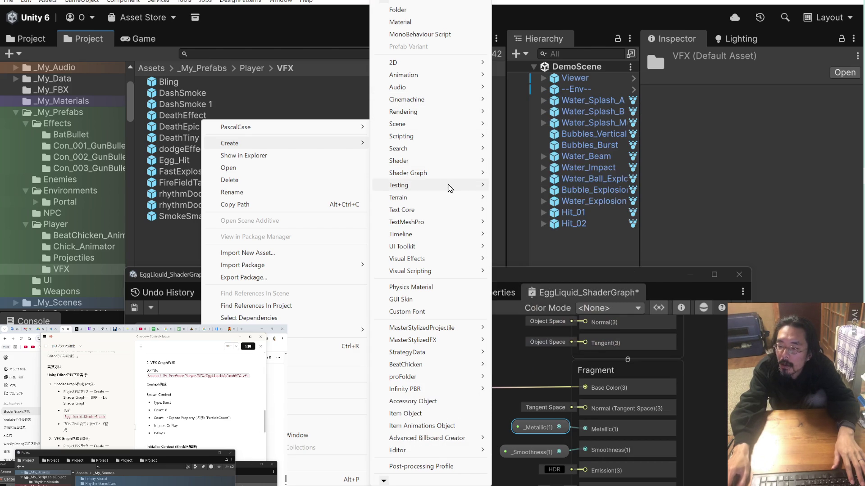
mouse_move(449, 180)
mouse_move(524, 177)
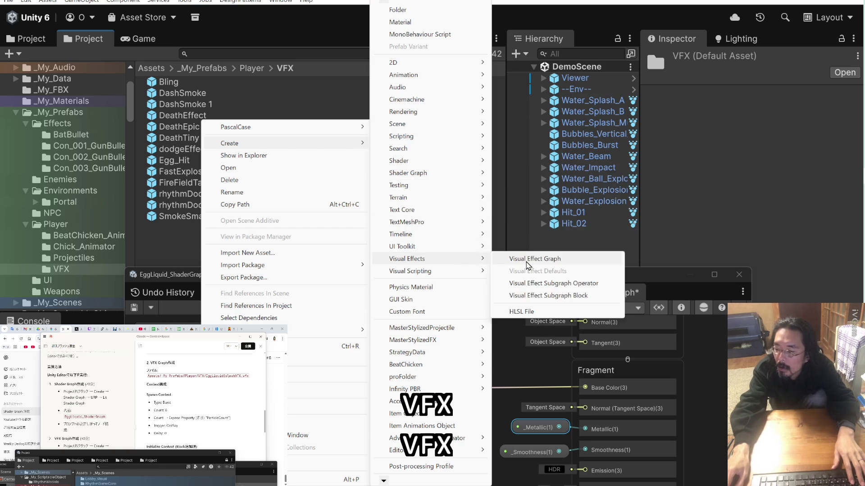
Start a new Visual Effect Graph asset and reposition the template picker.
left_click(528, 263)
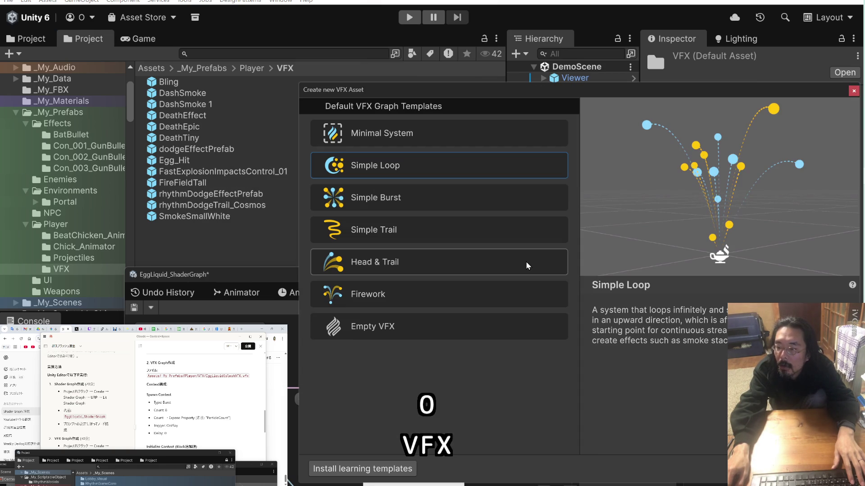
left_click(474, 158)
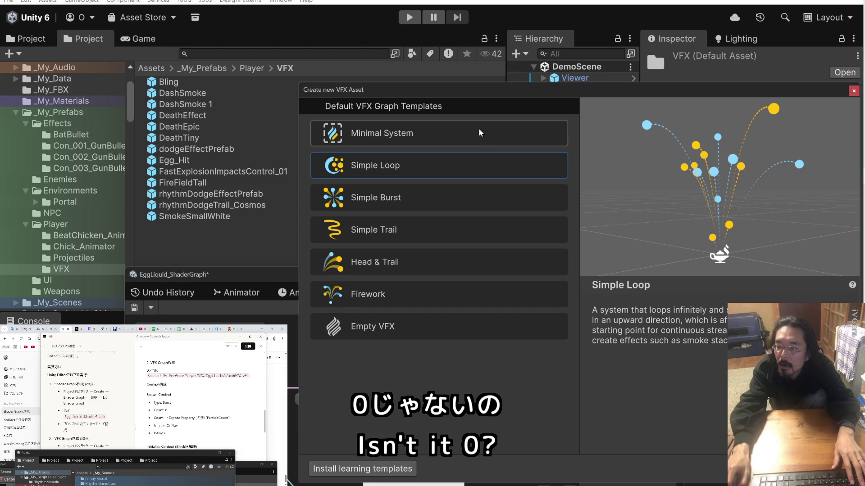
left_click_drag(491, 91, 433, 83)
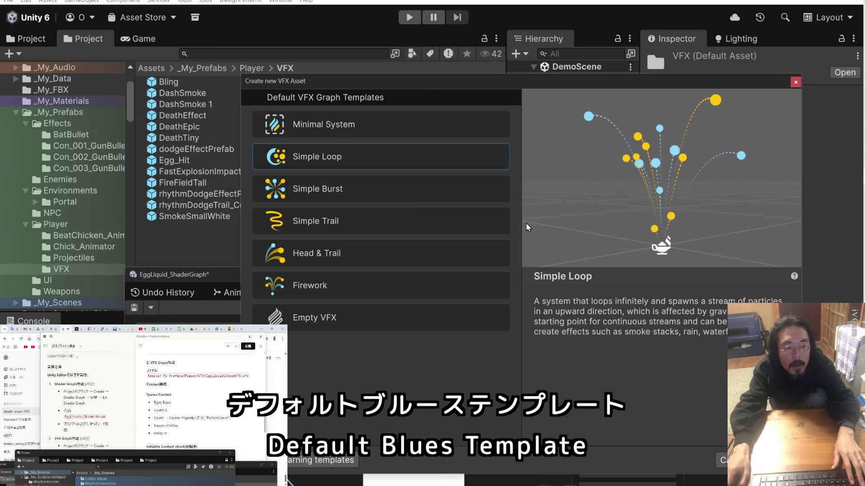
Compare Minimal System, Simple Loop, Burst, Trail and Firework templates, then create from Head & Trail.
left_click(400, 134)
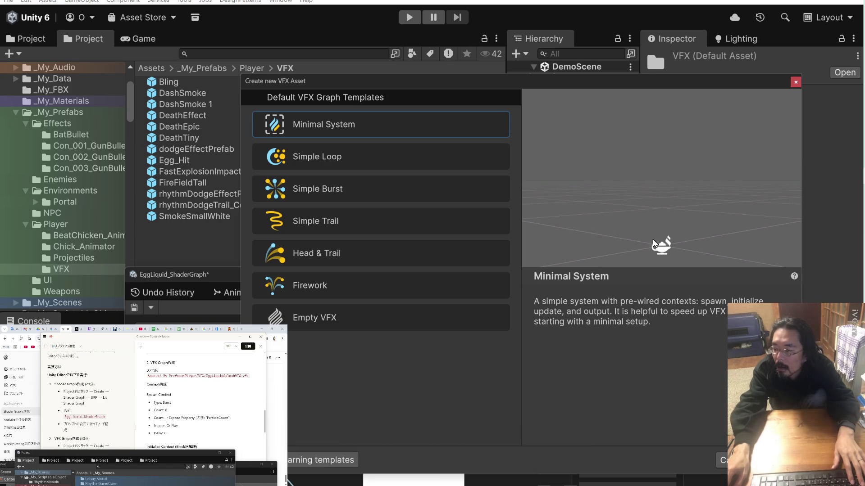
left_click(343, 157)
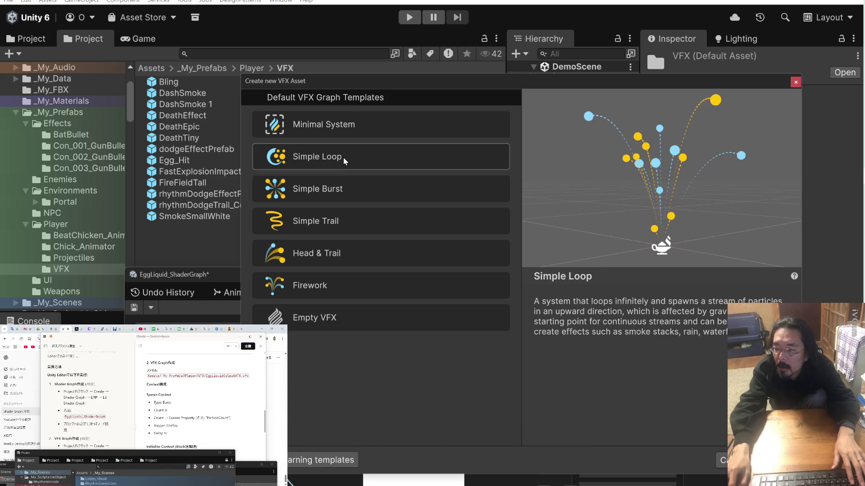
left_click(355, 186)
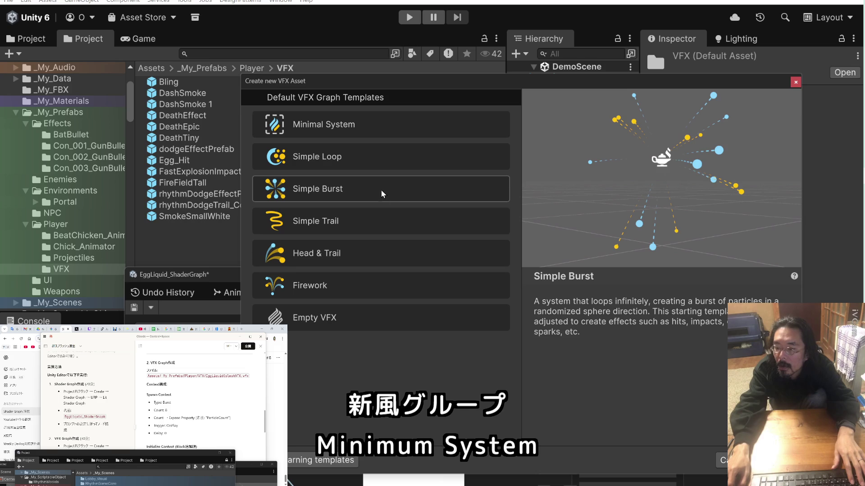
left_click(379, 218)
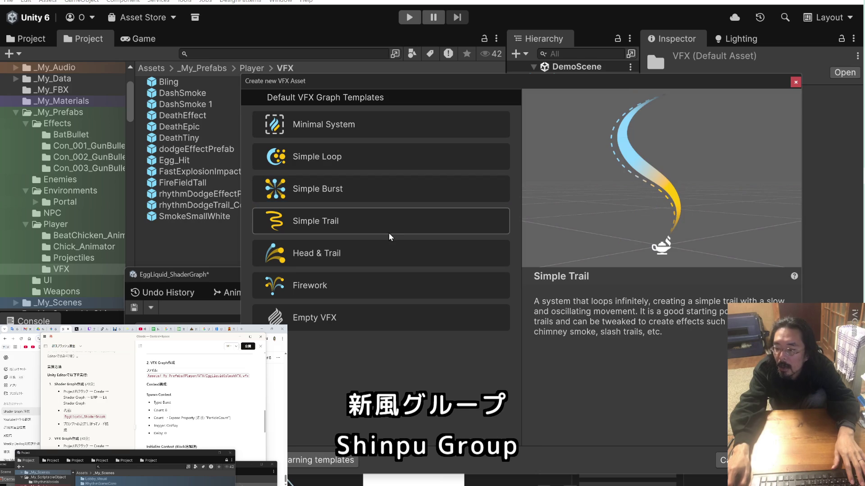
left_click(385, 253)
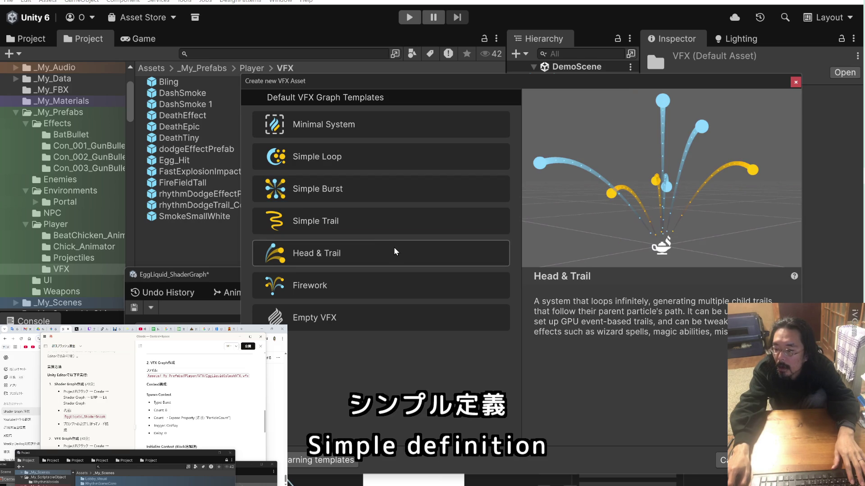
left_click(385, 294)
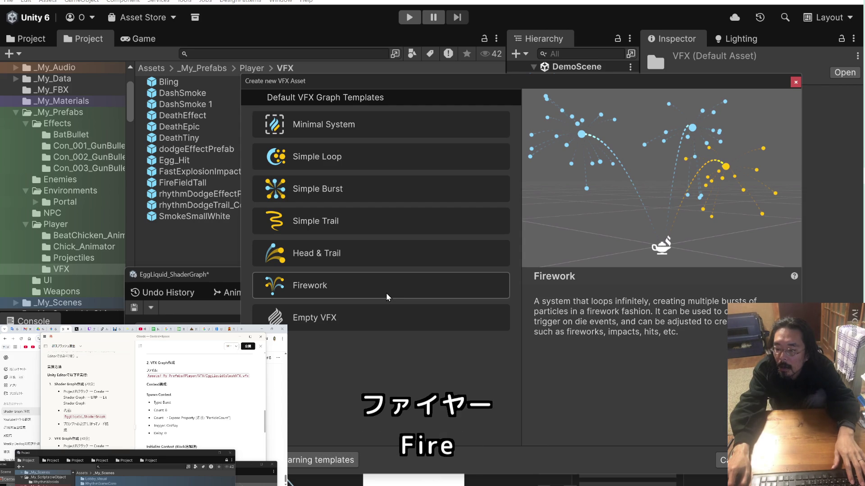
left_click(384, 256)
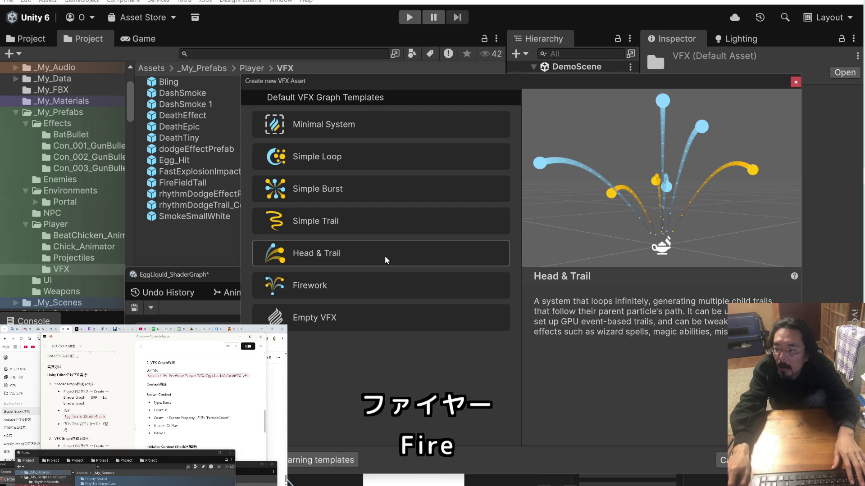
left_click(385, 279)
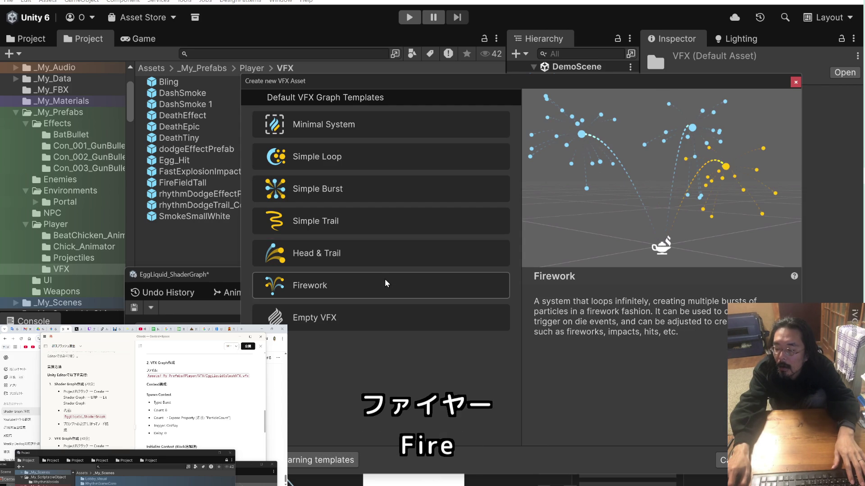
left_click(386, 256)
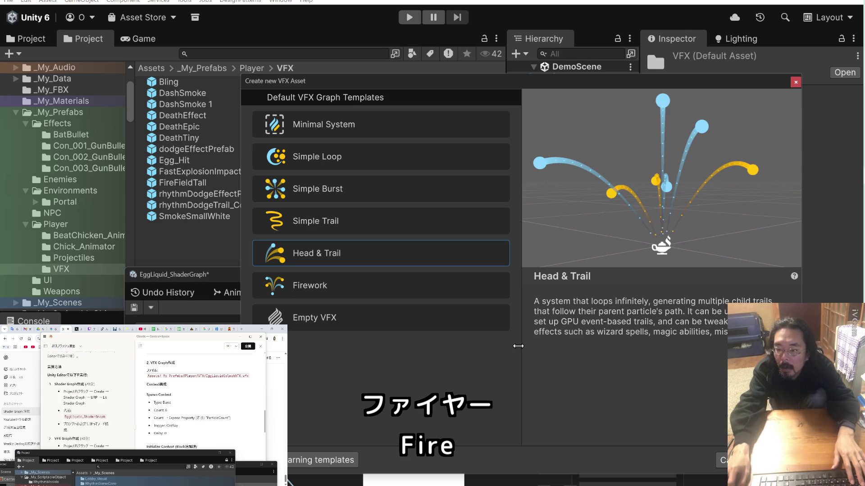
left_click(421, 190)
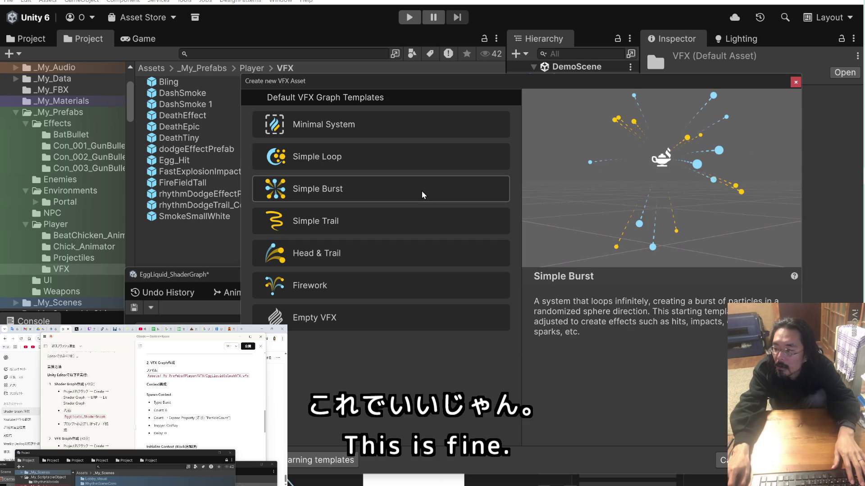
left_click(409, 252)
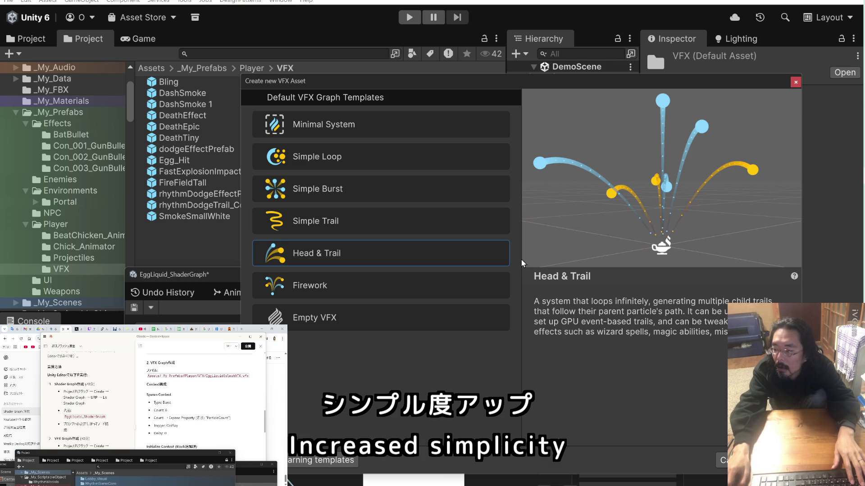
key("Return")
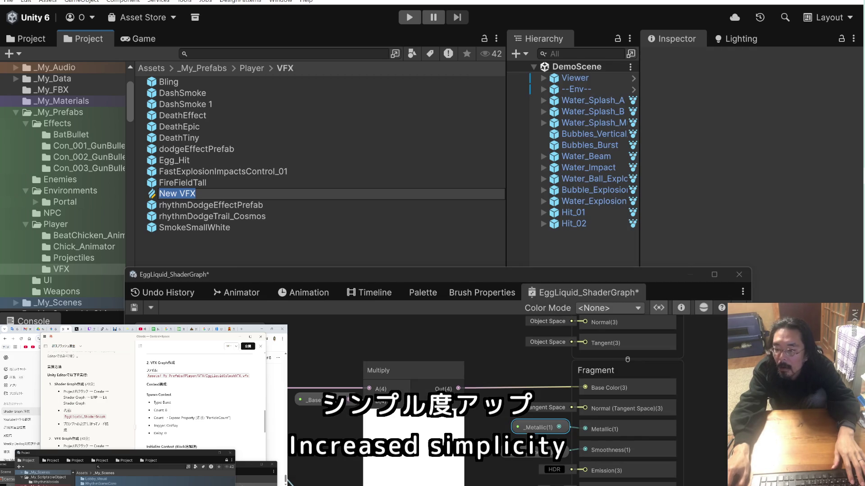
Name the new asset EggLiquidSplashVFX and select it.
type("EggLiquidSplashVFX")
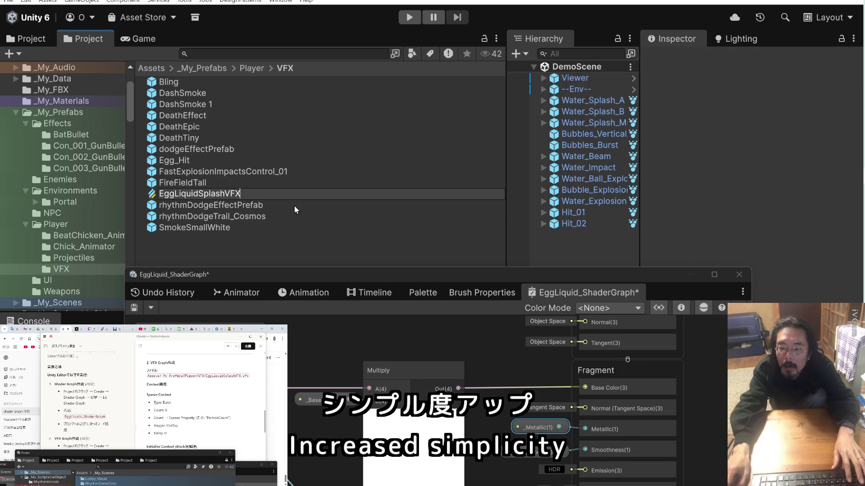
key("Return")
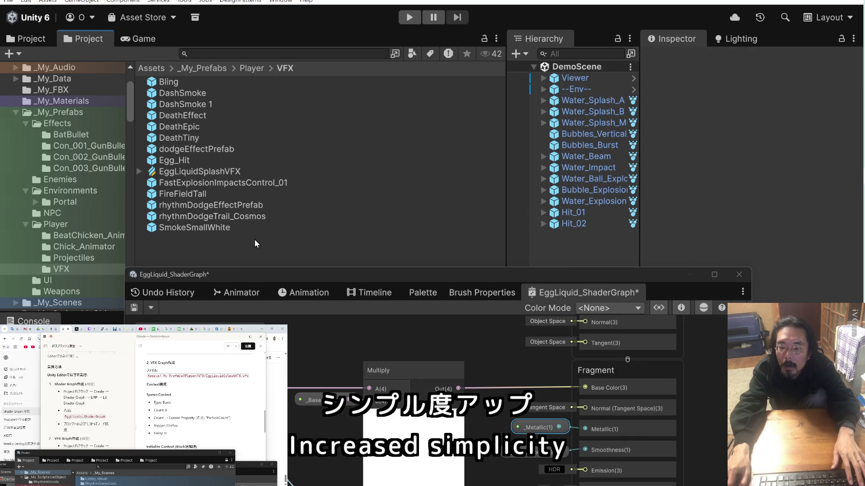
left_click(183, 176)
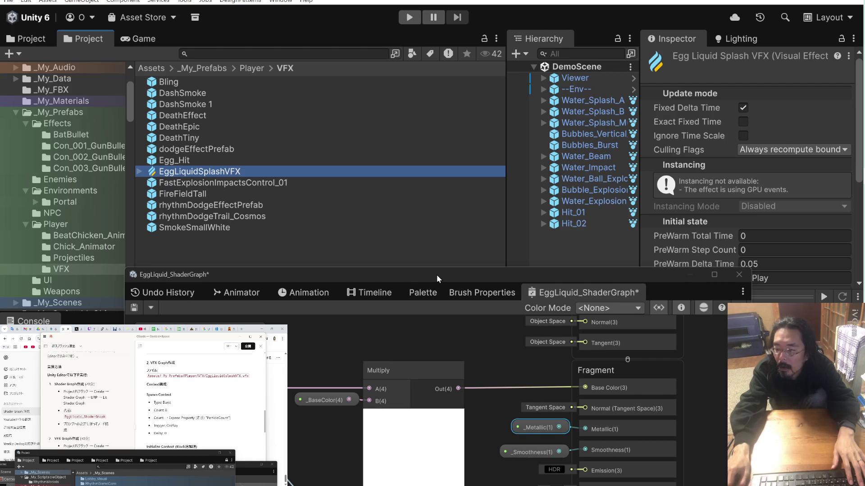
Move the shader graph window aside and expand, then collapse, EggLiquidSplashVFX's sub-assets.
left_click_drag(436, 275, 281, 291)
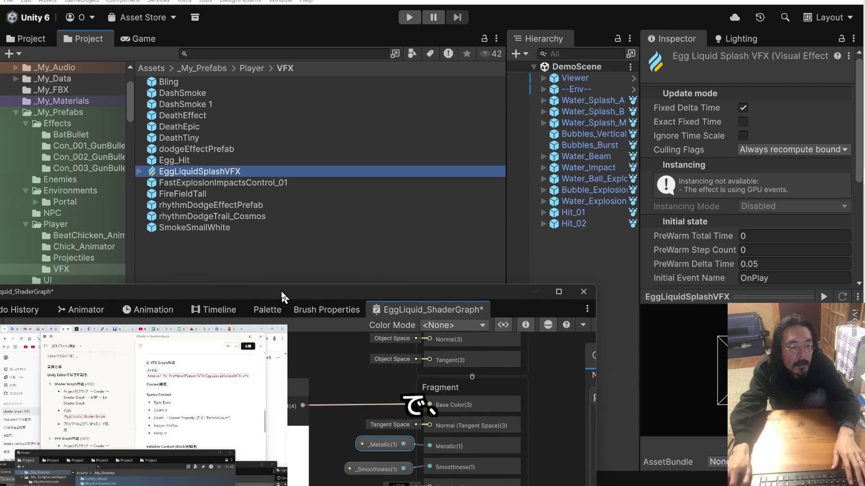
left_click(140, 172)
scroll(232, 209, "down", 3)
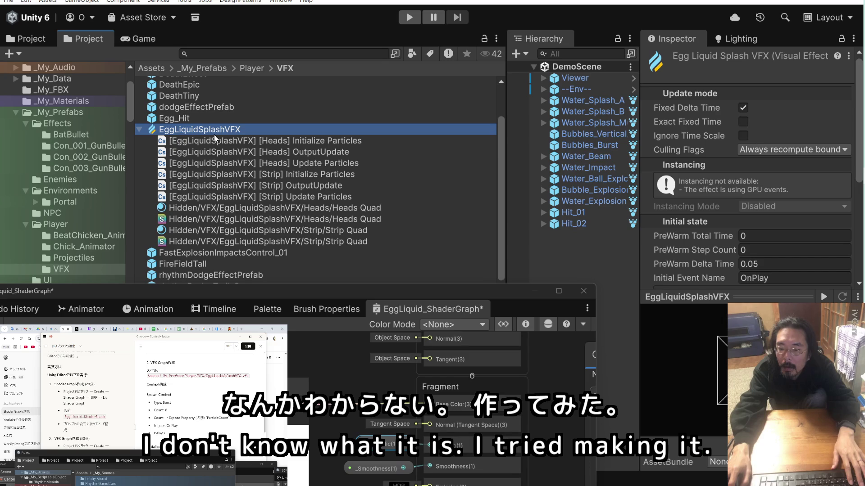
left_click(140, 129)
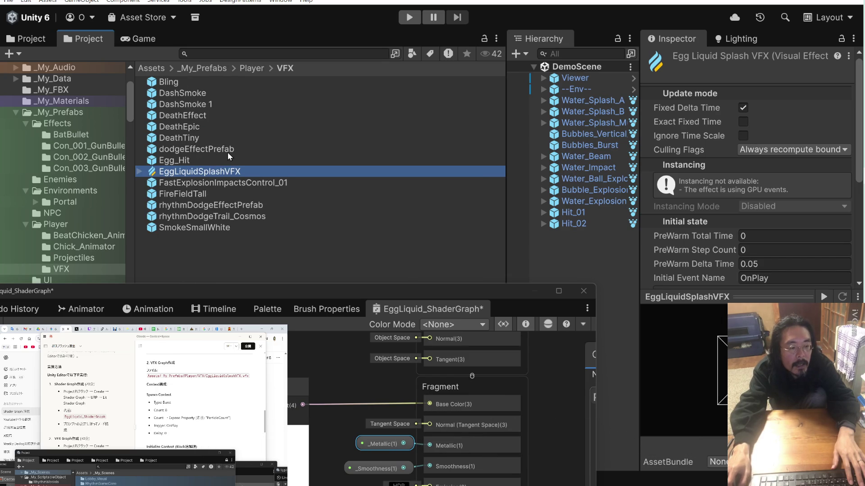
scroll(221, 386, "down", 3)
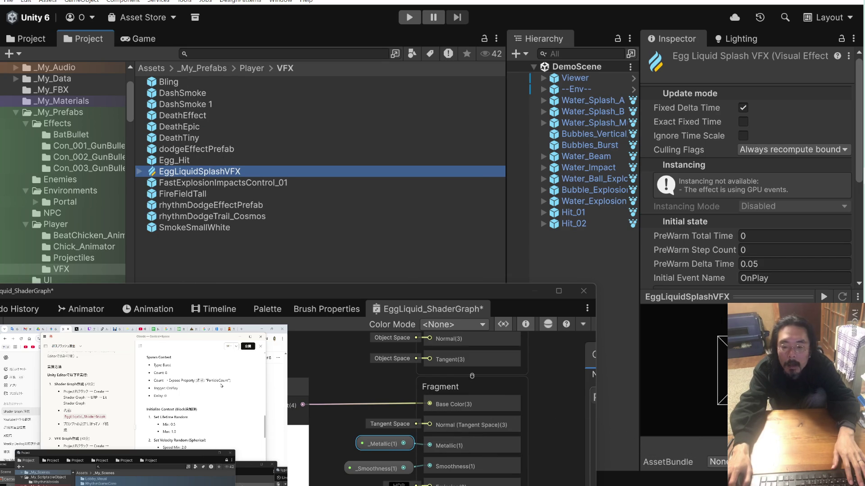
scroll(221, 386, "up", 2)
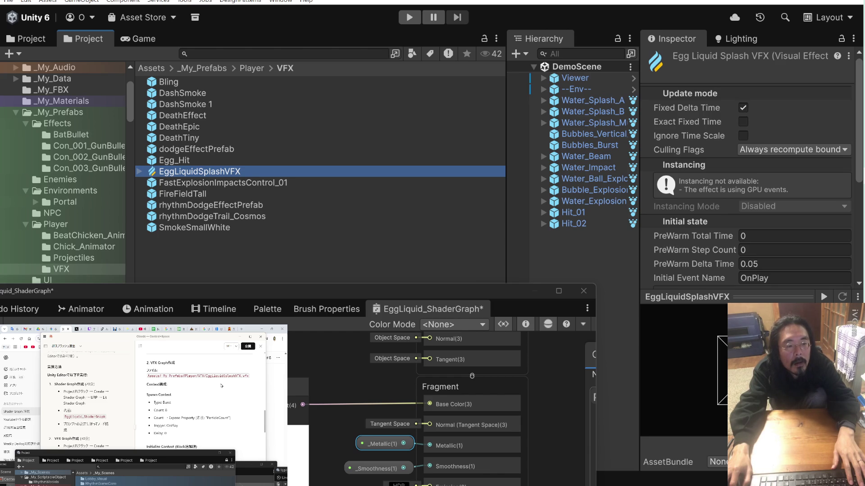
scroll(221, 386, "down", 5)
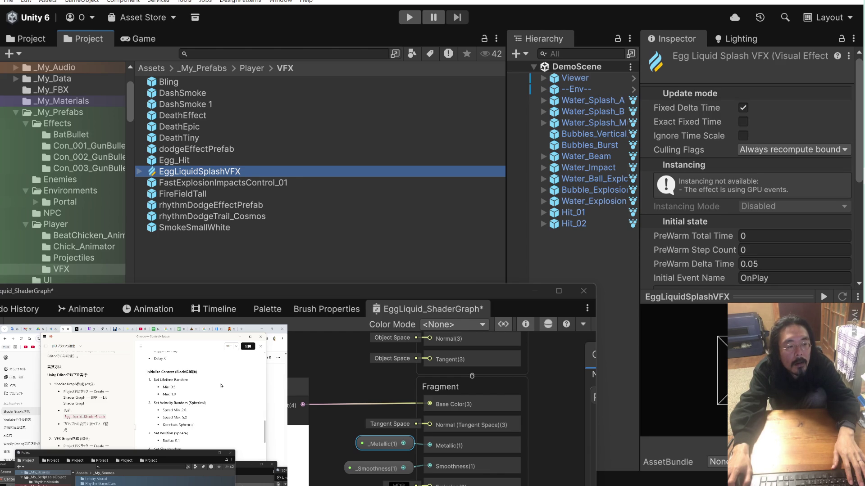
scroll(221, 386, "down", 6)
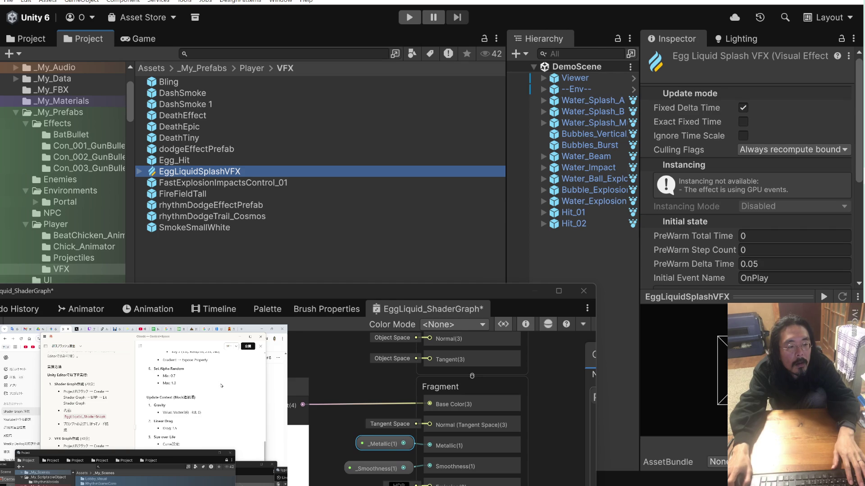
Select the VFX Graph spec lines in the Claude notes, from Update Context gravity through Output Particle Quad.
scroll(222, 386, "down", 2)
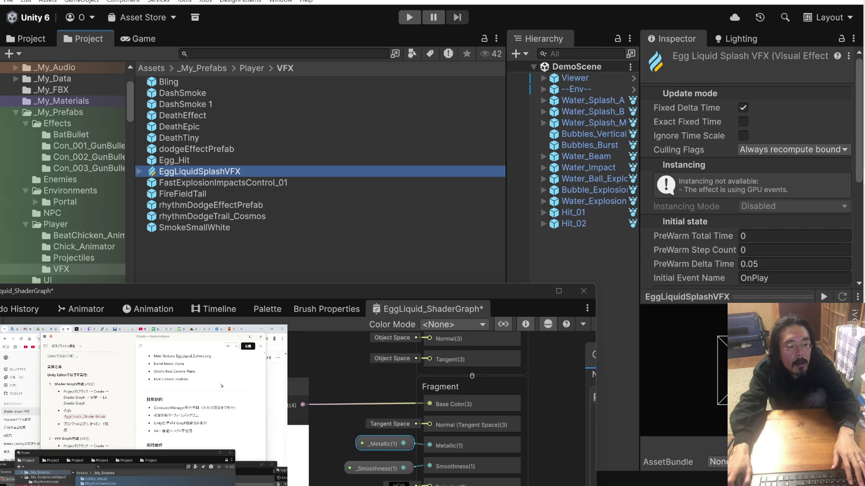
scroll(221, 386, "down", 2)
scroll(221, 386, "up", 10)
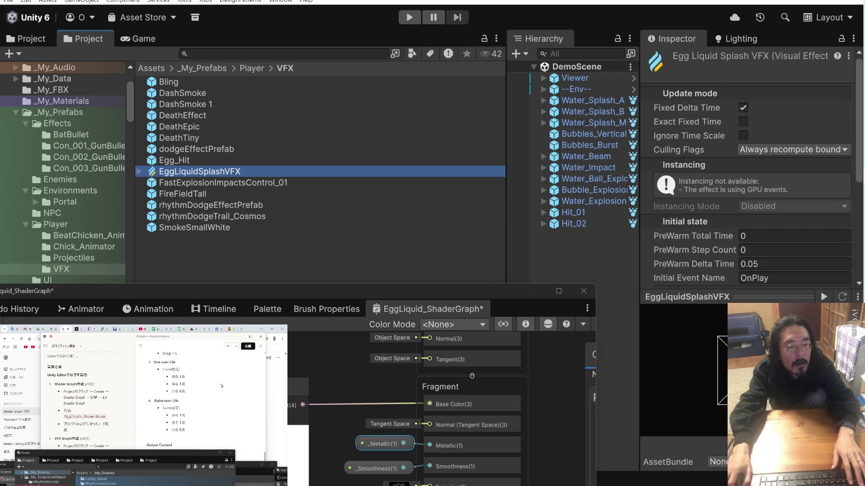
scroll(221, 386, "up", 3)
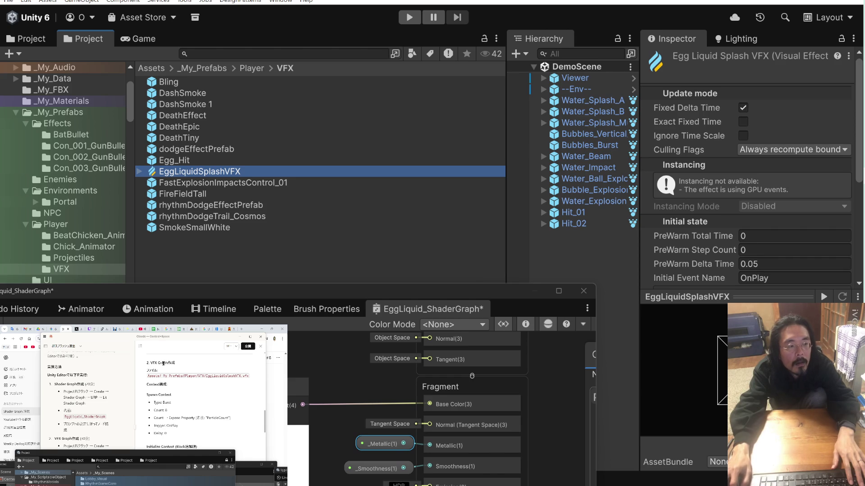
left_click_drag(147, 363, 170, 363)
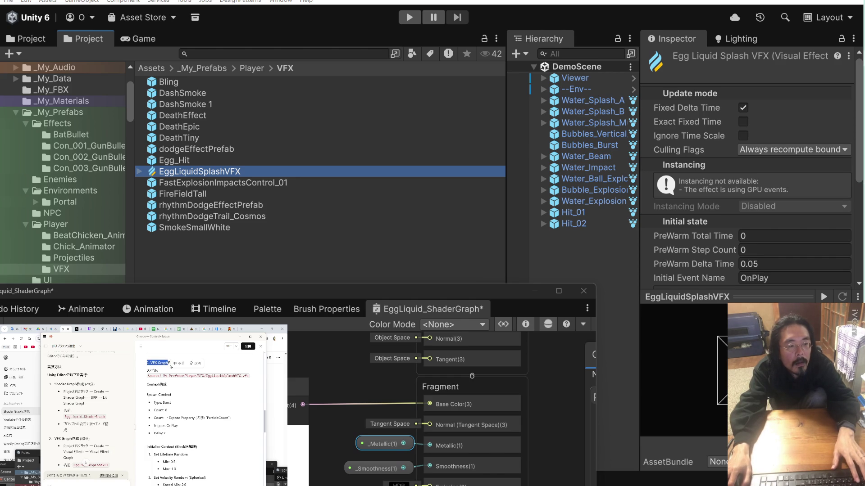
scroll(170, 367, "down", 10)
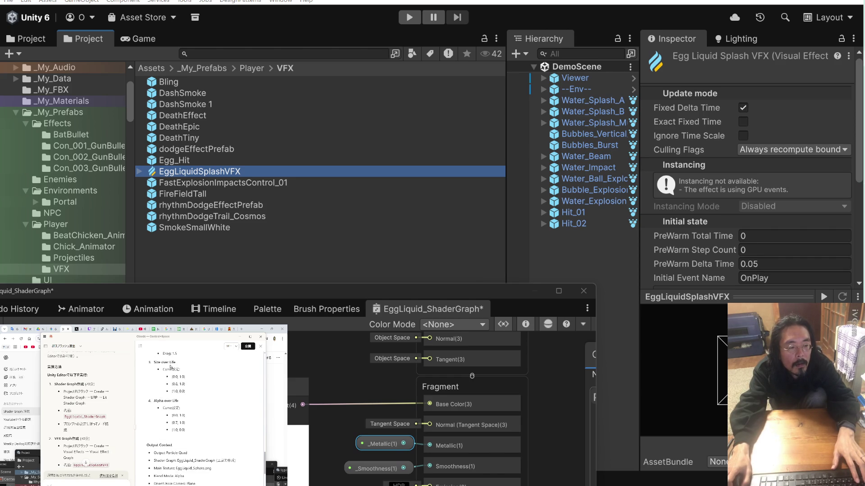
scroll(169, 367, "down", 5)
left_click_drag(153, 356, 204, 383)
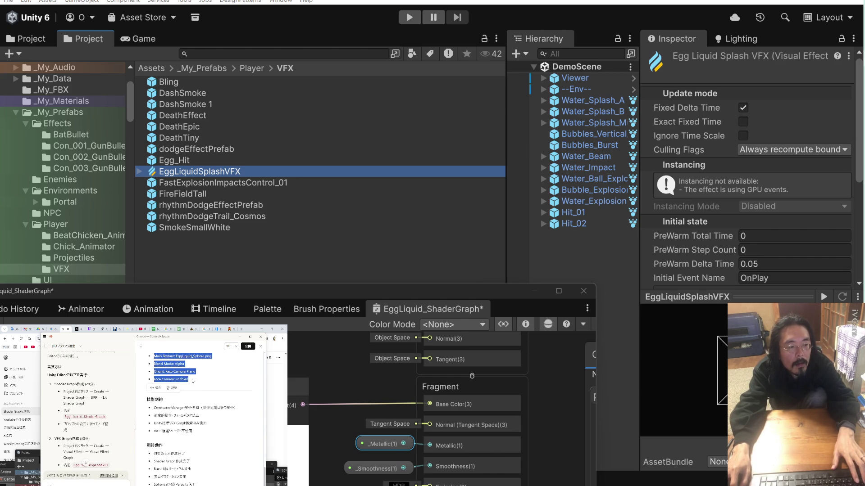
scroll(204, 383, "up", 3)
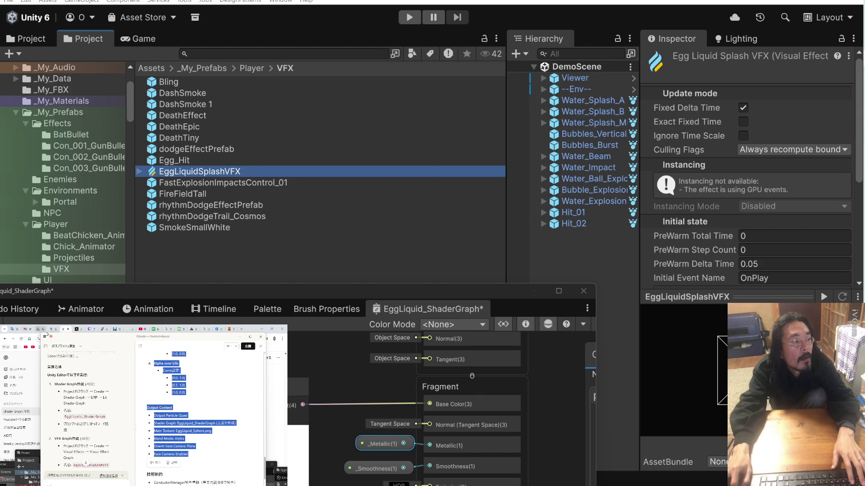
Paste the Update Context and Output Particle Quad settings into the ChatGPT message box.
left_click(68, 332)
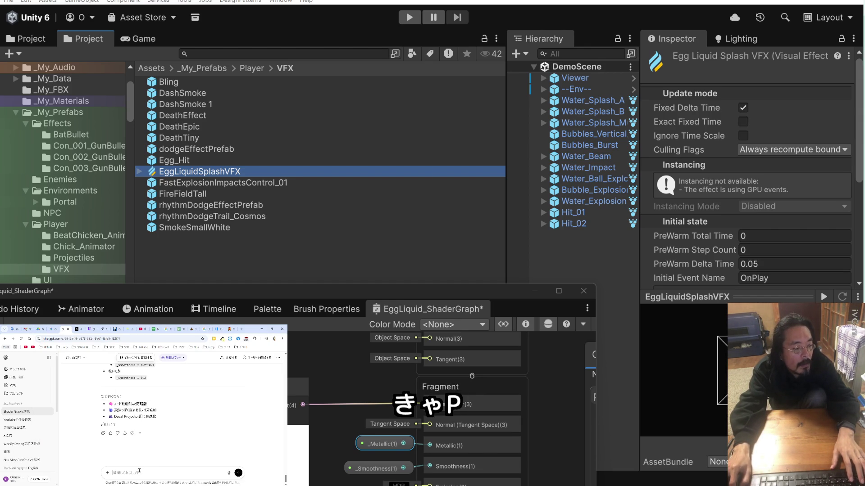
key("ctrl+v")
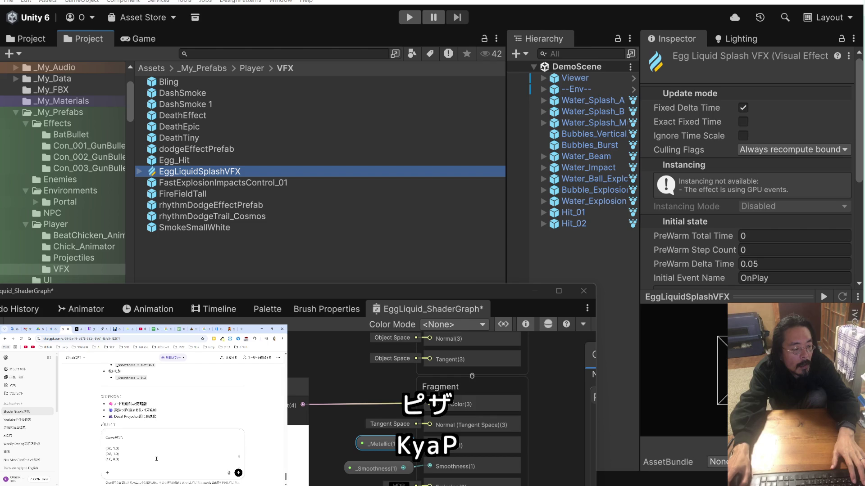
key("ctrl+v")
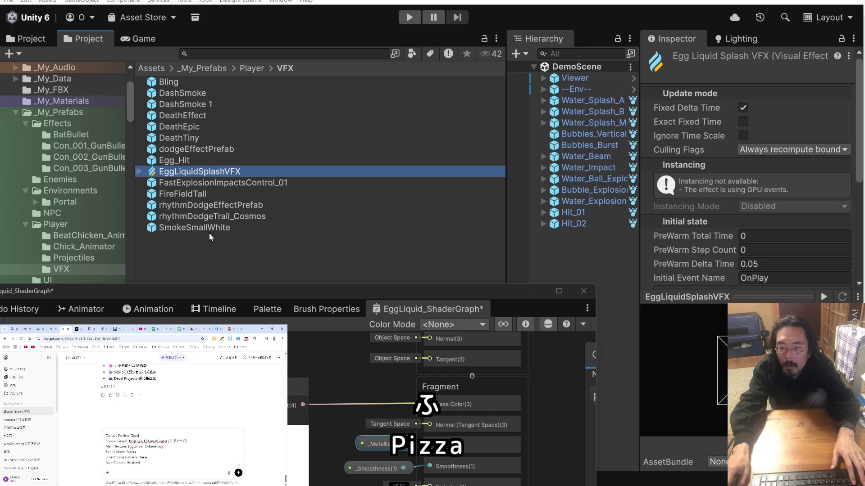
Create a new Visual Effect Graph from the VFX folder's Create > Visual Effects menu.
right_click(196, 250)
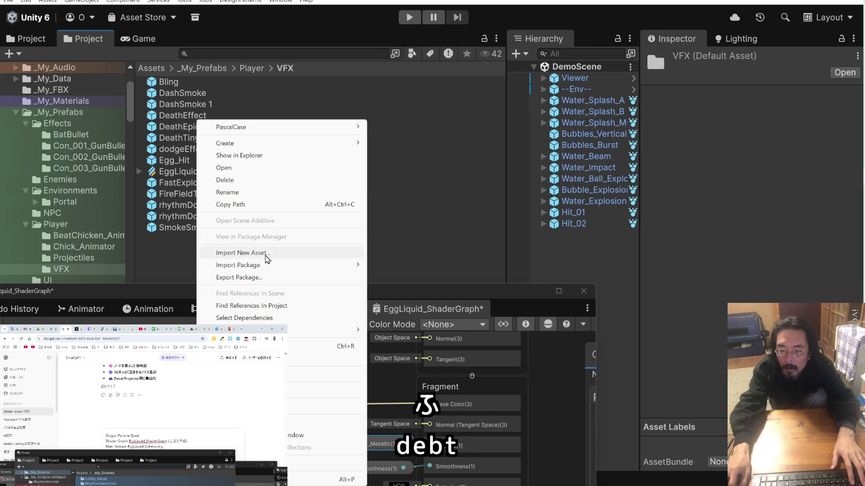
mouse_move(261, 265)
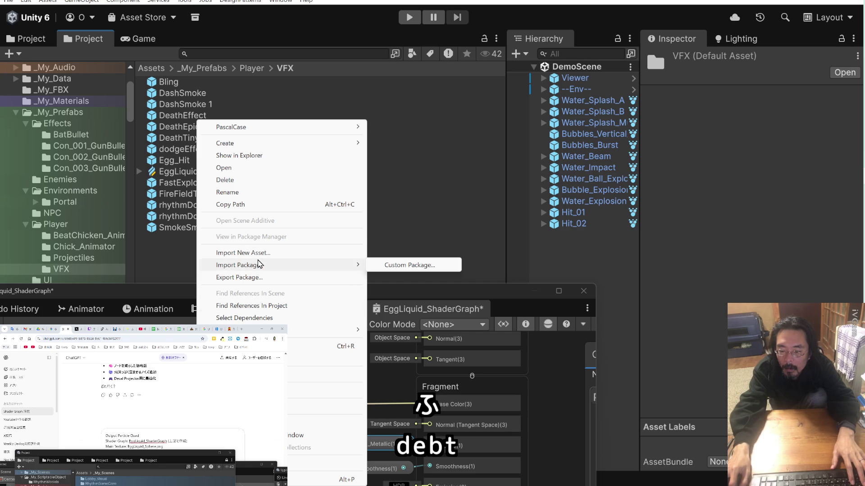
mouse_move(270, 143)
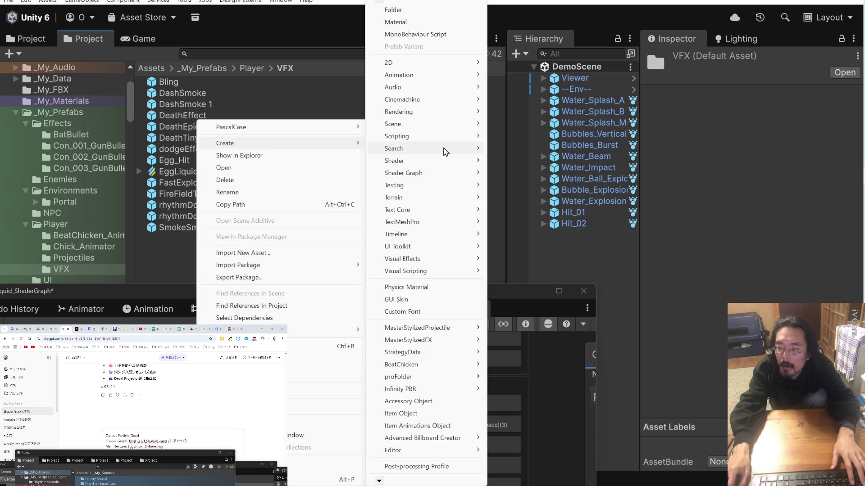
mouse_move(427, 260)
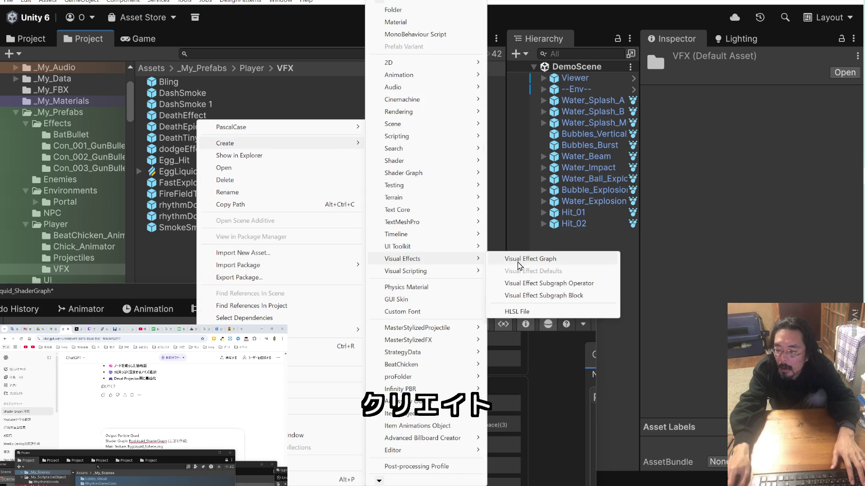
left_click(519, 265)
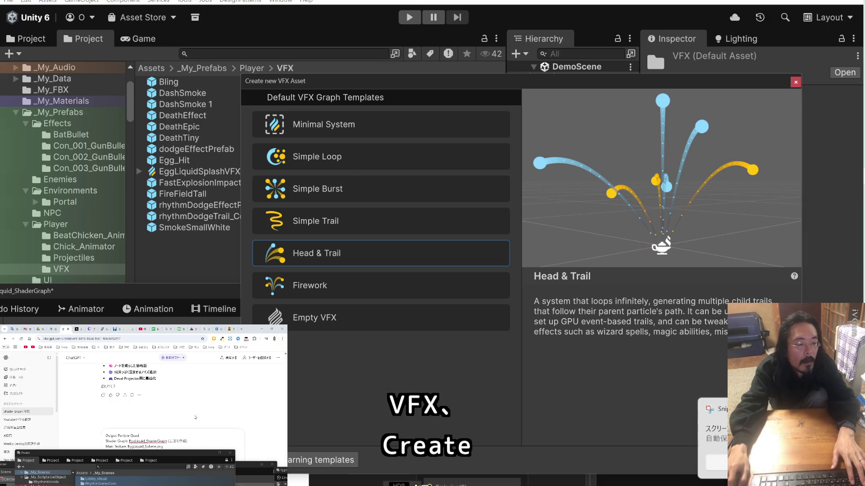
Paste the template dialog screenshot into ChatGPT and ask in Japanese what to choose.
left_click(180, 441)
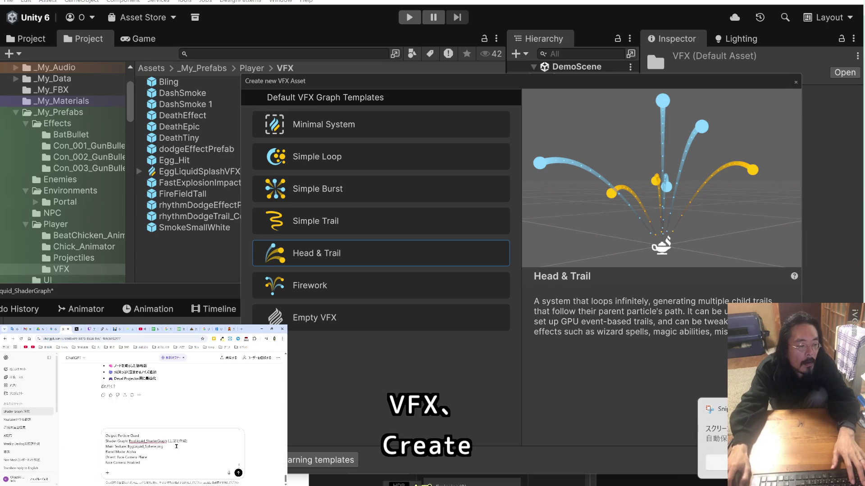
key("ctrl+v")
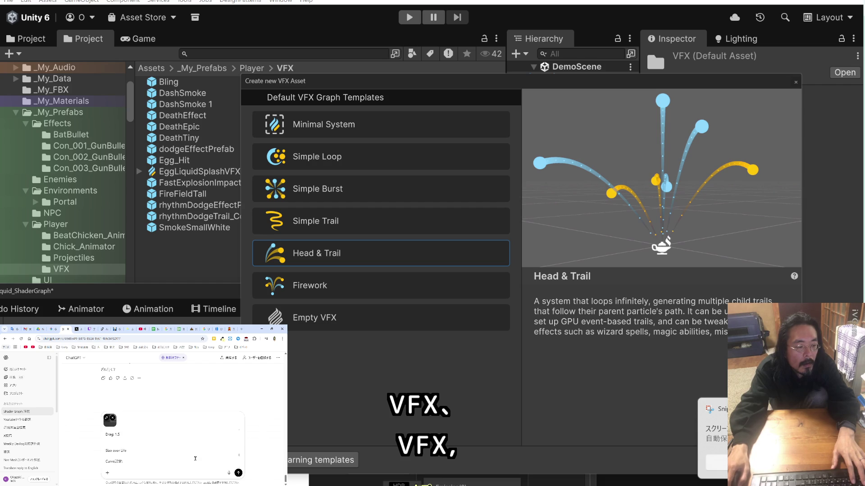
key("shift+Return")
type("で作成")
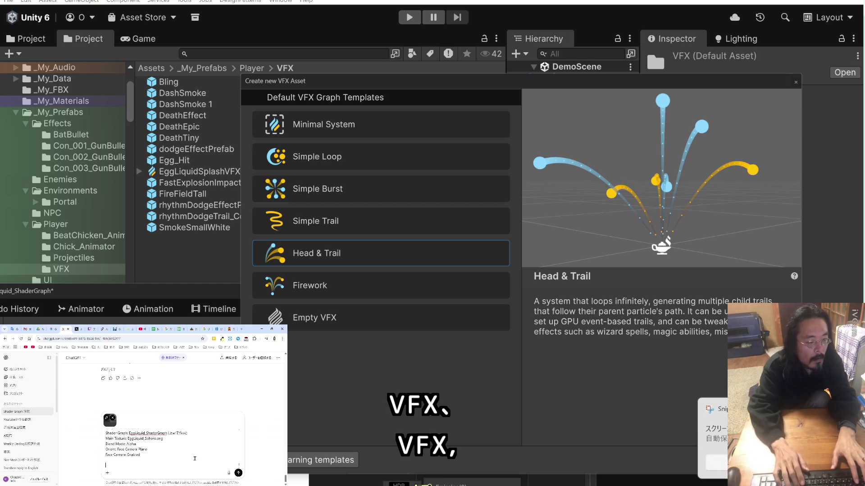
type("うすればいいか")
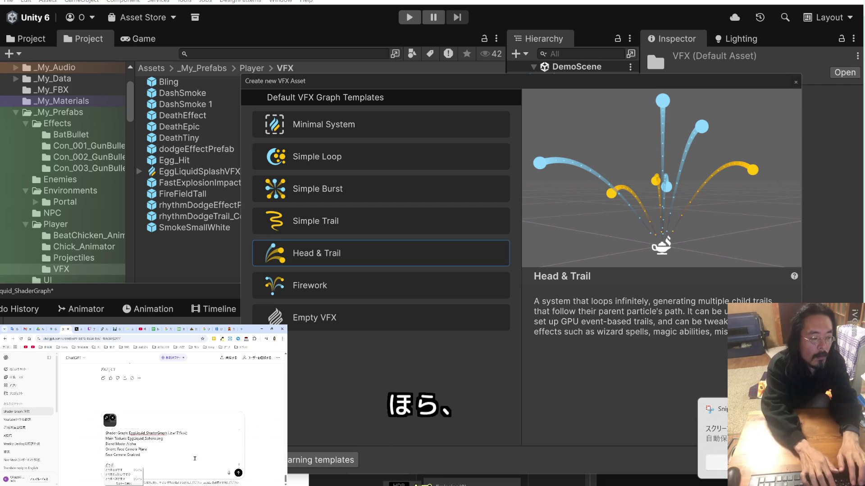
key("BackSpace")
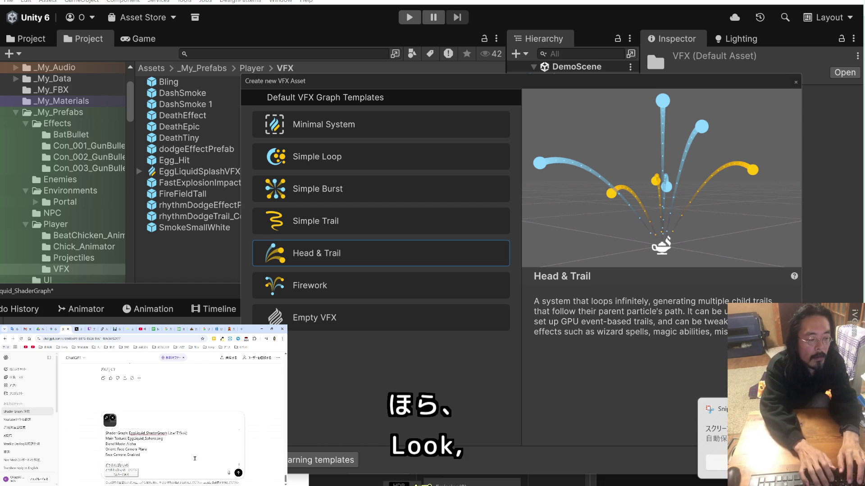
type("の？")
key("Return")
key("Return")
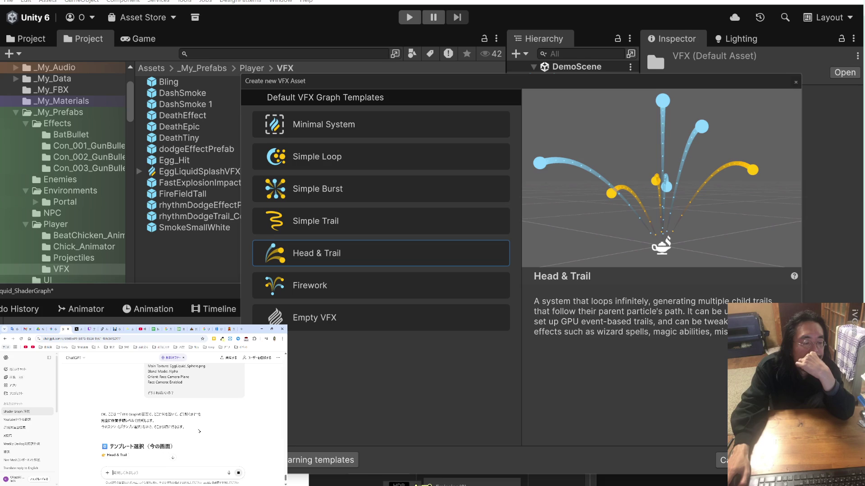
Delete the old EggLiquidSplashVFX asset and pick the Simple Burst template.
scroll(199, 432, "down", 1)
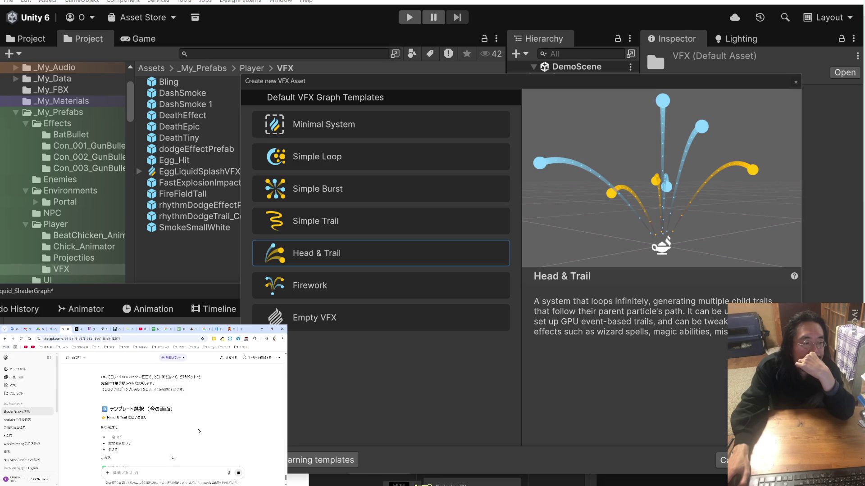
scroll(199, 432, "down", 1)
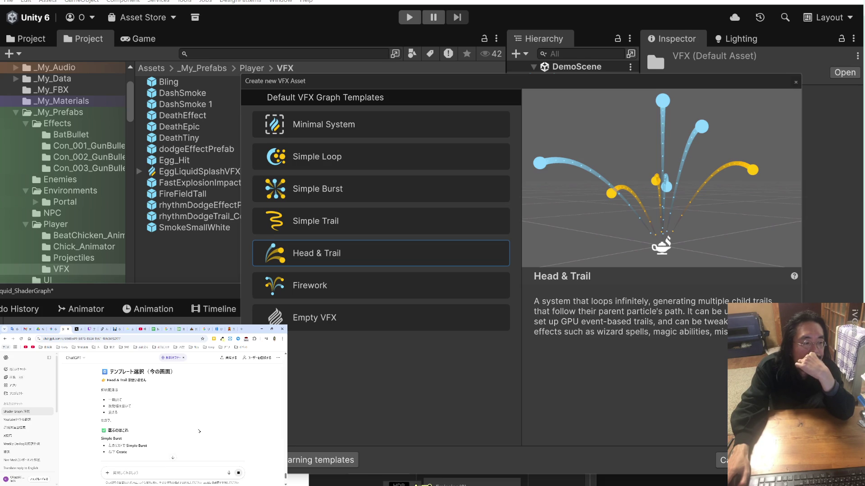
scroll(199, 431, "down", 1)
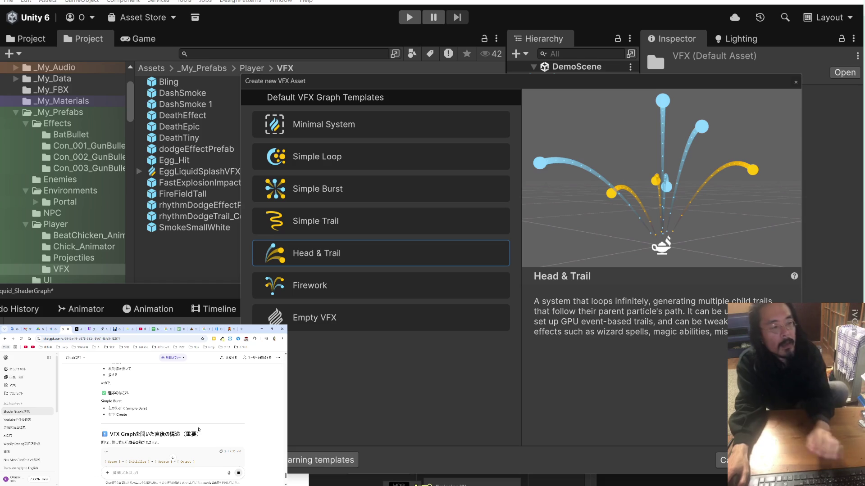
scroll(199, 430, "up", 1)
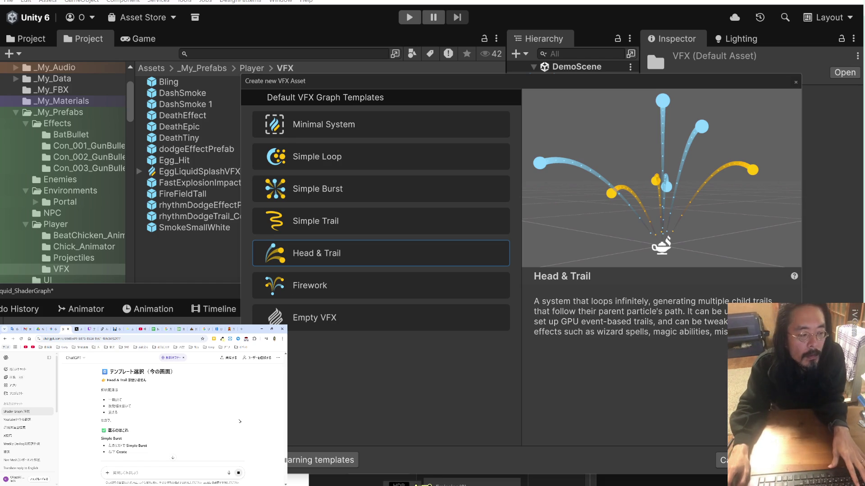
left_click(206, 170)
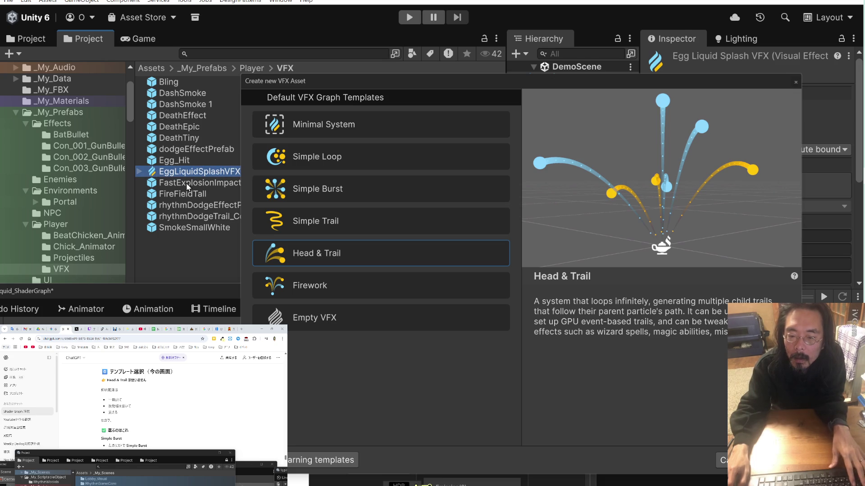
right_click(186, 174)
left_click(220, 185)
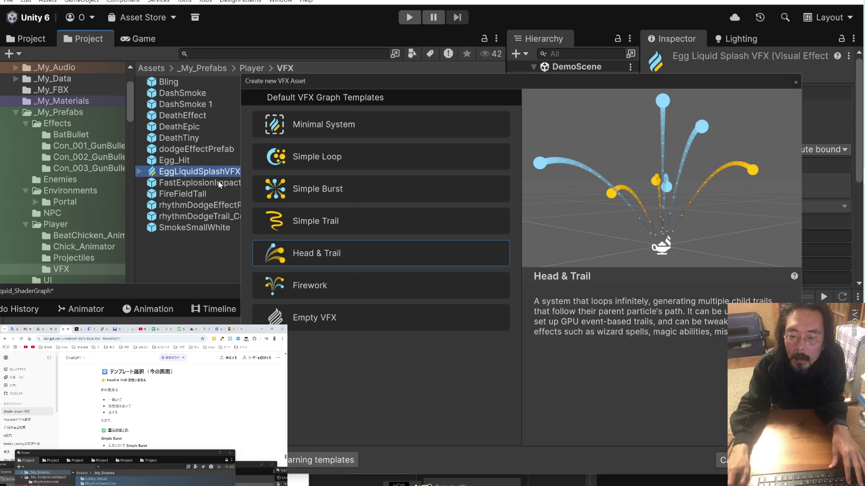
left_click(461, 257)
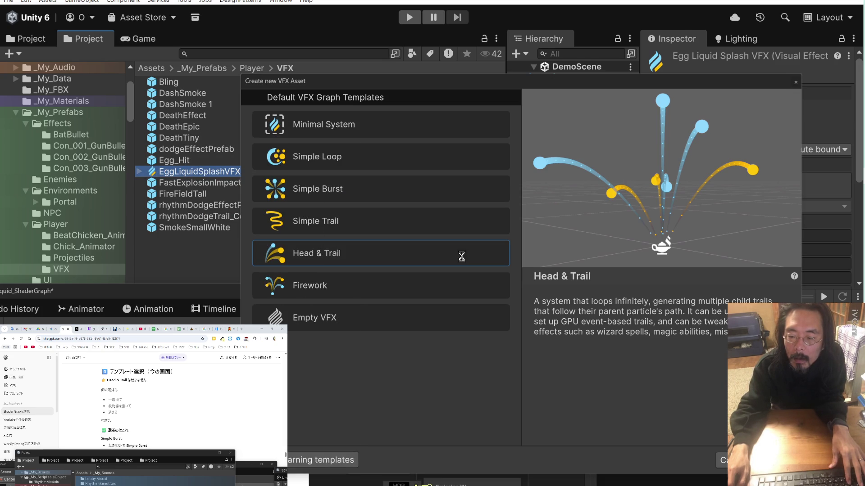
left_click(406, 192)
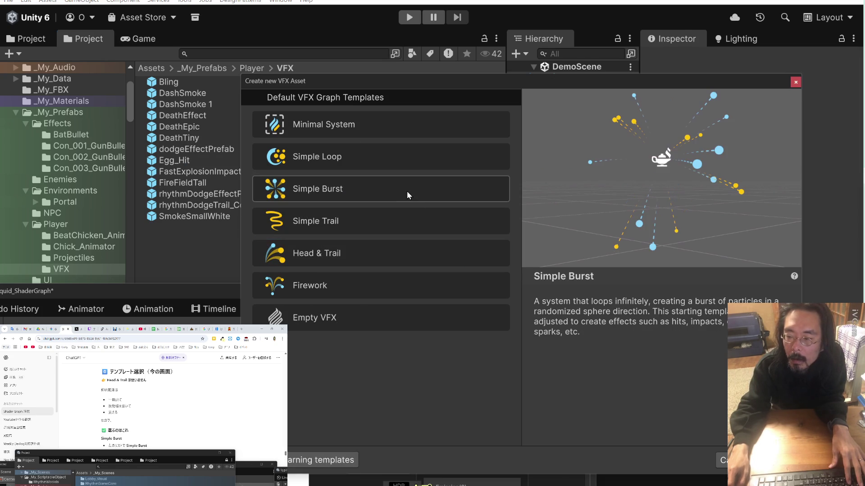
key("Return")
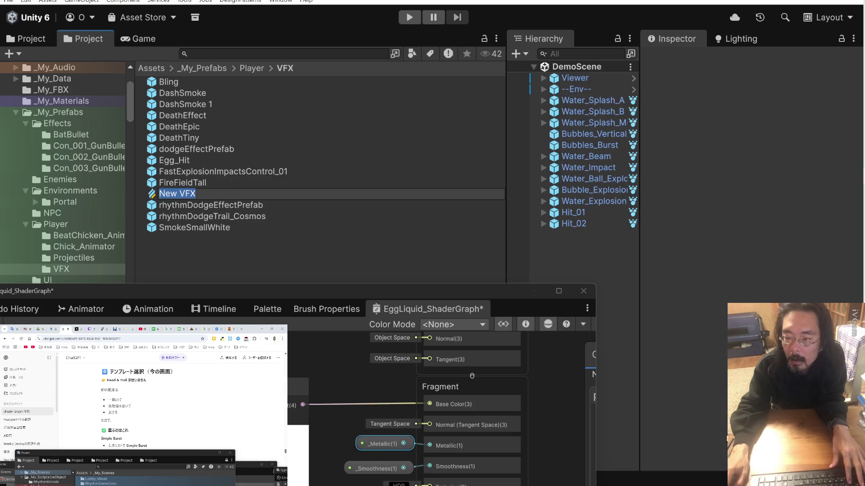
type("EggLiquidSplashVFX")
key("Return")
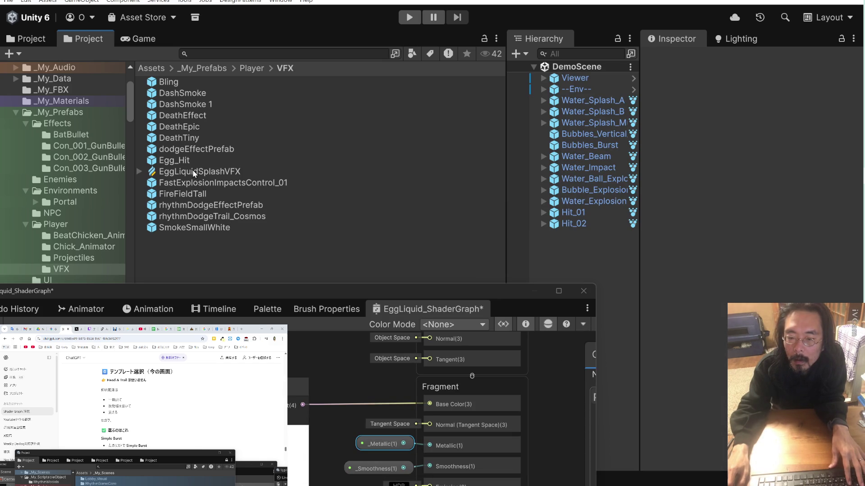
left_click(193, 170)
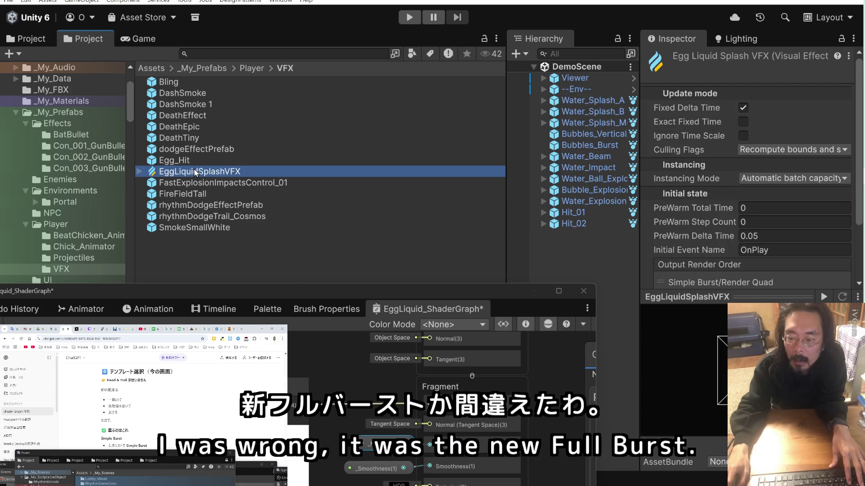
scroll(156, 415, "down", 3)
scroll(157, 416, "down", 2)
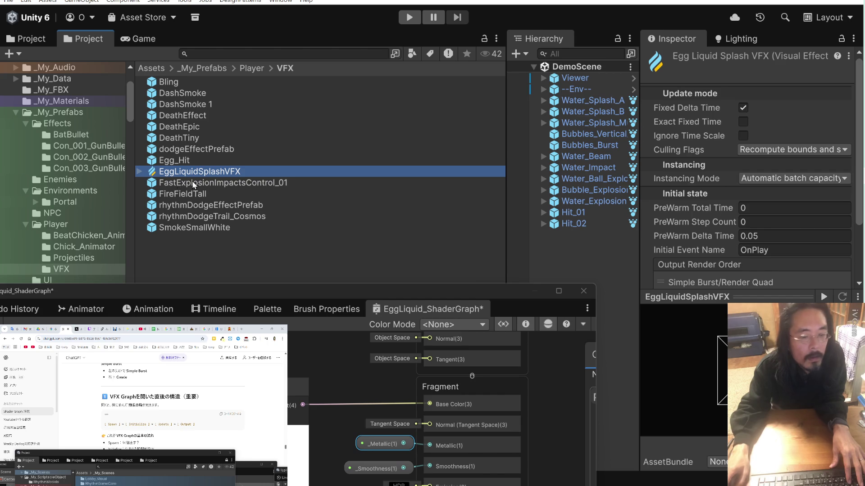
double_click(153, 173)
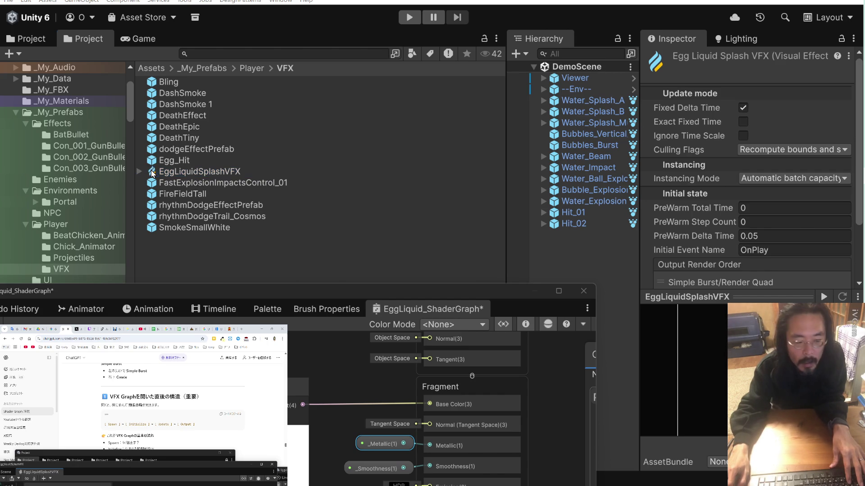
Dock the EggLiquidSplashVFX graph window beside the EggLiquid Shader Graph tab and maximize it.
left_click_drag(198, 464, 206, 383)
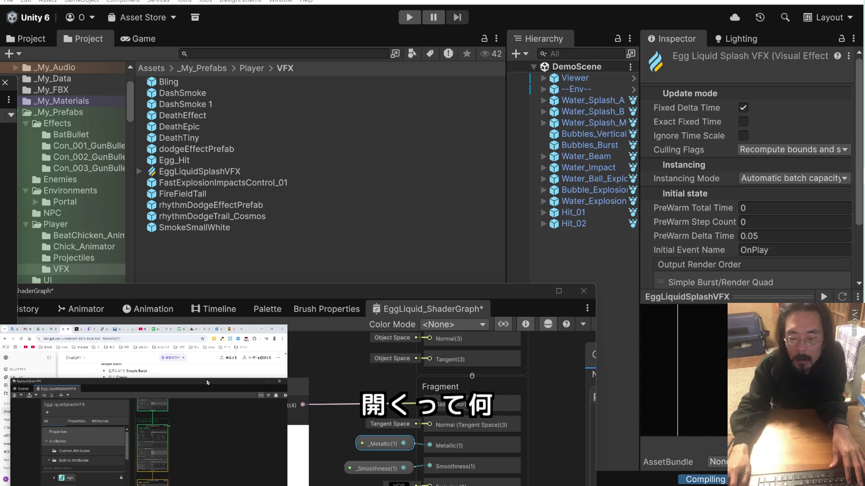
mouse_move(80, 237)
left_mouse_down()
mouse_move(451, 309)
mouse_move(424, 306)
mouse_move(498, 312)
left_mouse_up()
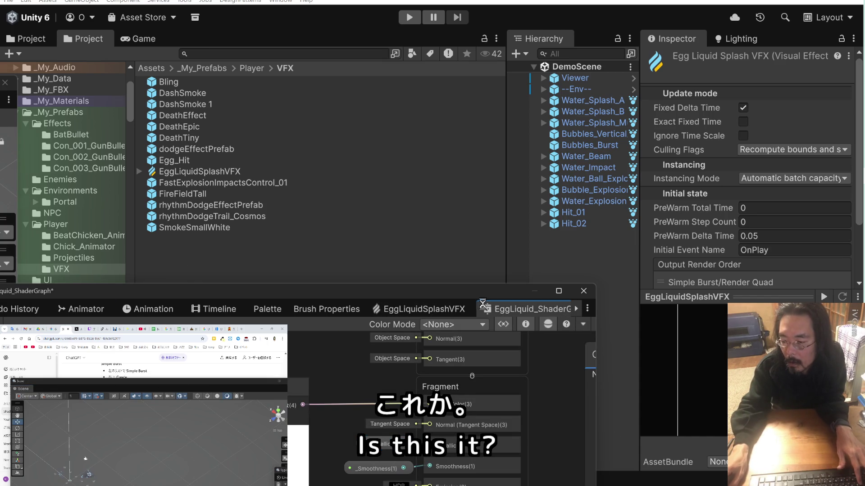
left_click(439, 308)
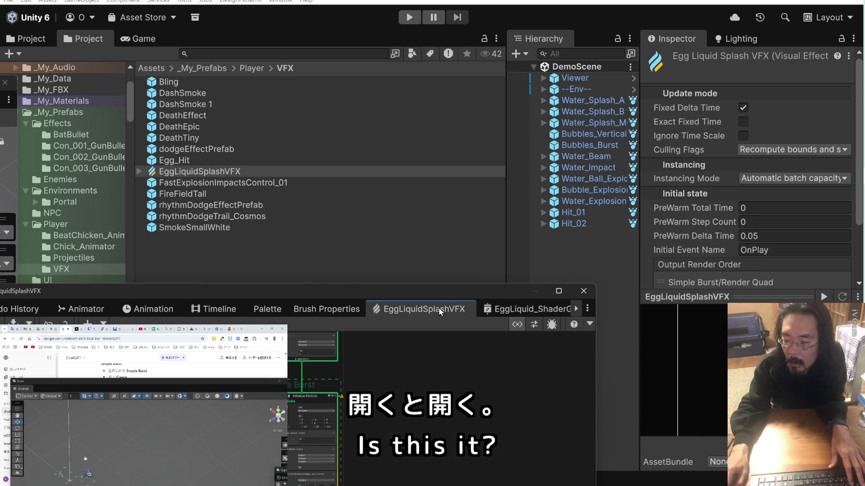
mouse_move(441, 291)
left_mouse_down()
mouse_move(474, 123)
mouse_move(496, 91)
mouse_move(499, 109)
left_mouse_up()
left_click_drag(188, 386, 167, 462)
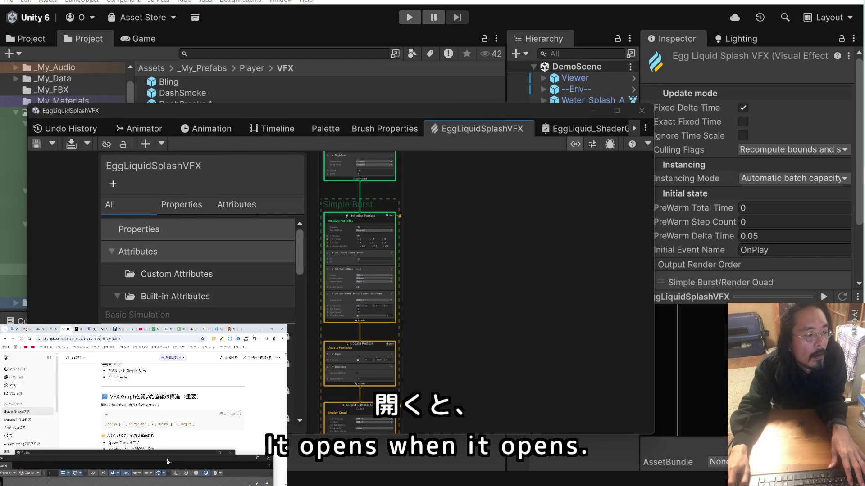
scroll(371, 265, "down", 3)
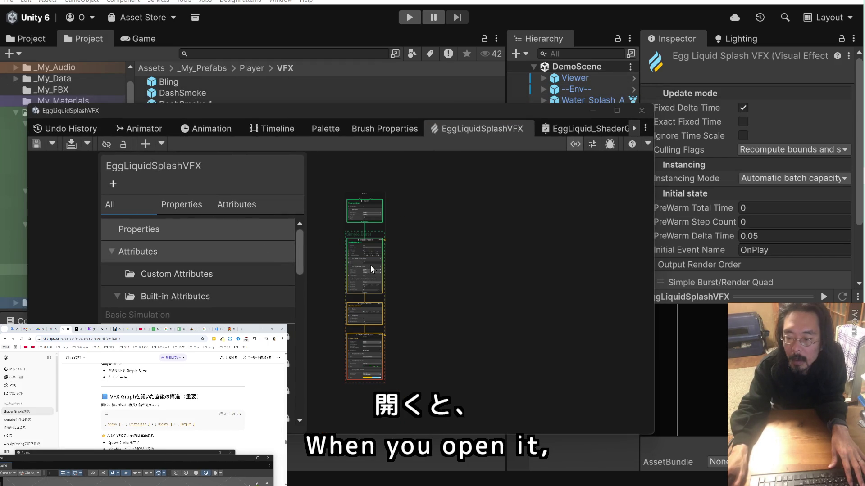
scroll(240, 253, "down", 5)
scroll(239, 250, "up", 5)
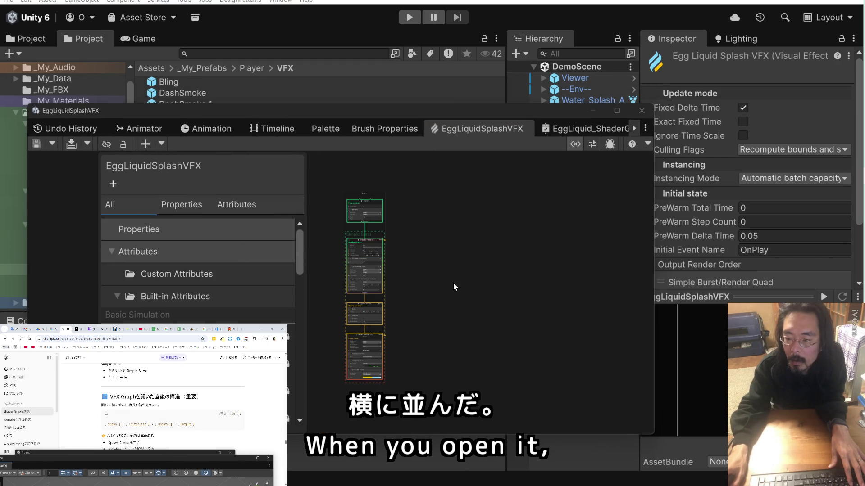
scroll(453, 282, "up", 1)
double_click(449, 109)
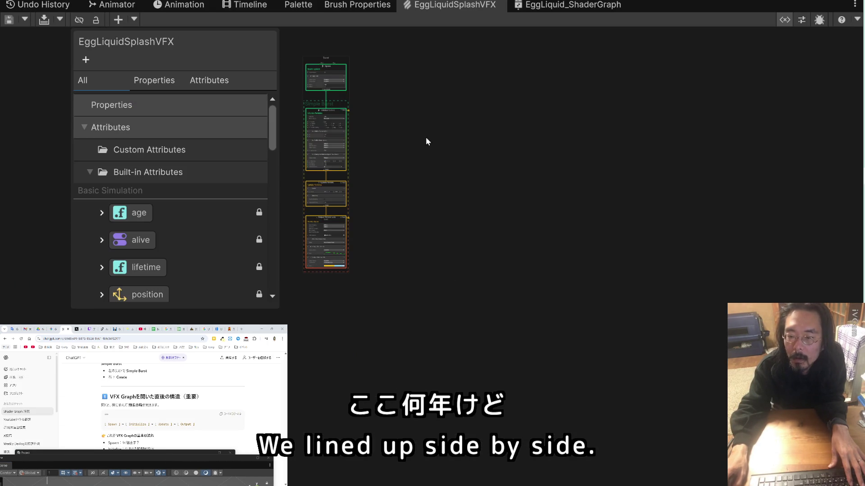
Pan and zoom the graph to frame the Spawn burst of 128 and Initialize Particle.
left_click_drag(398, 139, 450, 172)
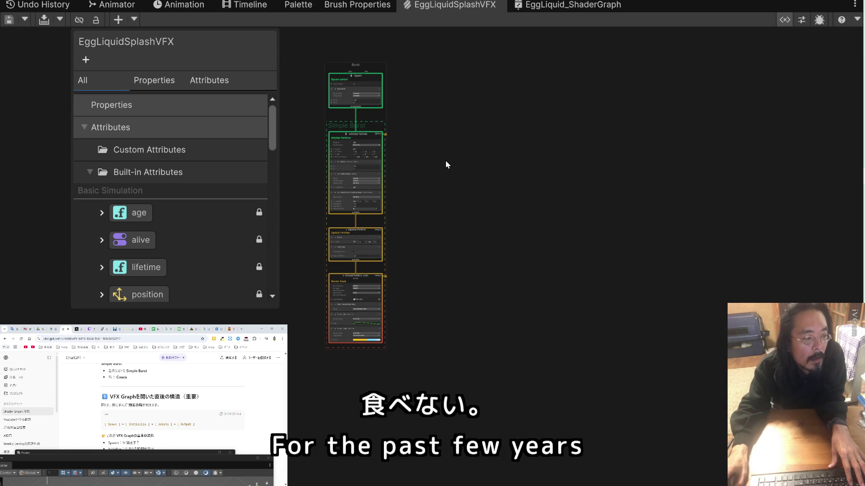
scroll(443, 162, "up", 4)
scroll(530, 209, "left", 3)
scroll(588, 260, "down", 5)
mouse_move(581, 270)
left_mouse_down()
mouse_move(575, 130)
mouse_move(569, 319)
left_mouse_up()
scroll(553, 197, "up", 1)
left_click_drag(552, 195, 548, 332)
scroll(545, 323, "up", 1)
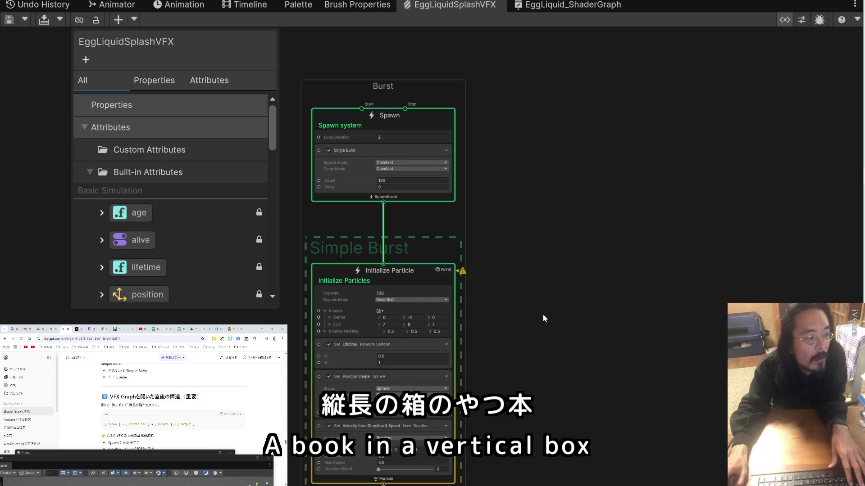
left_click_drag(515, 379, 539, 202)
mouse_move(551, 254)
left_mouse_down()
mouse_move(546, 87)
mouse_move(537, 342)
left_mouse_up()
left_click_drag(541, 186, 550, 325)
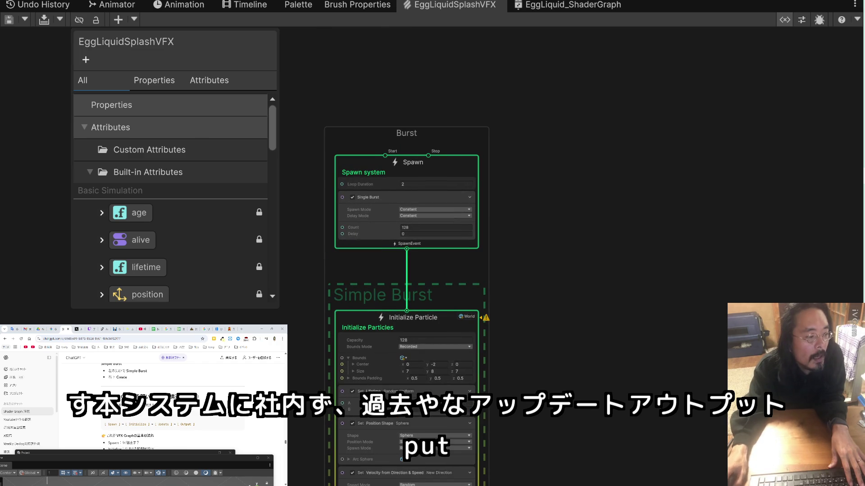
scroll(178, 397, "down", 3)
scroll(175, 398, "down", 5)
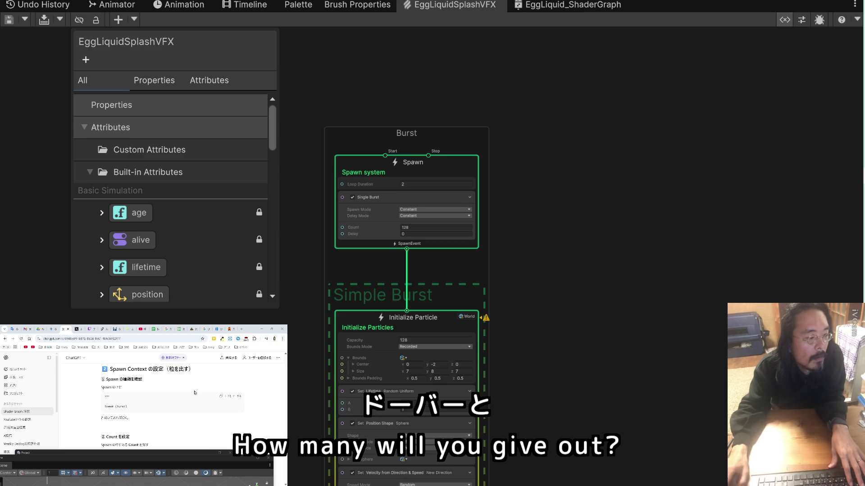
scroll(187, 399, "down", 3)
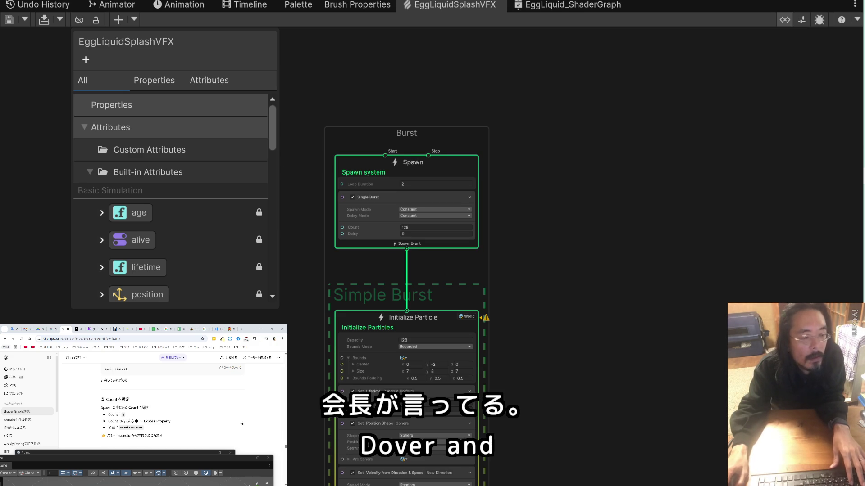
Change the Single Burst Count in the Spawn context from 128 to 8.
scroll(550, 218, "up", 2)
left_click_drag(550, 217, 675, 208)
scroll(609, 213, "up", 2)
left_click(379, 226)
type("8")
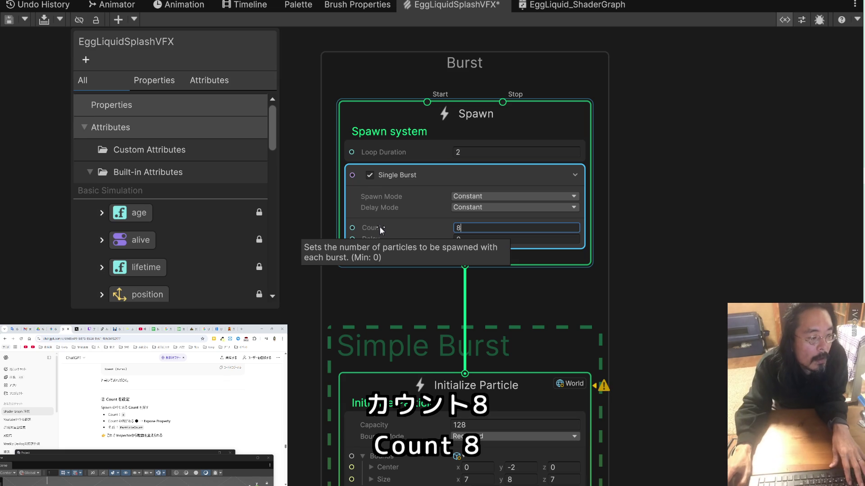
Return to the ChatGPT guide to read its next instructions.
left_click(144, 429)
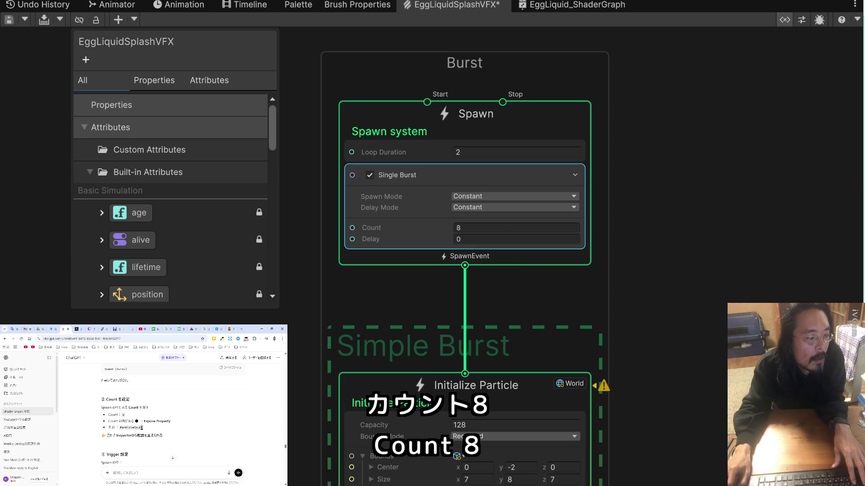
left_click(186, 428)
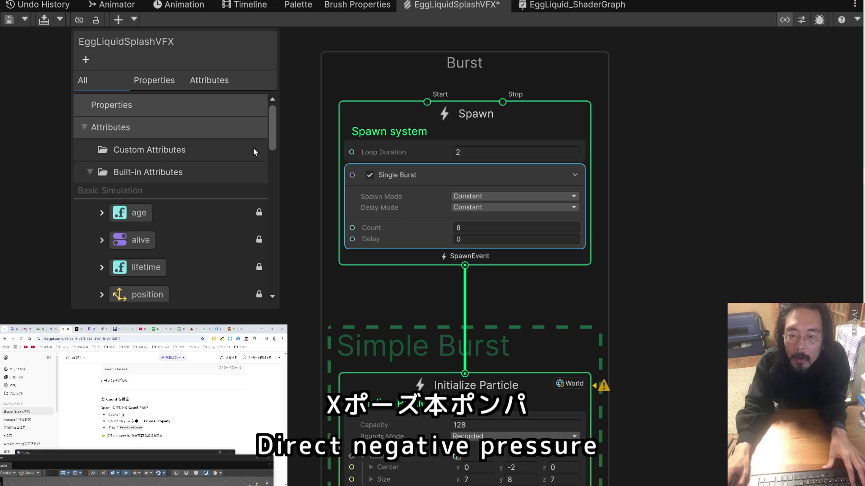
mouse_move(275, 124)
left_mouse_down()
mouse_move(277, 282)
mouse_move(270, 93)
left_mouse_up()
left_click(150, 79)
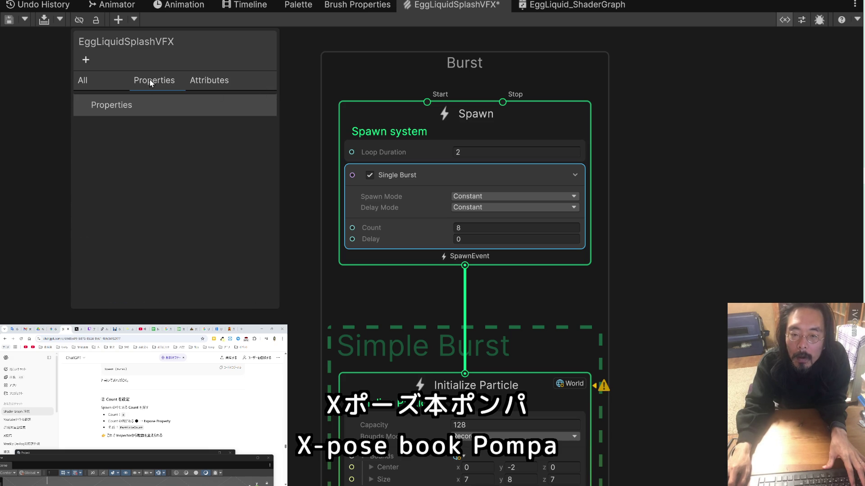
left_click(205, 81)
left_click(163, 80)
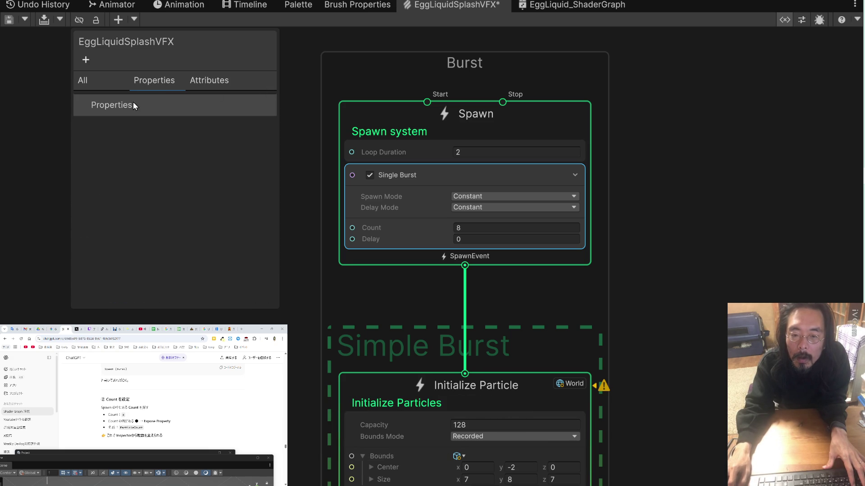
left_click(131, 104)
left_click(209, 84)
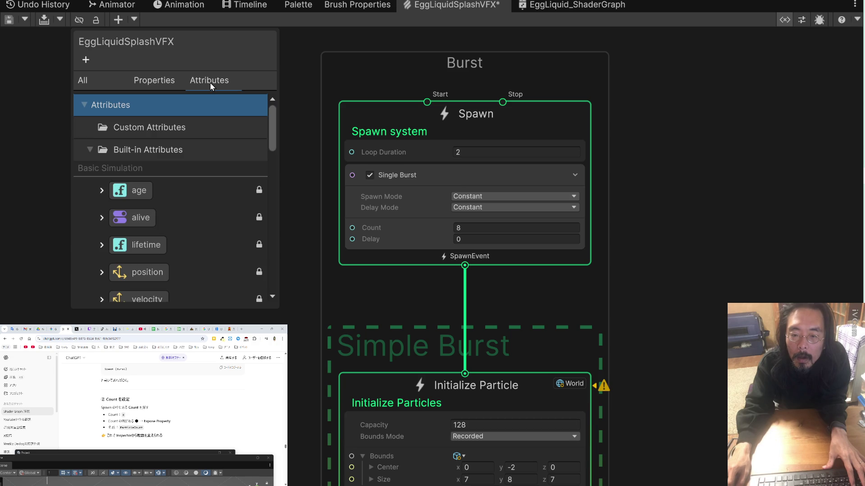
left_click(135, 150)
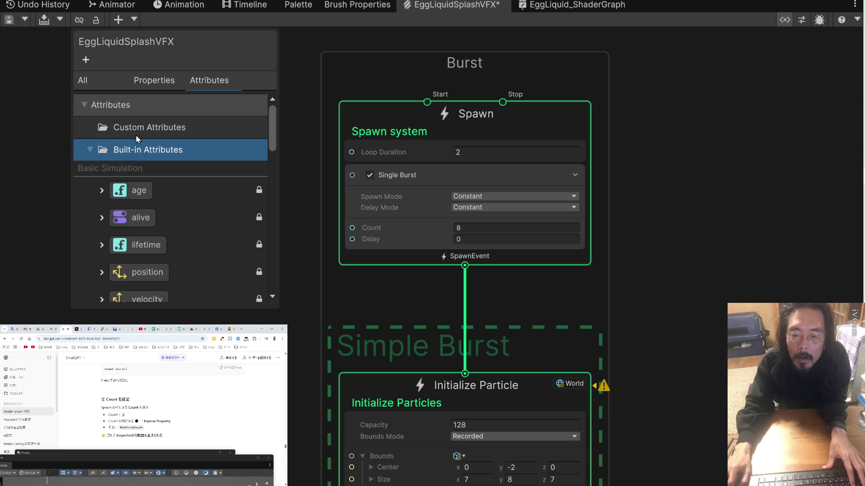
left_click(123, 131)
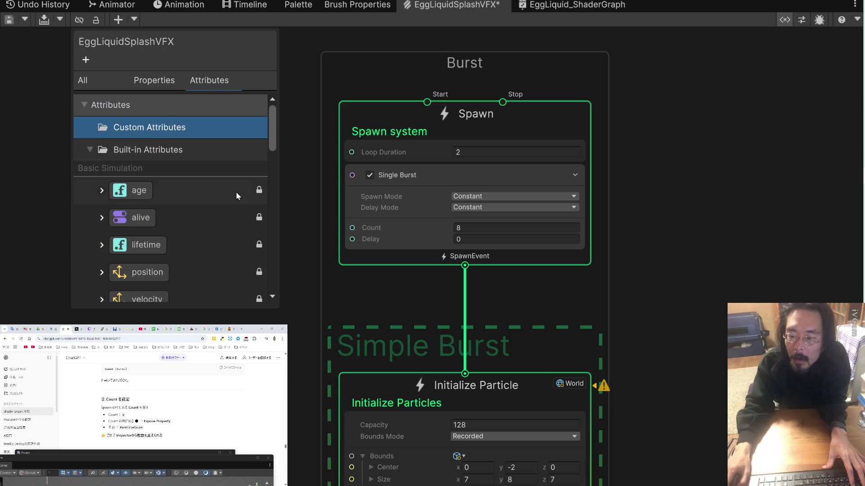
left_click(102, 191)
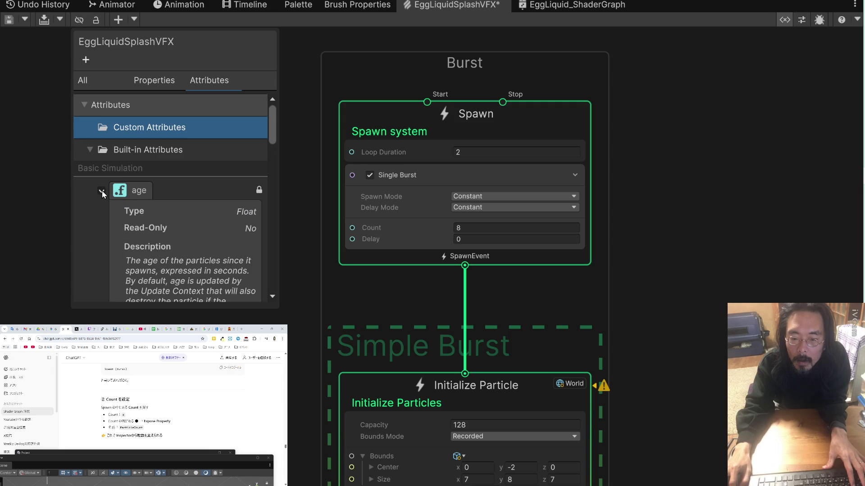
left_click(102, 190)
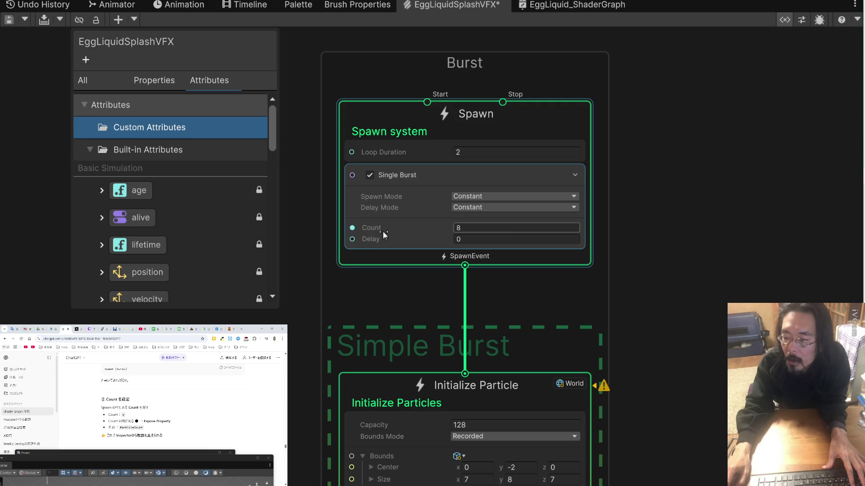
mouse_move(383, 231)
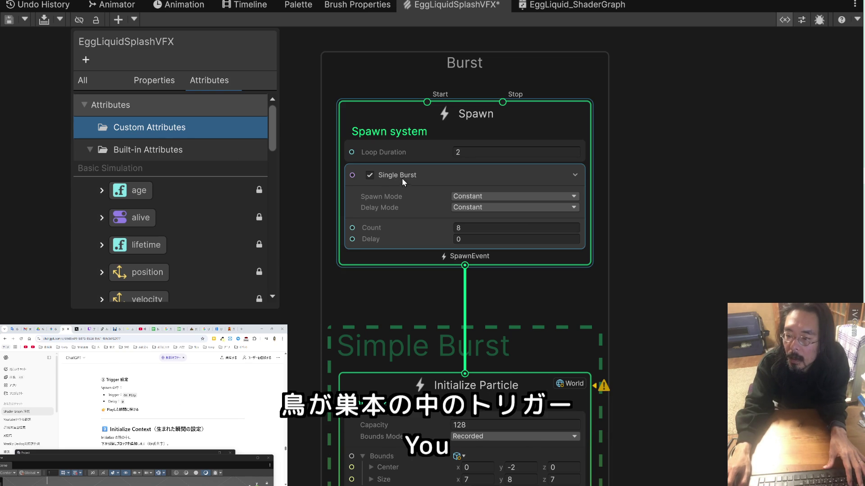
left_click(475, 196)
left_click(423, 198)
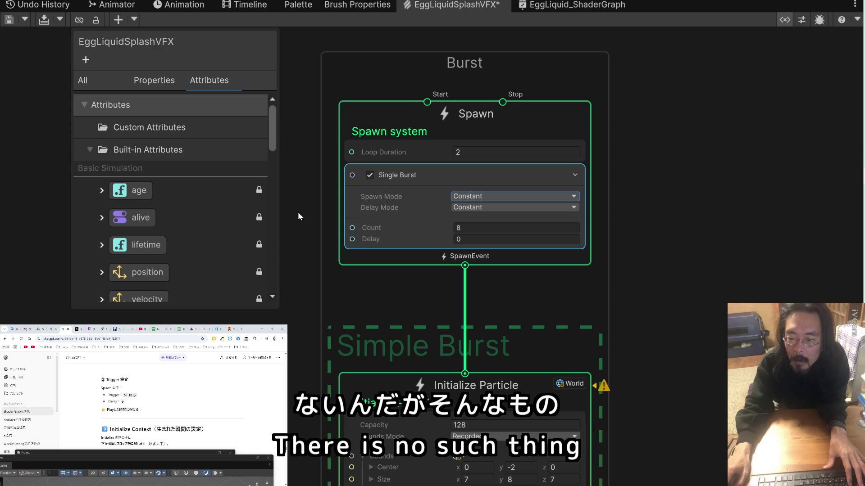
left_click(81, 82)
left_click(460, 257)
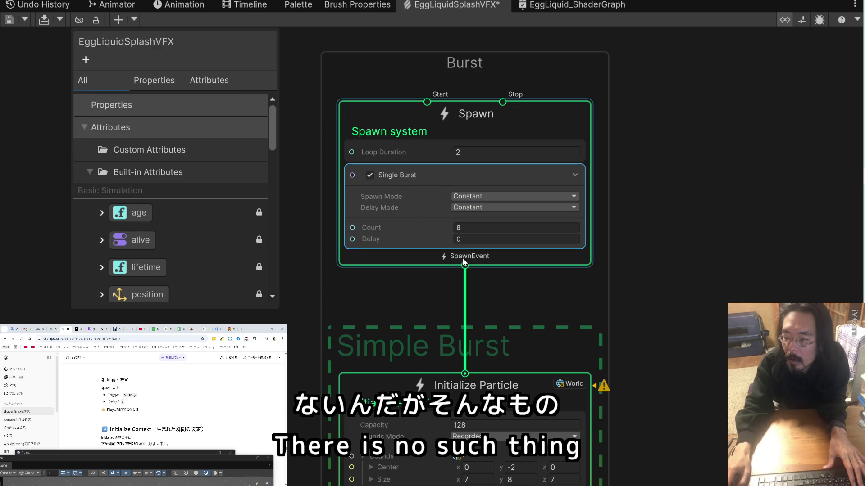
right_click(459, 257)
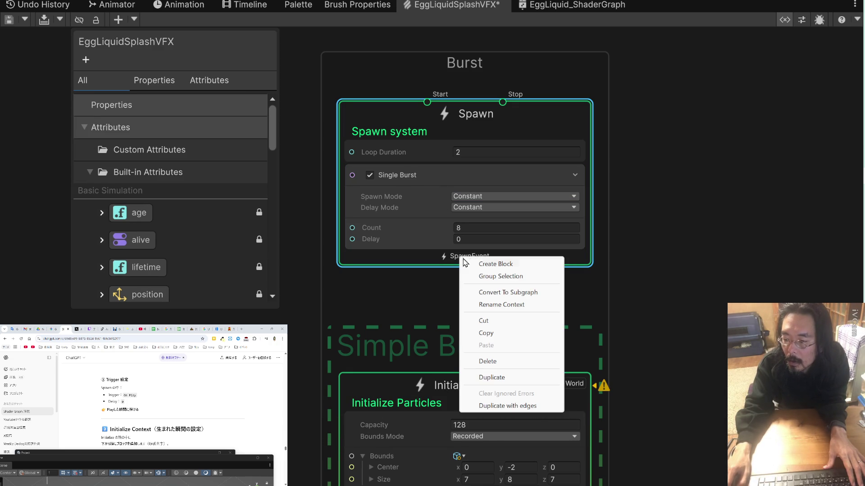
left_click(485, 261)
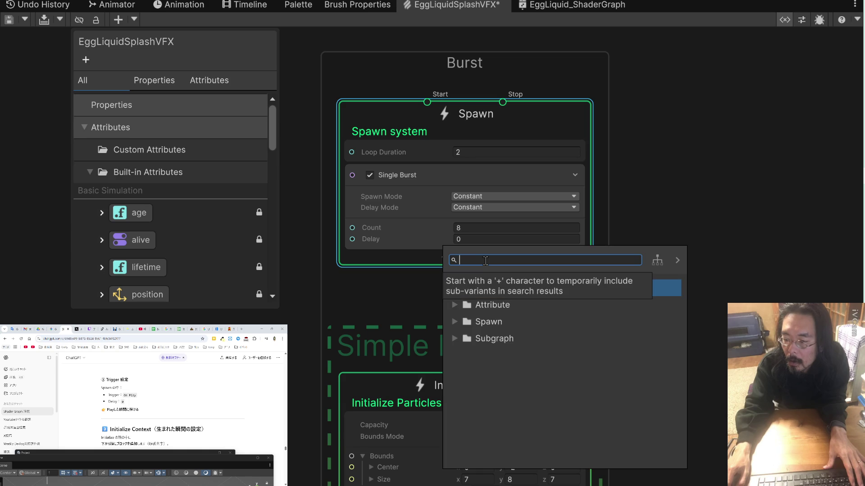
scroll(160, 407, "up", 3)
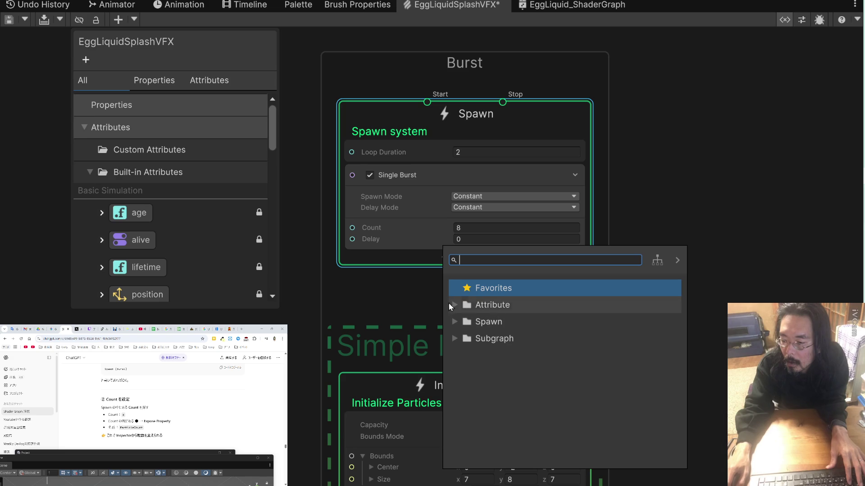
left_click(453, 323)
left_click(453, 322)
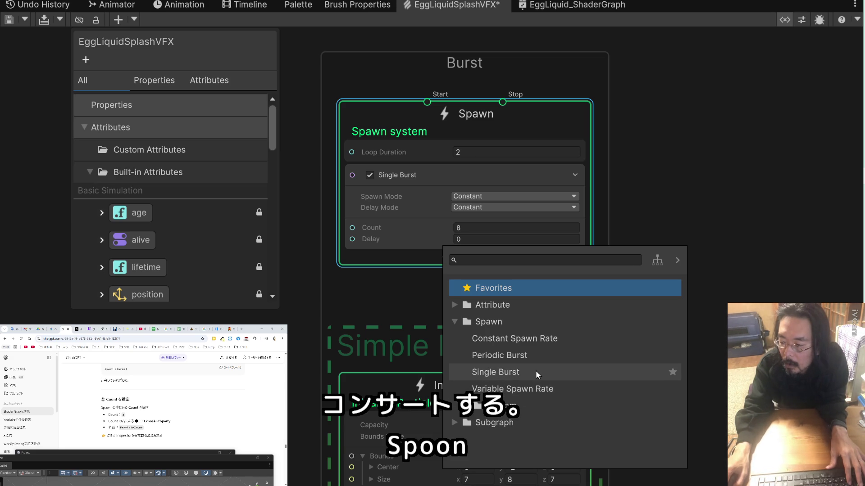
left_click(514, 405)
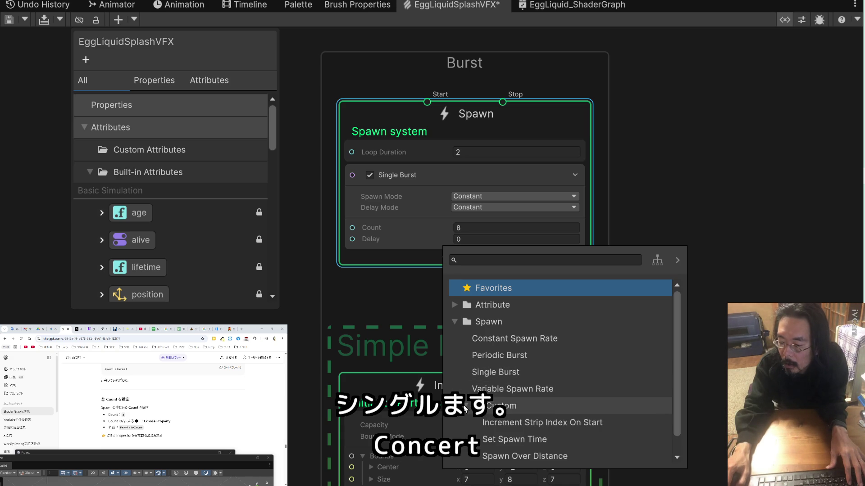
scroll(515, 386, "down", 1)
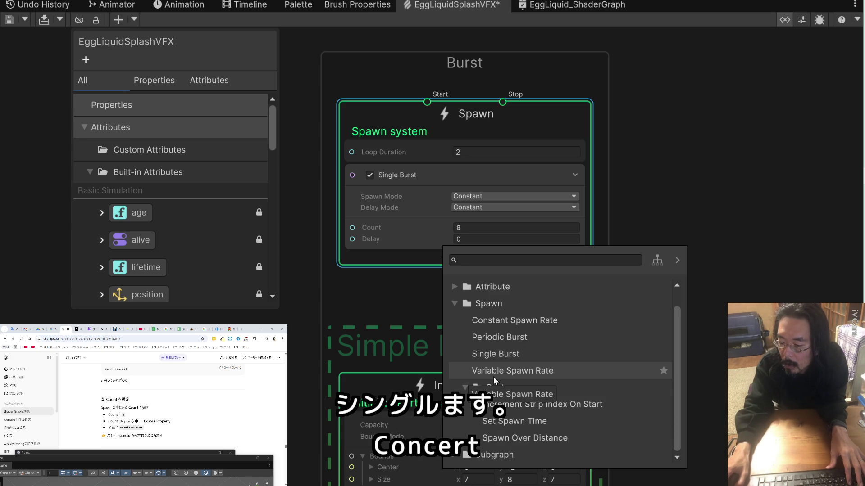
left_click(454, 304)
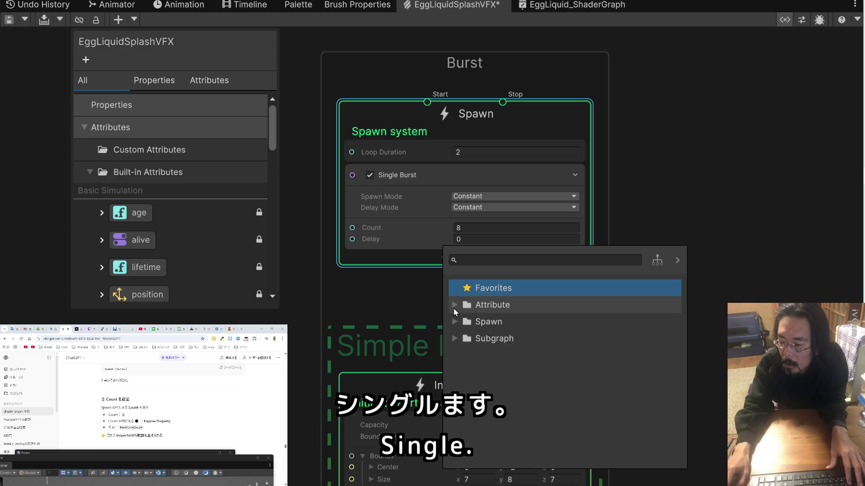
left_click(454, 305)
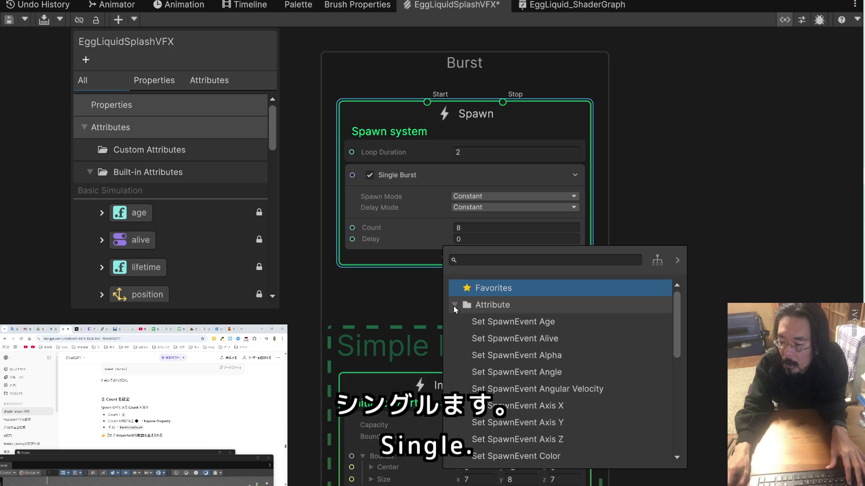
left_click(454, 306)
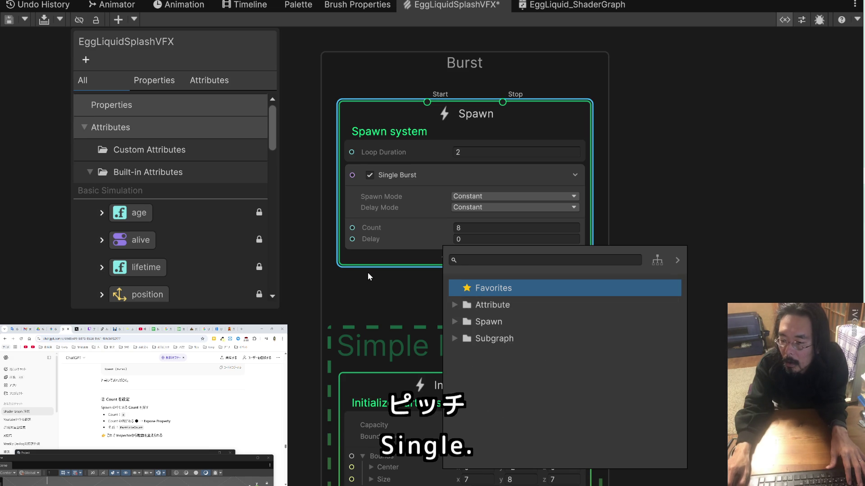
left_click(367, 272)
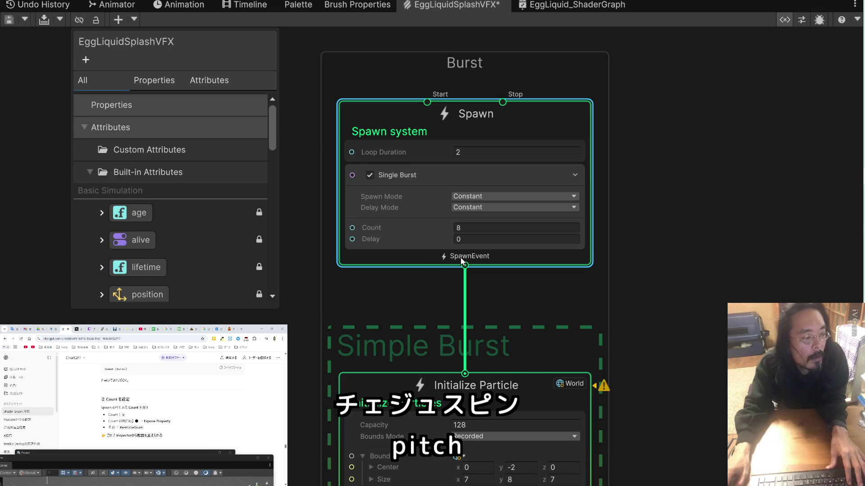
scroll(237, 422, "down", 5)
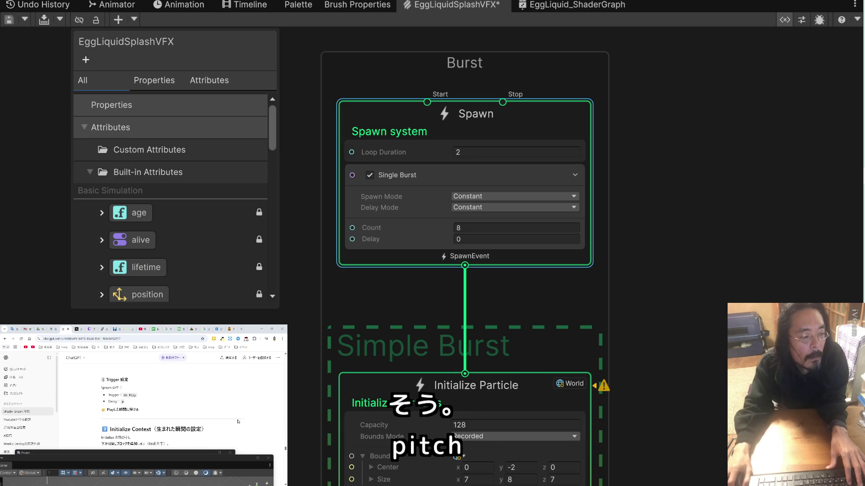
scroll(238, 422, "down", 2)
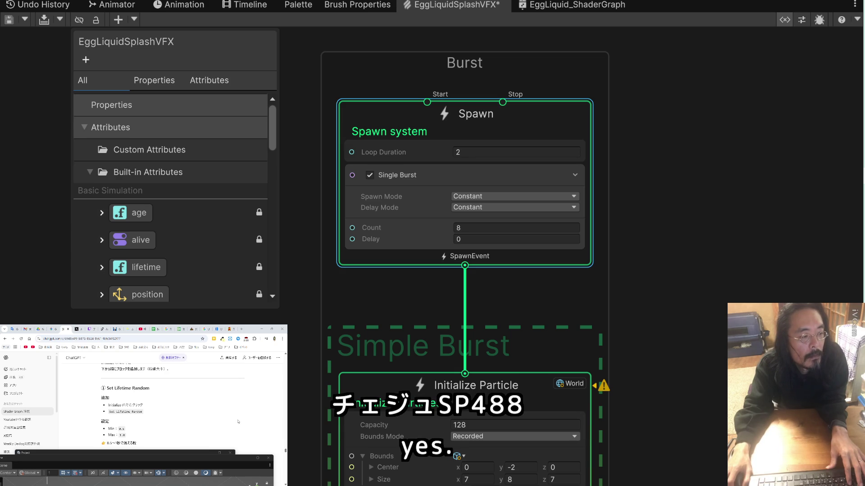
Copy 'Set Lifetime Random' from the notes and search it in Initialize Particle's Create Block menu.
mouse_move(352, 309)
left_mouse_down()
mouse_move(322, 153)
mouse_move(365, 134)
mouse_move(318, 130)
left_mouse_up()
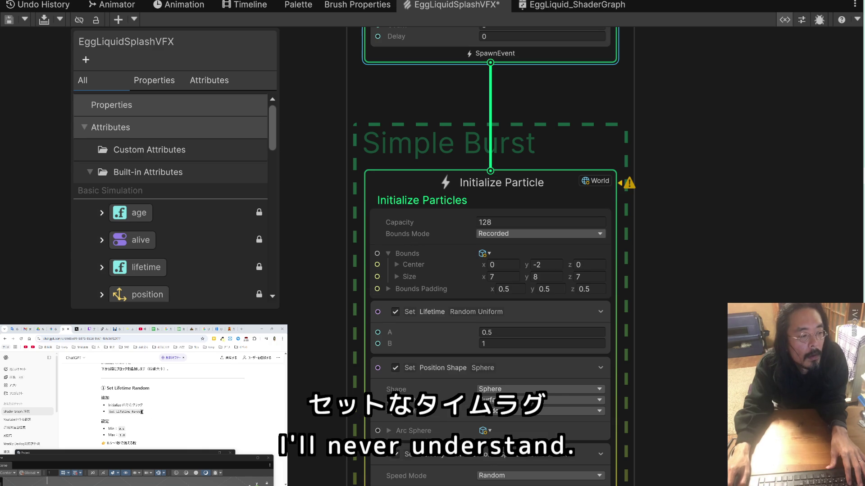
left_click_drag(141, 412, 109, 411)
key("ctrl+c")
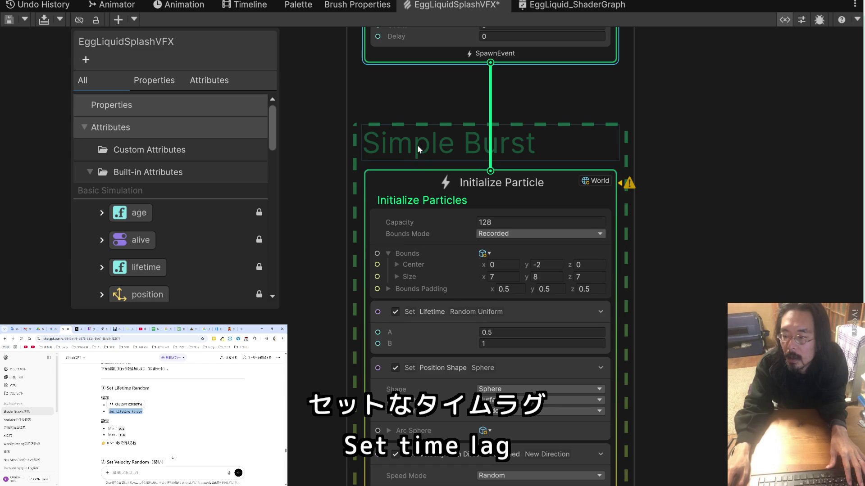
right_click(423, 192)
left_click(453, 196)
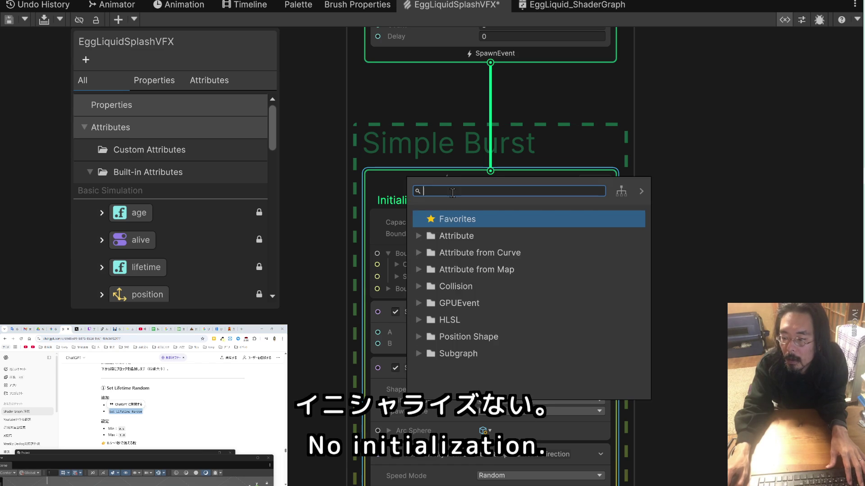
key("ctrl+v")
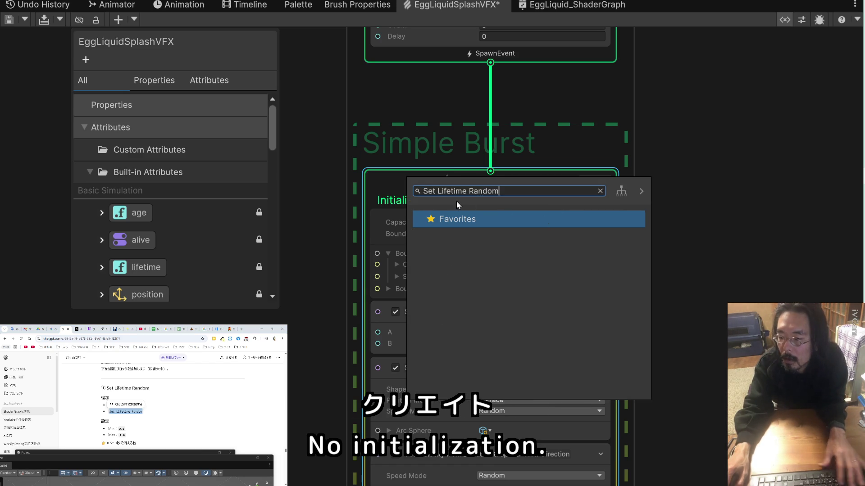
Narrow the search to 'Lifetime' and add the Set Lifetime block with Lifetime 1.
double_click(438, 192)
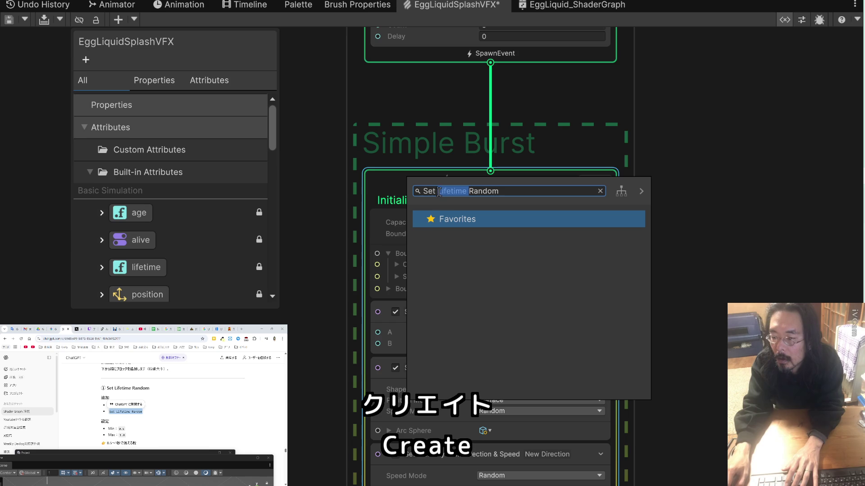
left_click(436, 192)
double_click(429, 191)
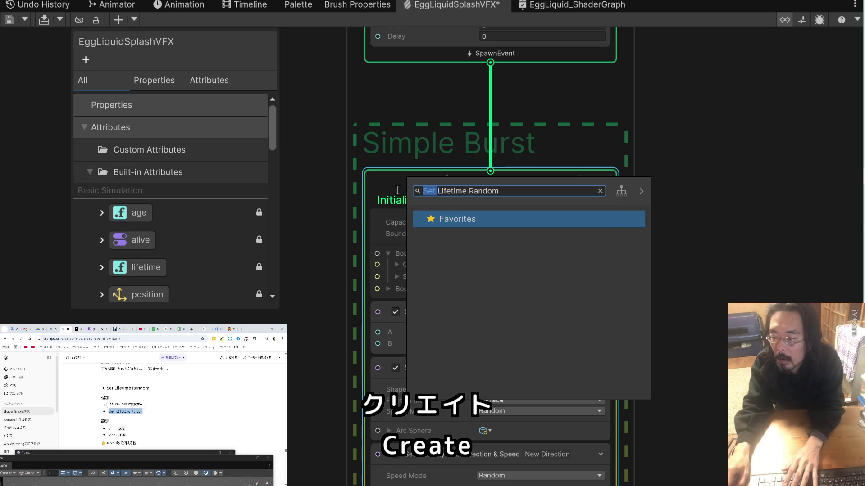
key("BackSpace")
double_click(475, 191)
key("BackSpace")
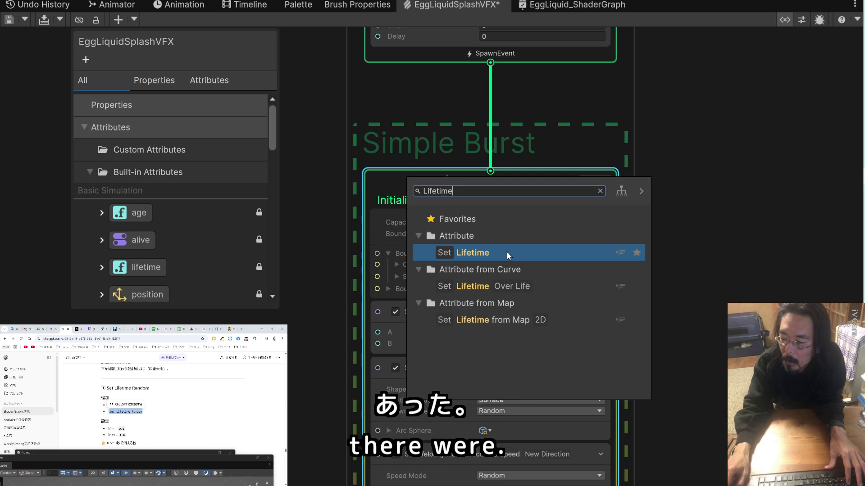
double_click(506, 252)
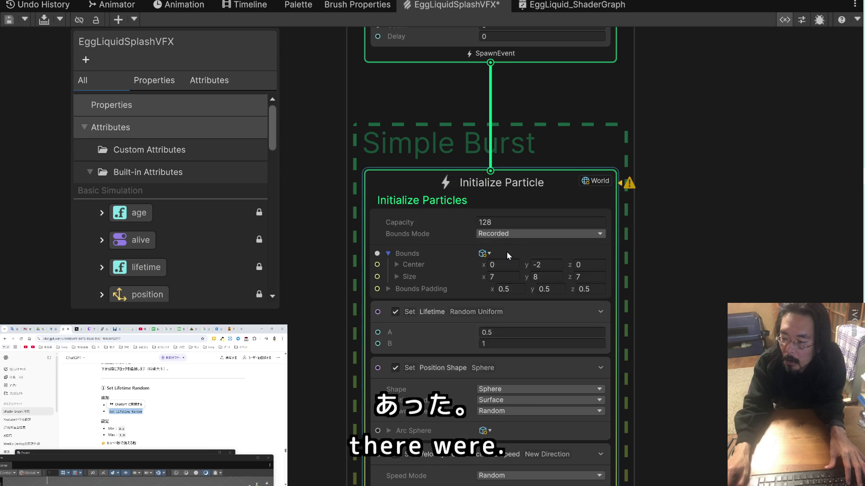
scroll(506, 251, "down", 2)
scroll(586, 203, "down", 3)
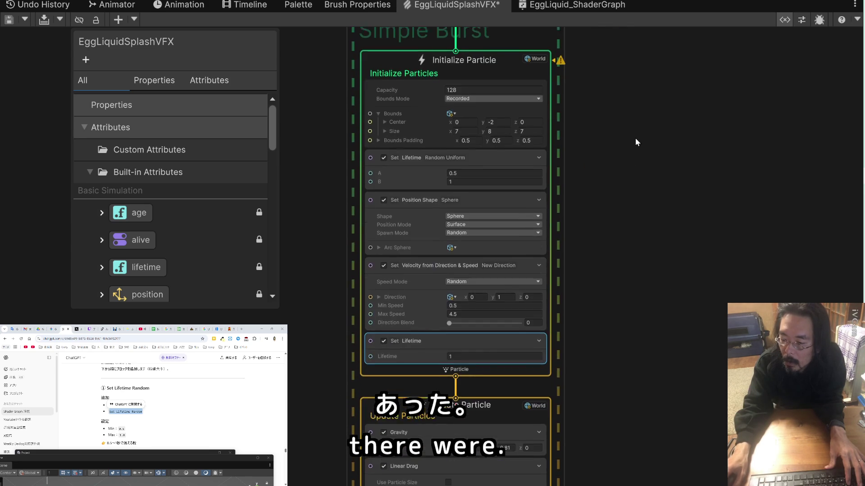
scroll(607, 201, "up", 1)
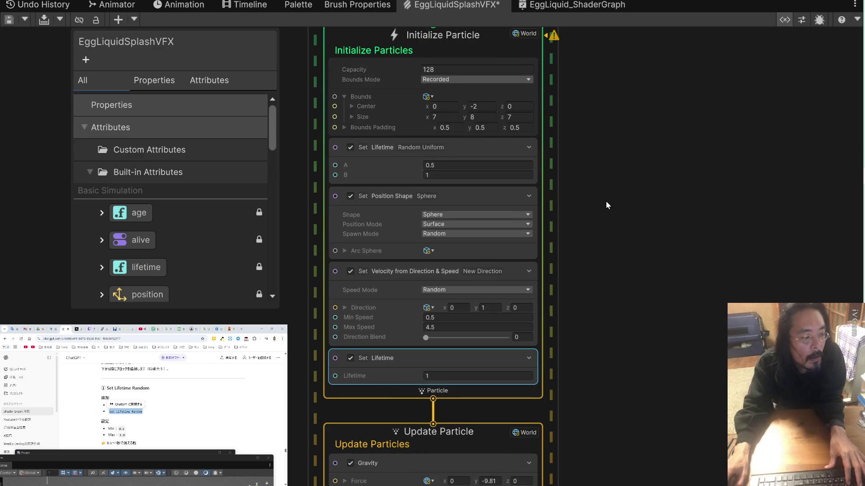
left_click_drag(606, 201, 644, 180)
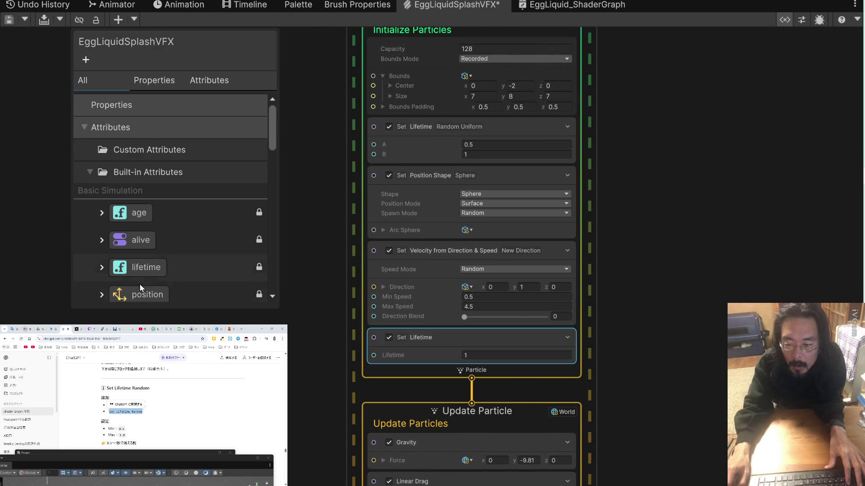
Expand the lifetime attribute in the Blackboard to show its type and description.
left_click(409, 354)
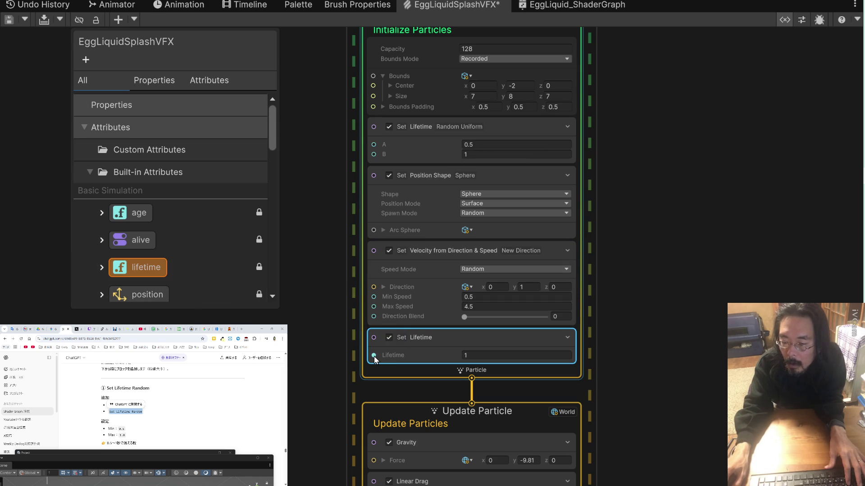
left_click(101, 269)
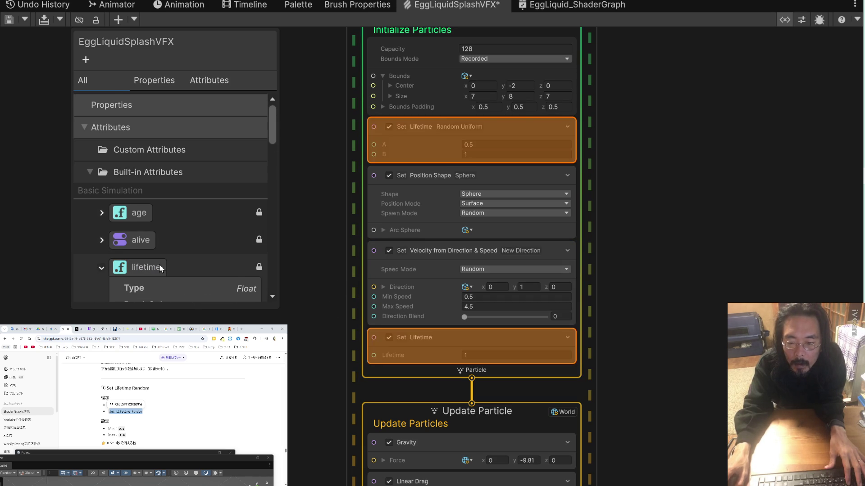
scroll(159, 264, "down", 3)
scroll(158, 263, "up", 3)
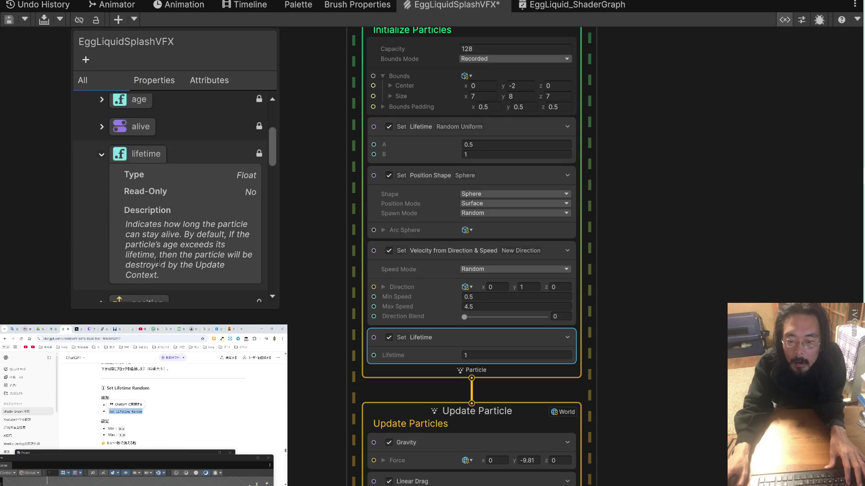
left_click(145, 210)
Place a lifetime attribute node (Current) and wire it into Set Lifetime's Lifetime input.
left_click_drag(329, 334, 296, 350)
left_click(323, 357)
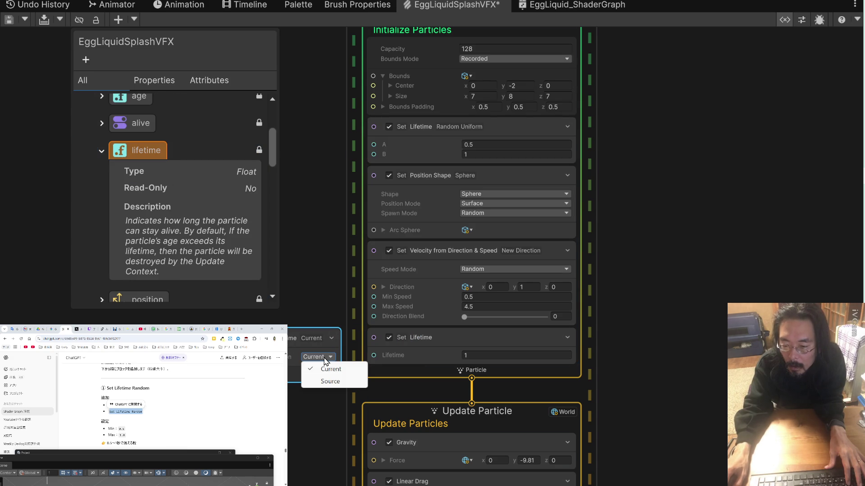
left_click(327, 368)
left_click_drag(336, 374, 373, 356)
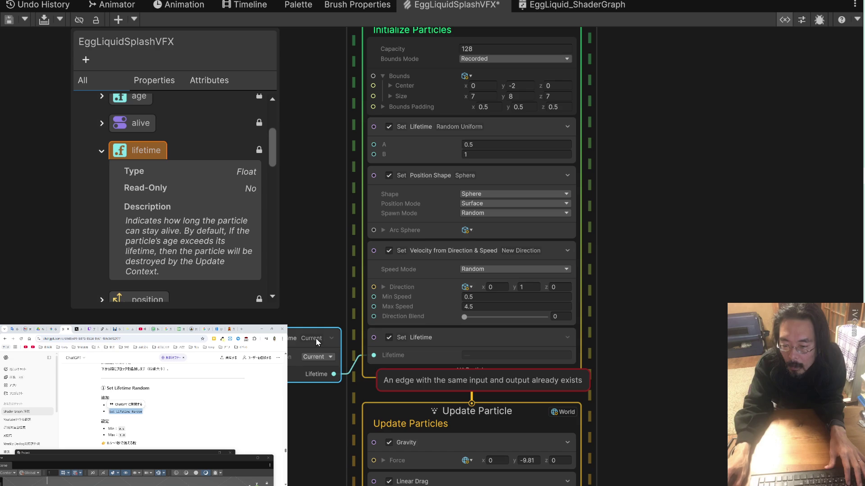
left_click(312, 358)
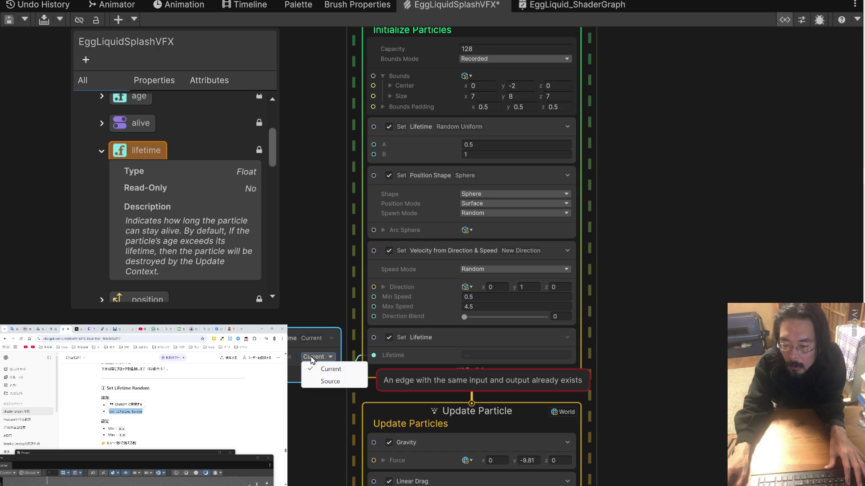
key("Escape")
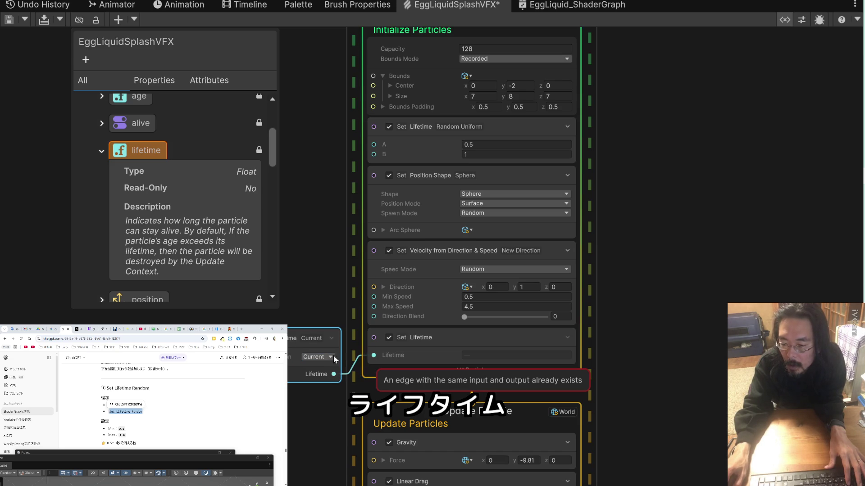
Delete the trial lifetime attribute node from the graph.
left_click(332, 339)
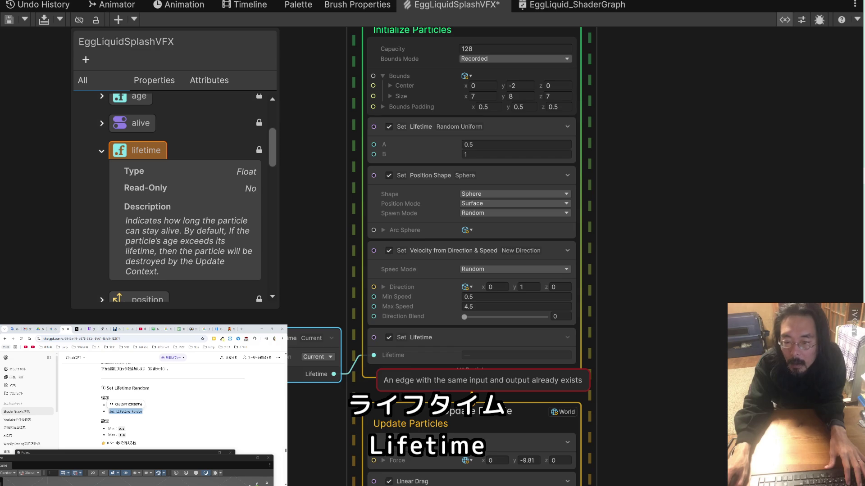
right_click(289, 337)
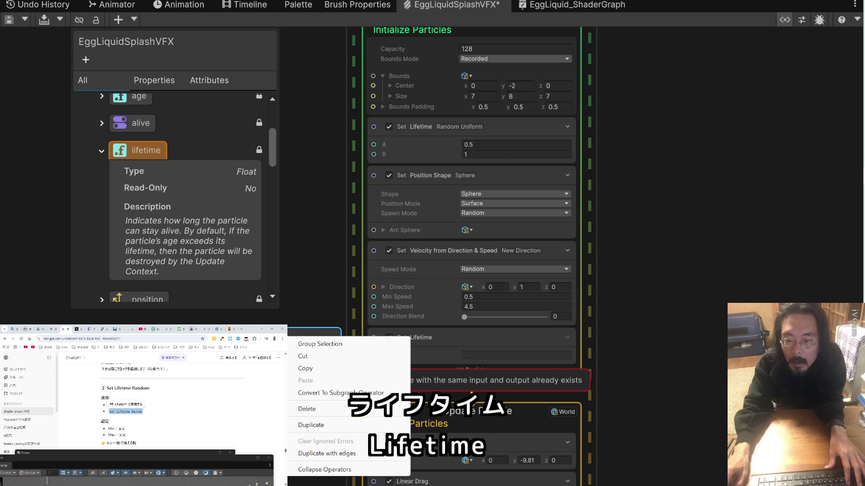
left_click(335, 409)
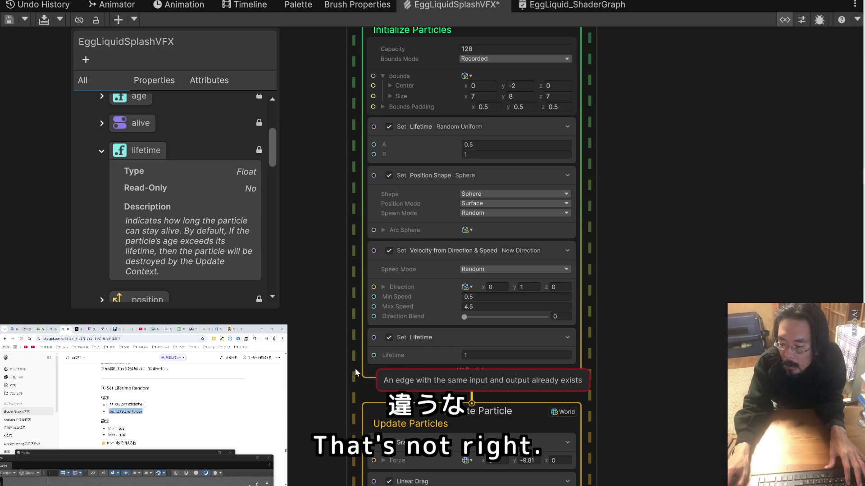
Collapse the lifetime attribute entry and save the VFX graph.
left_click(441, 356)
left_click(605, 287)
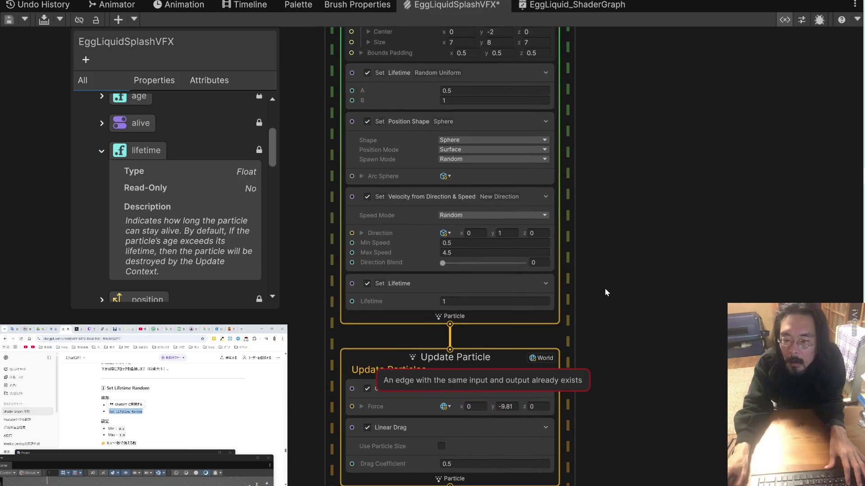
left_click(101, 151)
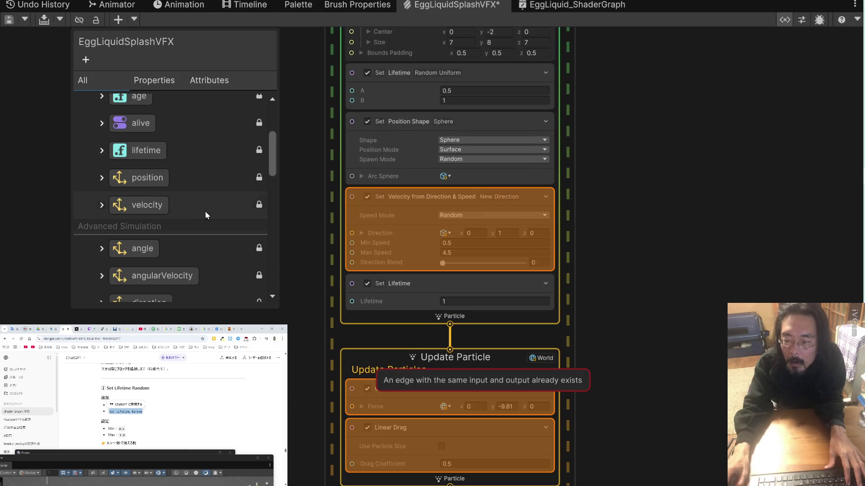
key("ctrl+s")
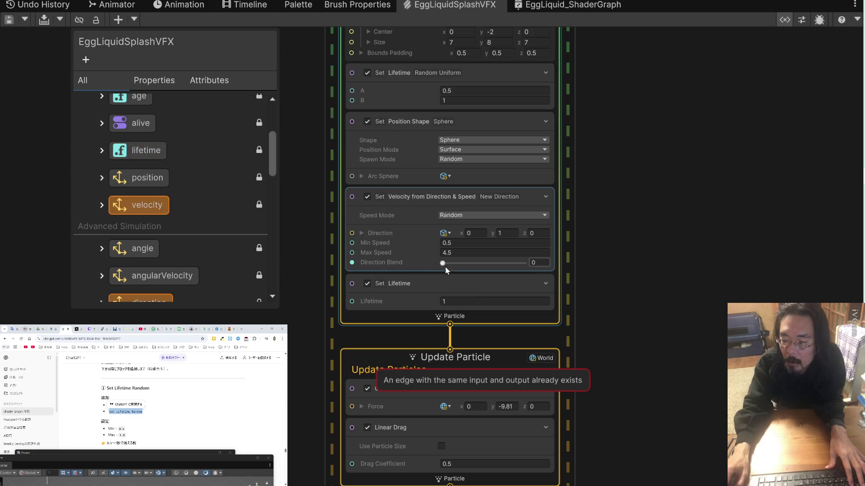
Delete the redundant Set Lifetime block with Lifetime 1 and save the graph again.
left_click(545, 285)
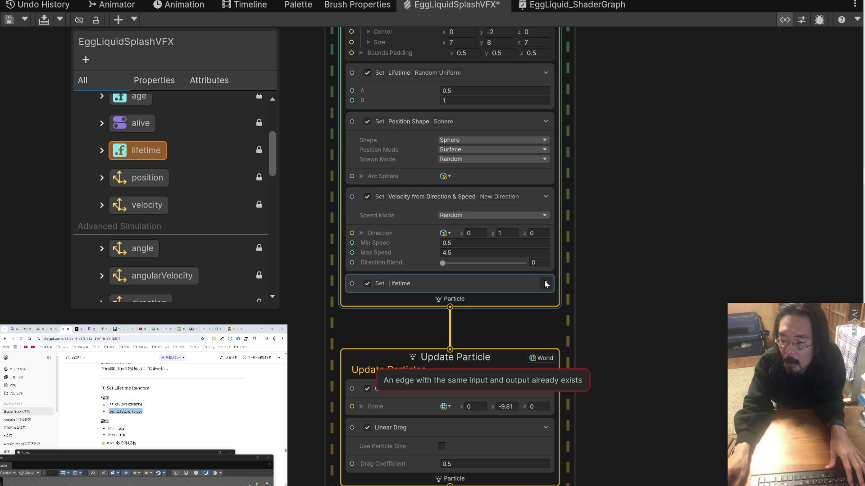
left_click(545, 284)
right_click(488, 283)
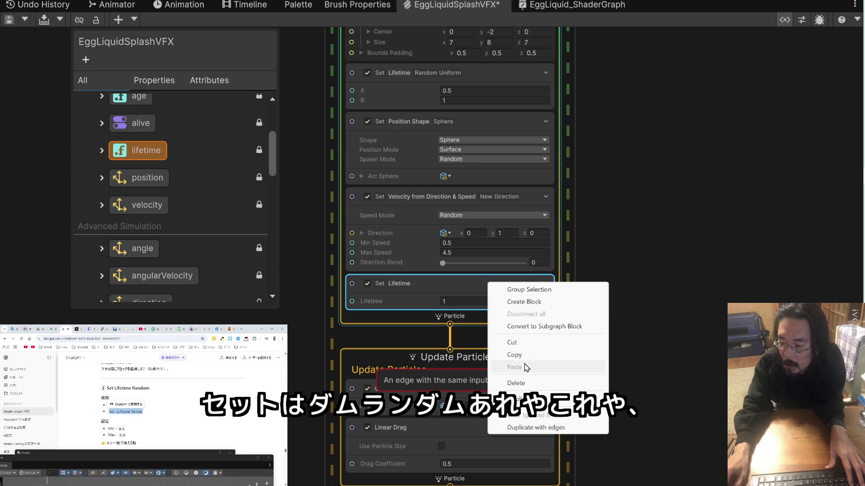
left_click(522, 383)
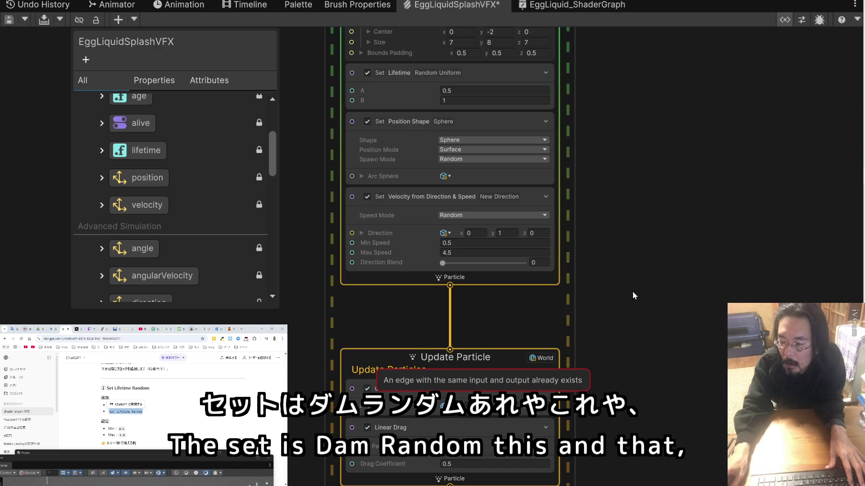
left_click_drag(633, 291, 637, 336)
key("ctrl+s")
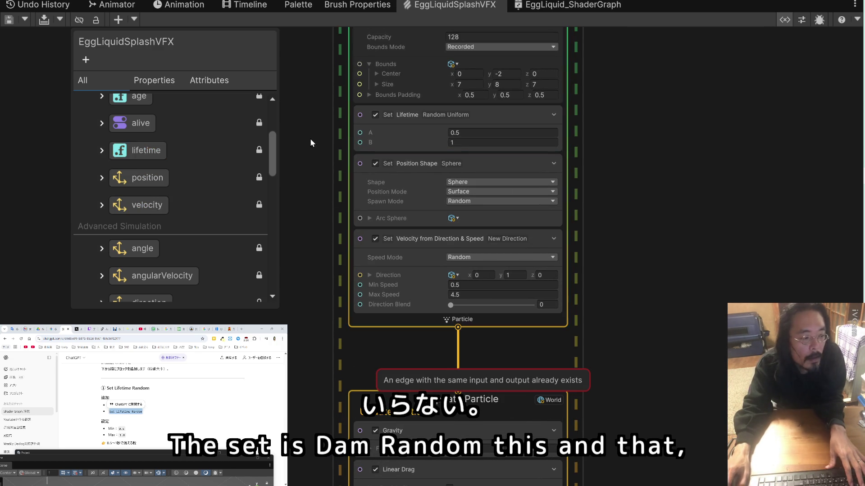
In Set Velocity from Direction & Speed, enter Min Speed 2 and Max Speed 5.
scroll(188, 413, "down", 2)
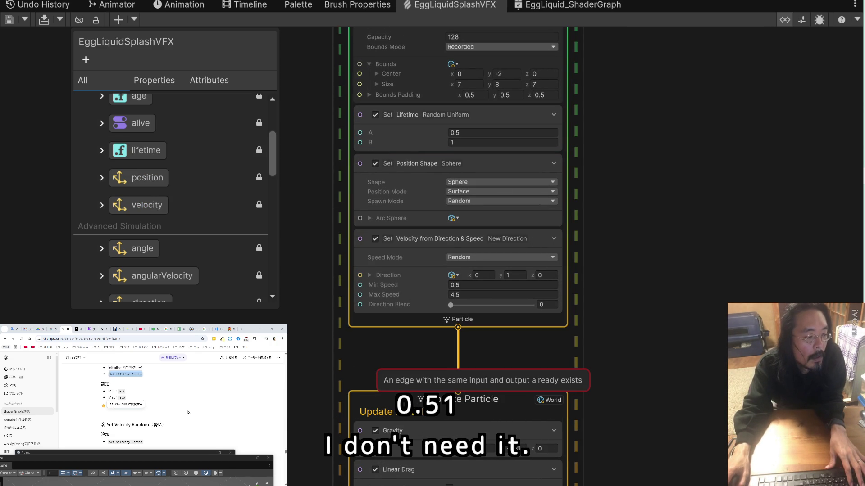
scroll(188, 412, "down", 2)
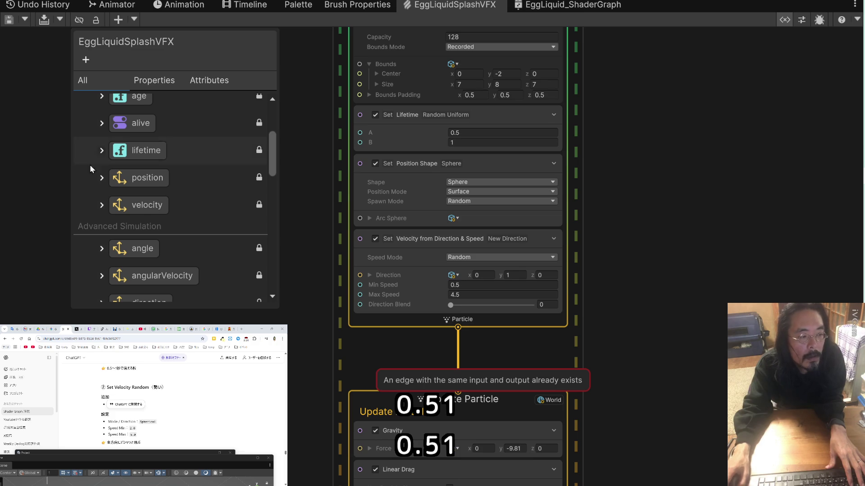
left_click(480, 221)
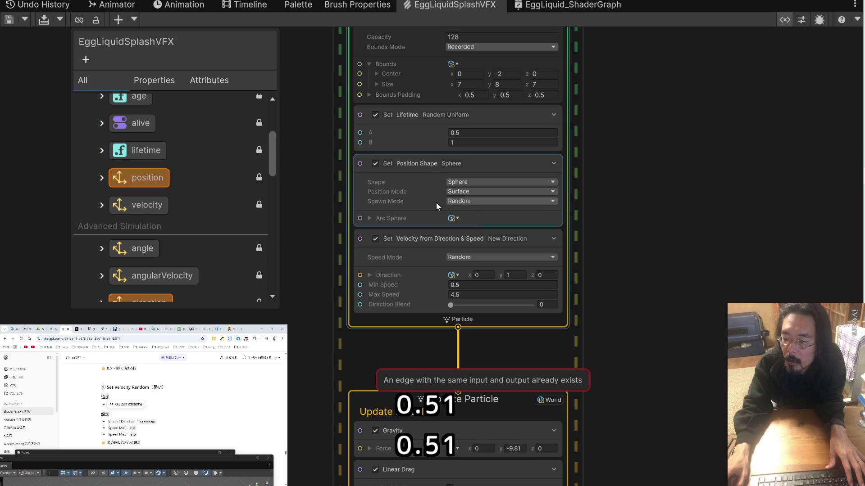
left_click(444, 300)
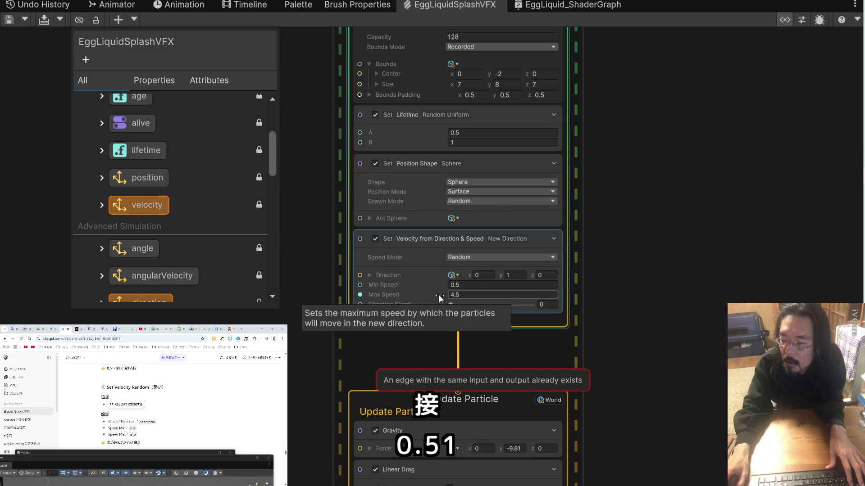
left_click(417, 323)
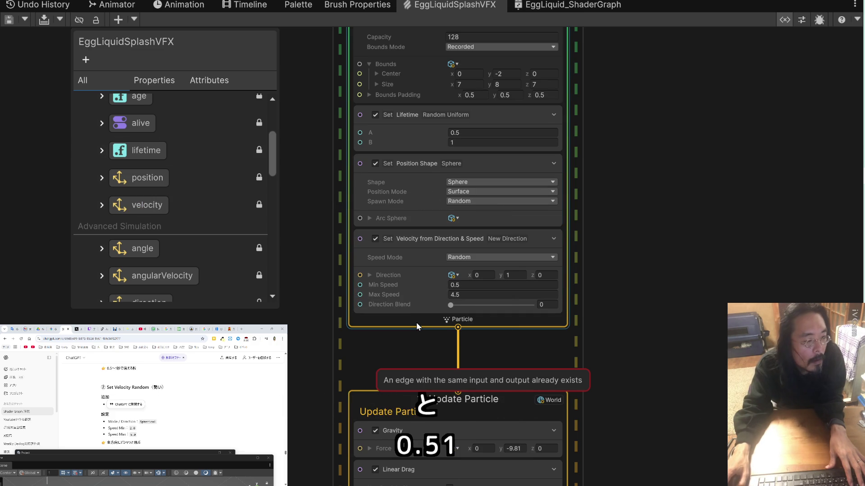
left_click(450, 305)
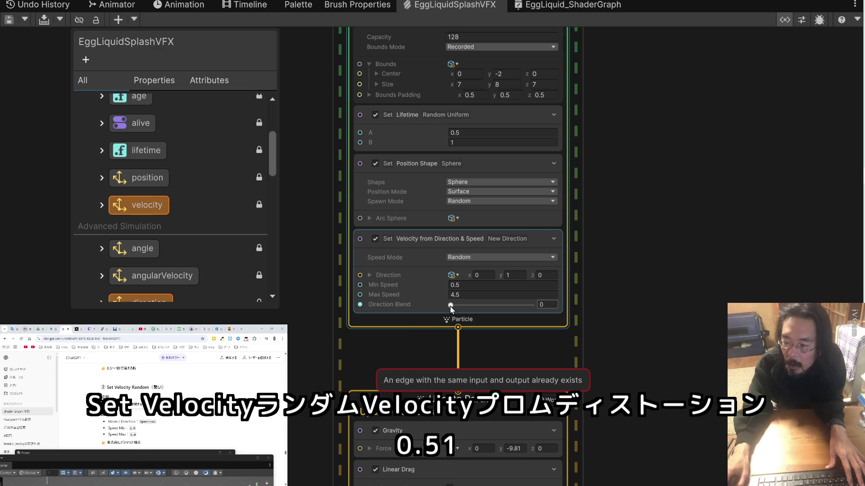
left_click(469, 285)
type("2")
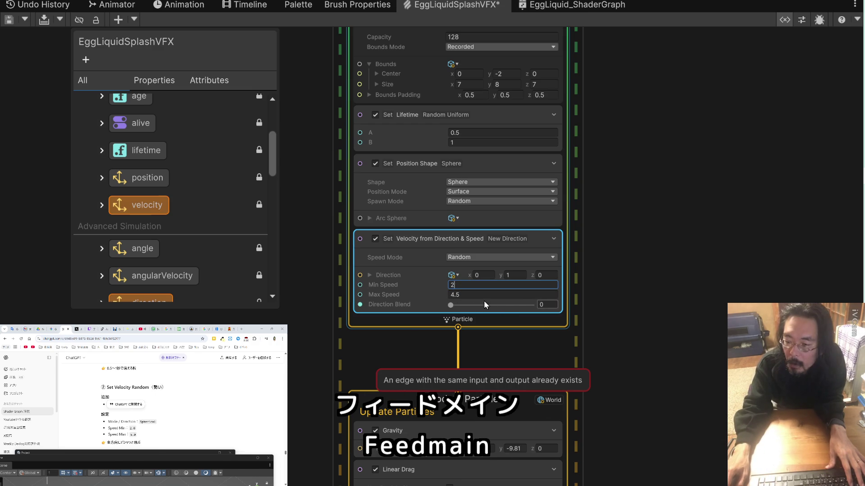
left_click(471, 294)
type("5")
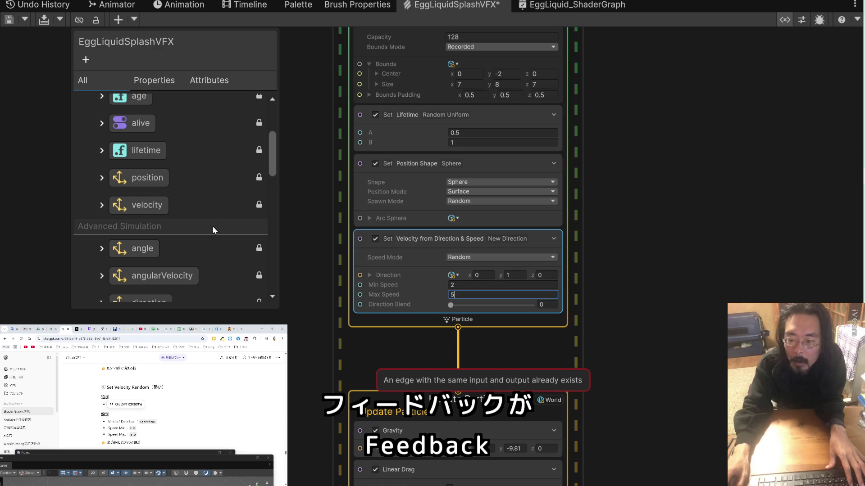
scroll(186, 420, "down", 3)
left_click(188, 420)
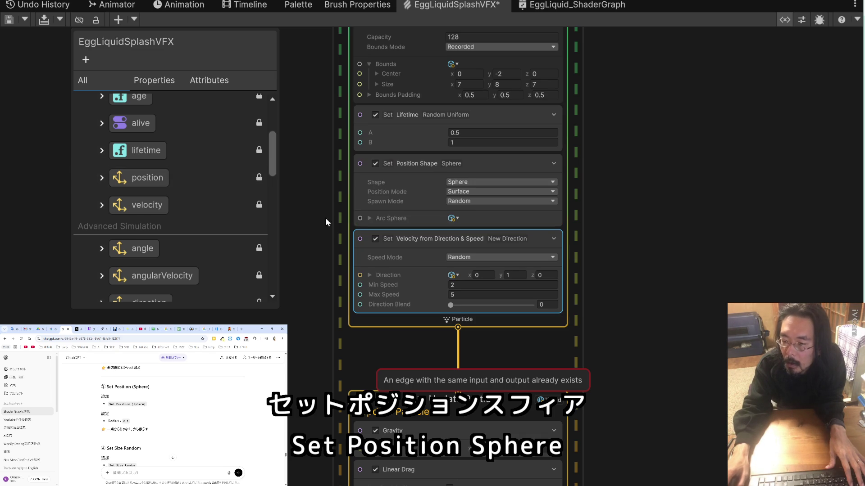
left_click(379, 216)
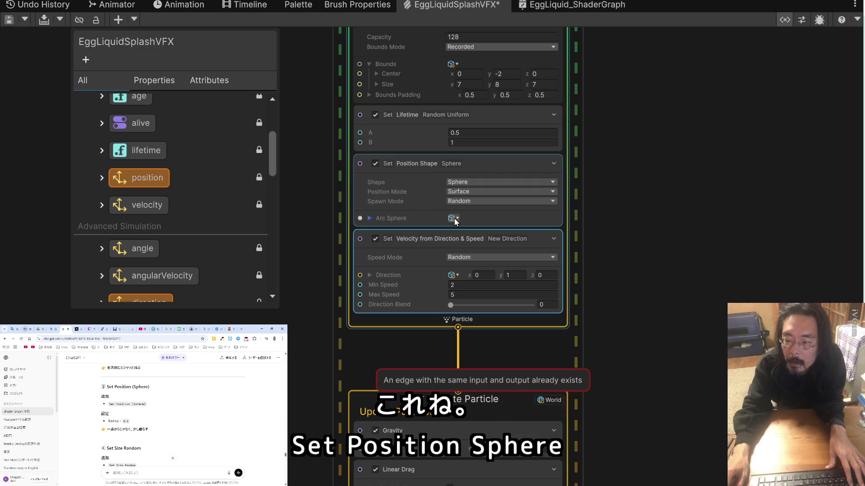
left_click(476, 202)
left_click(475, 225)
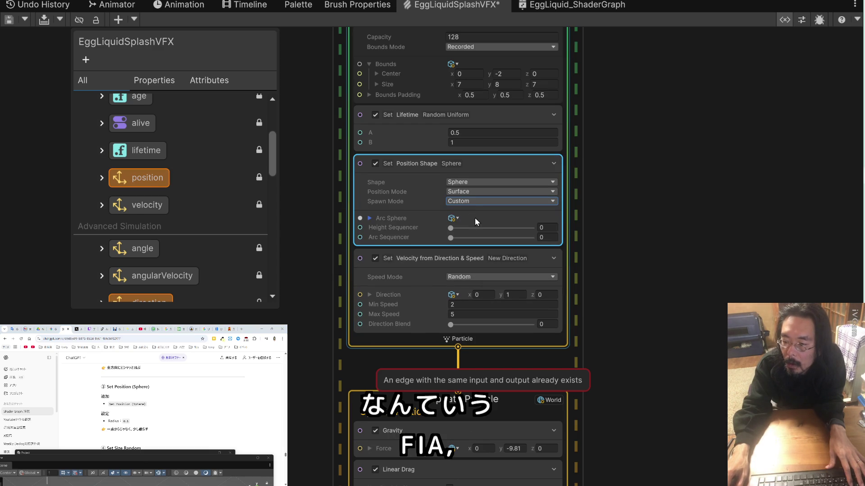
left_click(475, 199)
left_click(475, 216)
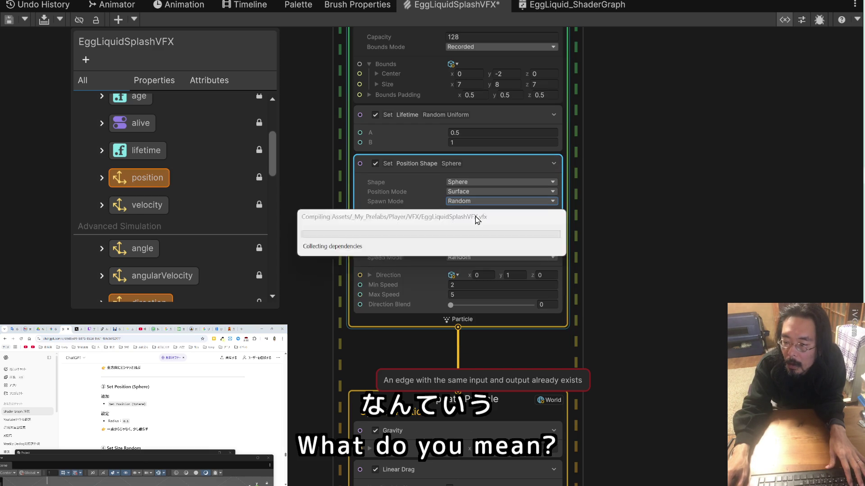
left_click(473, 192)
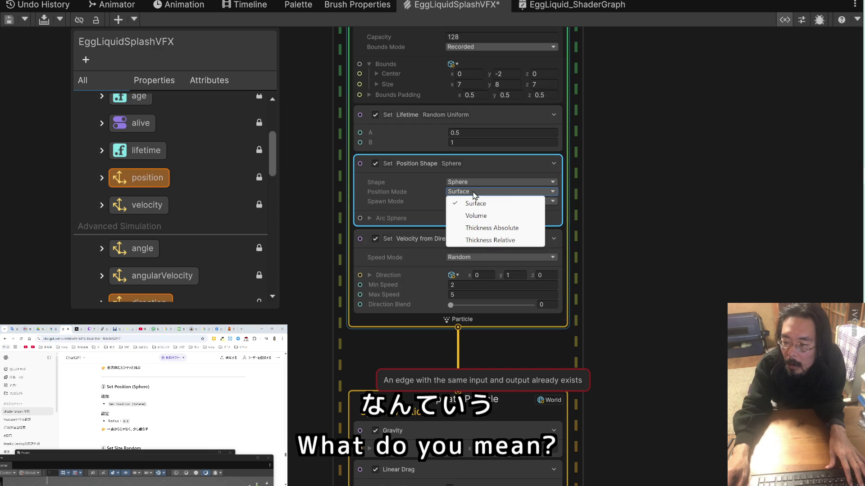
left_click(476, 183)
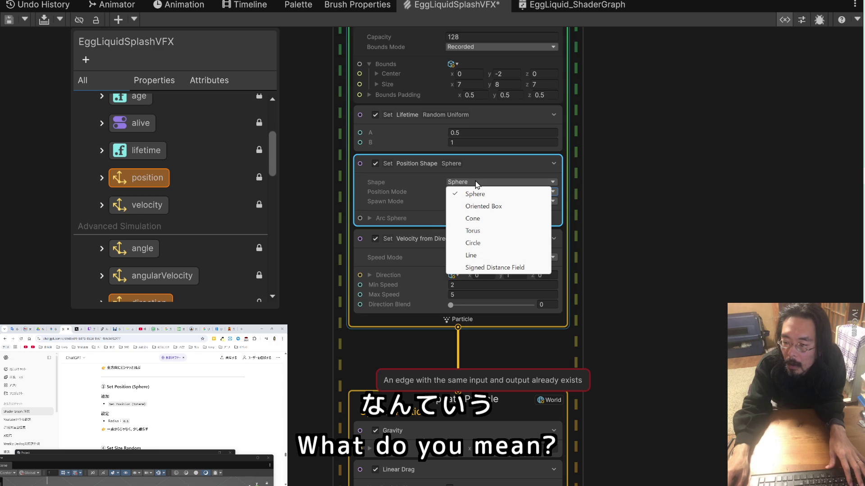
left_click(423, 181)
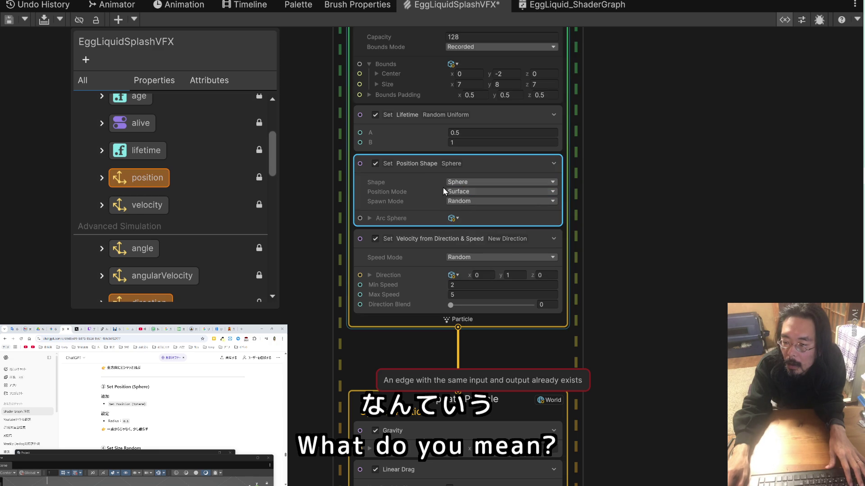
left_click(452, 219)
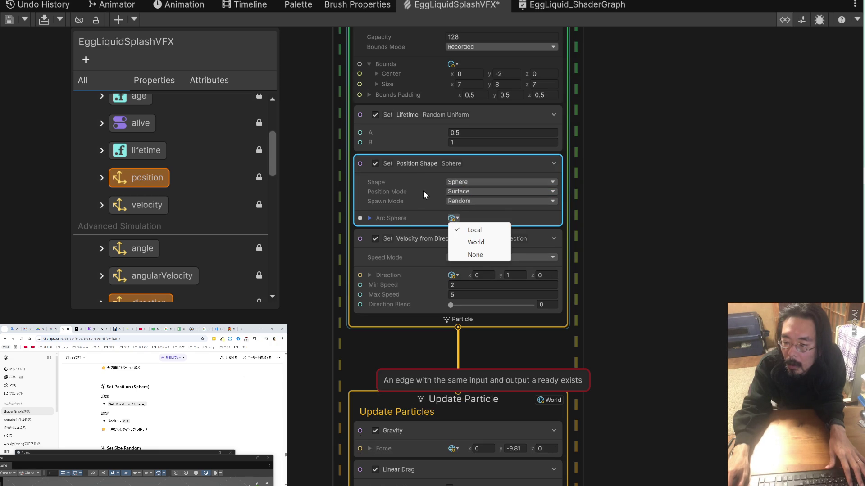
left_click(393, 220)
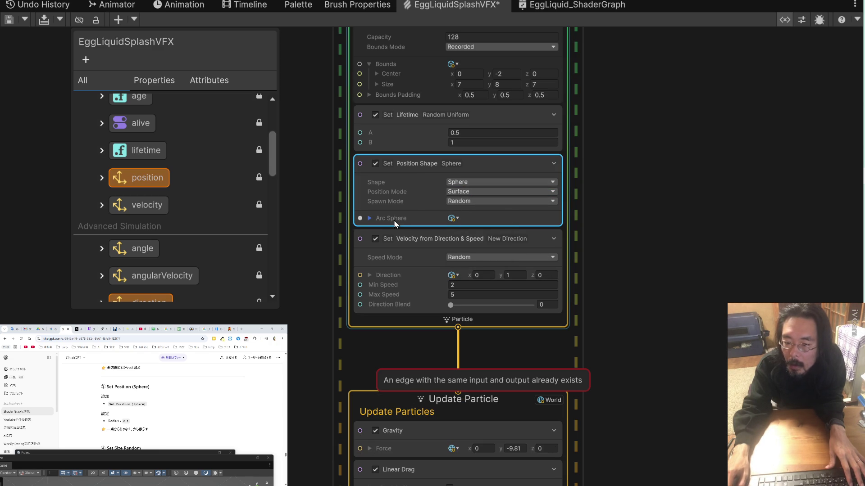
left_click(466, 182)
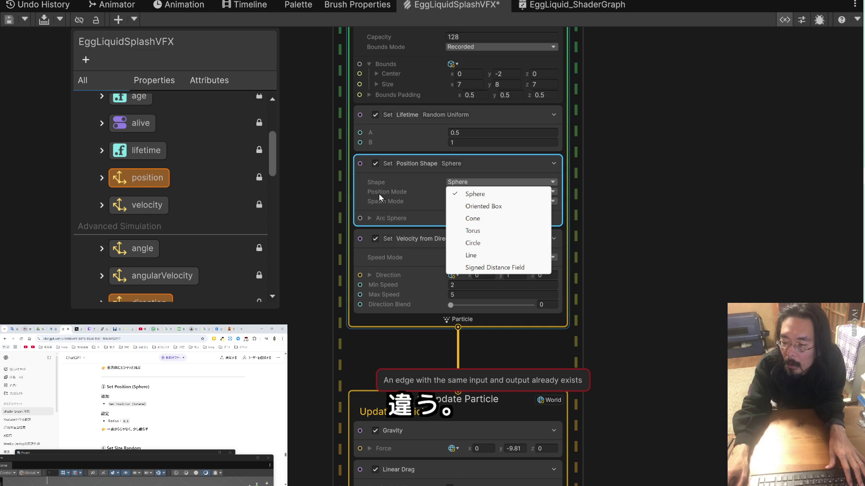
left_click(407, 188)
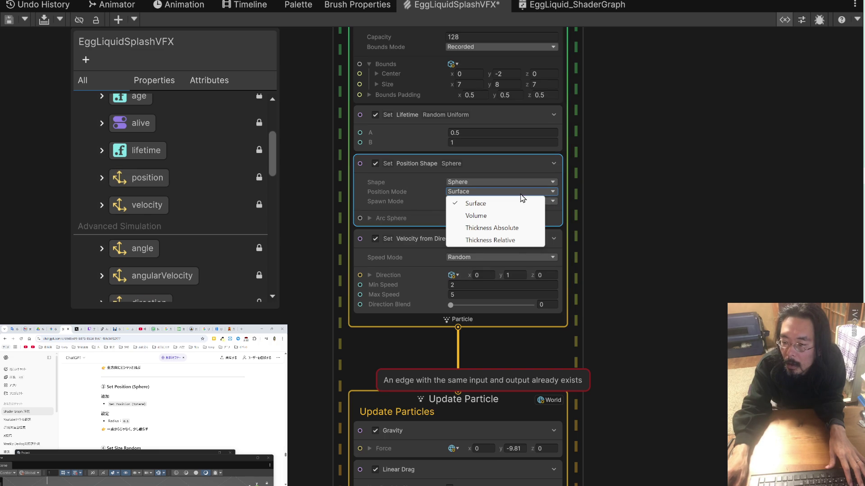
left_click(376, 191)
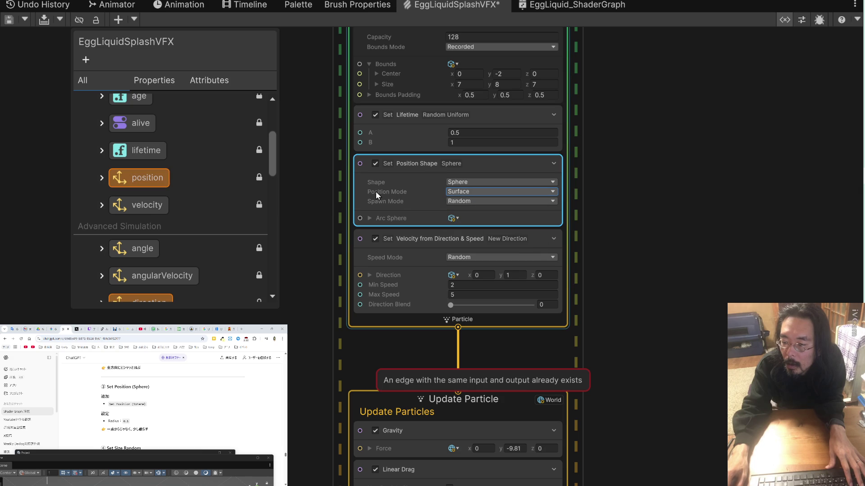
left_click(494, 201)
left_click(394, 203)
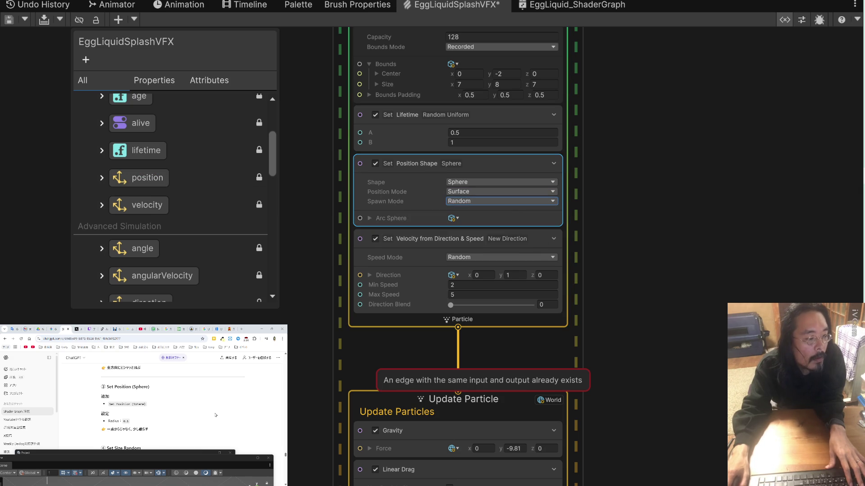
scroll(215, 415, "down", 3)
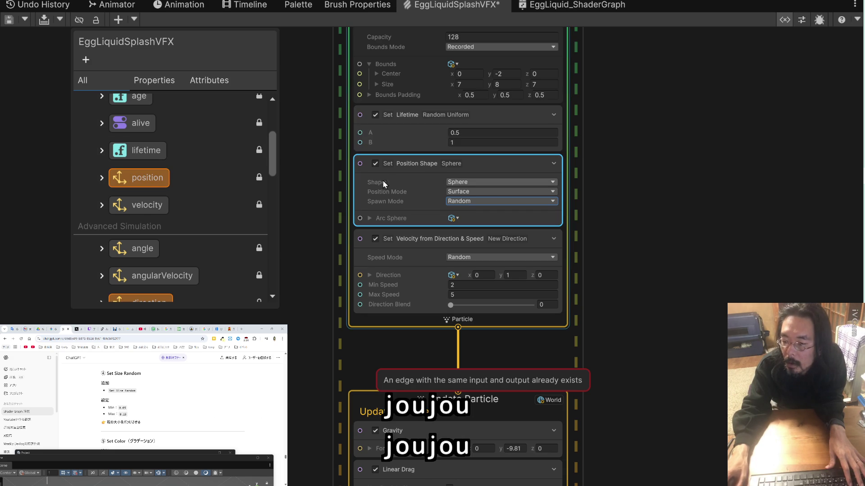
scroll(385, 172, "down", 3)
scroll(392, 180, "up", 3)
Add a Set Size Over Life block to Initialize Particle by searching 'size'.
right_click(413, 333)
left_click(448, 341)
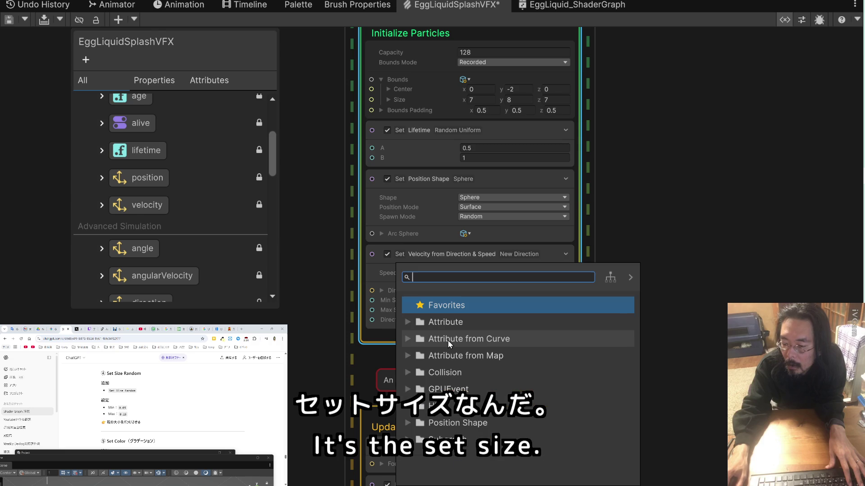
type("si")
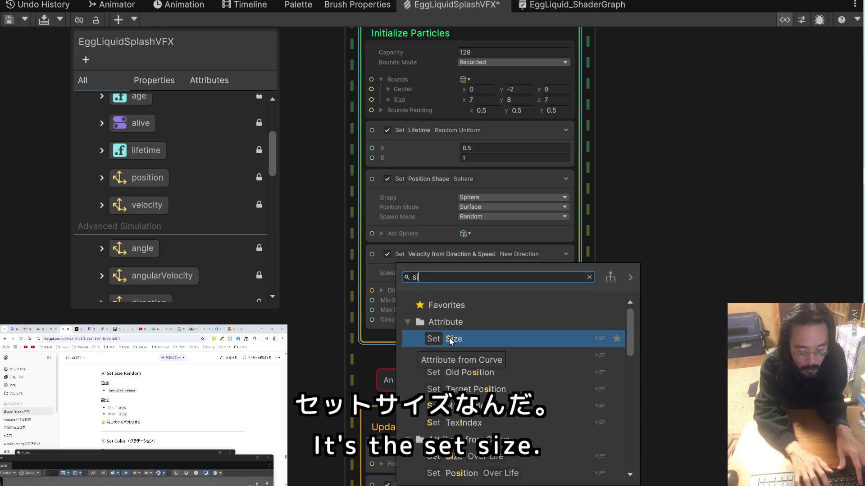
type("ze")
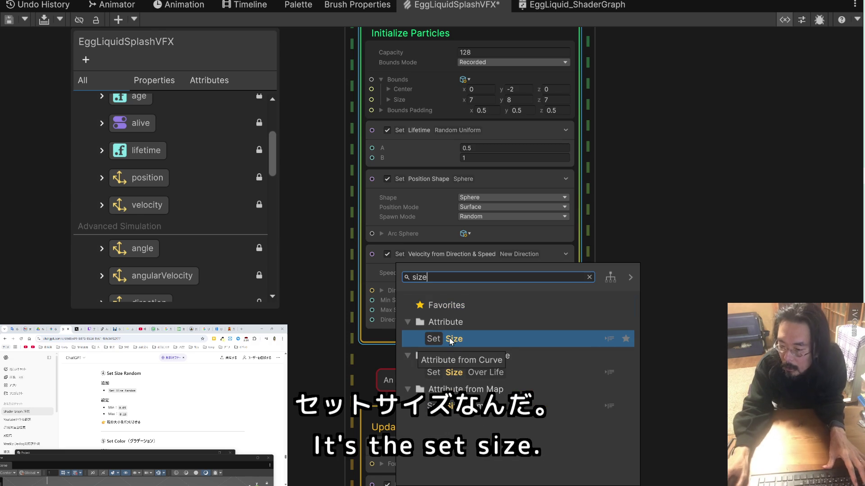
left_click(491, 372)
double_click(491, 372)
Switch the Set Size block's Sample Mode to Random.
scroll(618, 359, "down", 5)
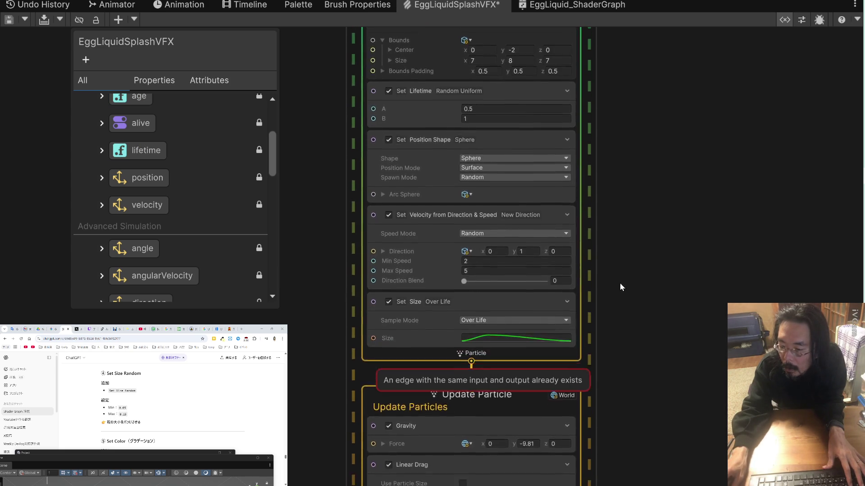
left_click(528, 269)
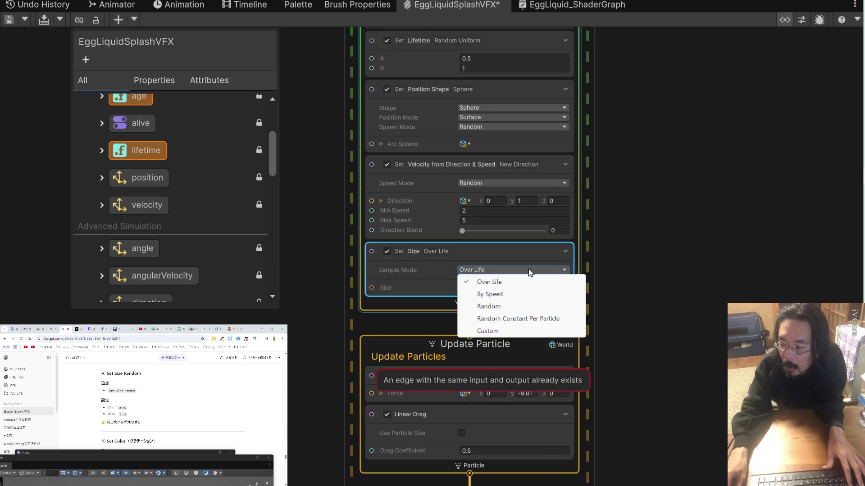
left_click(488, 306)
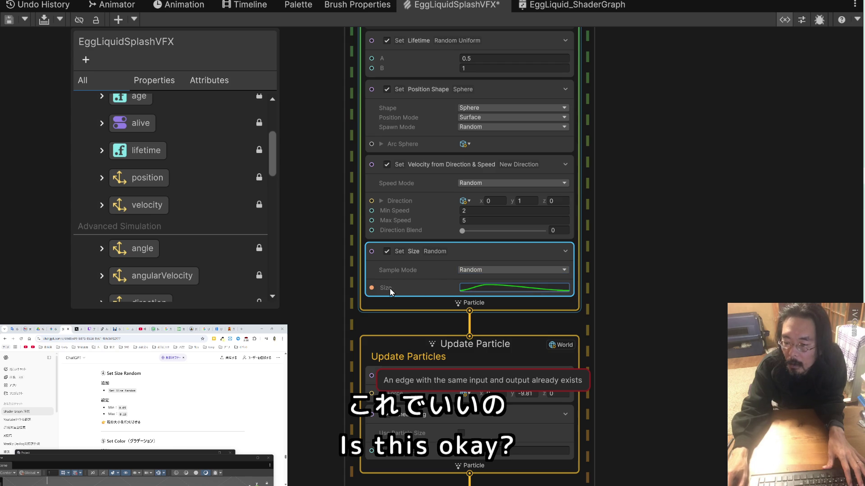
scroll(233, 410, "down", 3)
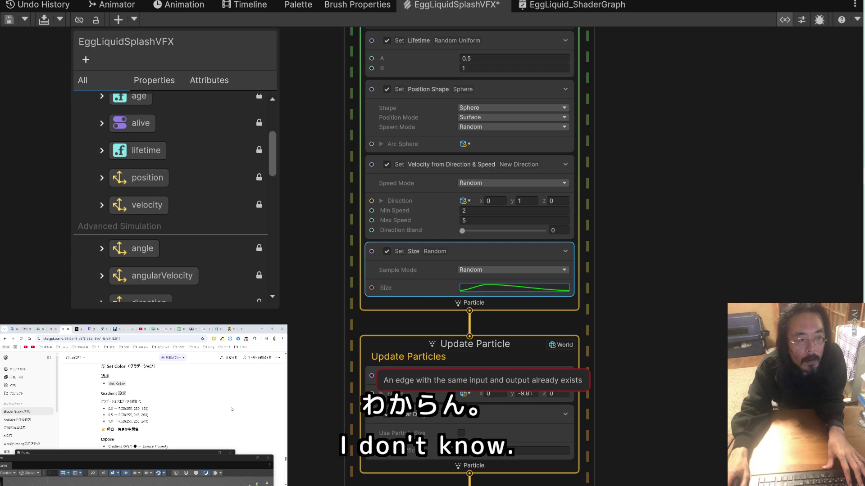
Pan the graph down to bring the Update Particle and Output contexts into view.
left_click_drag(344, 172, 334, 106)
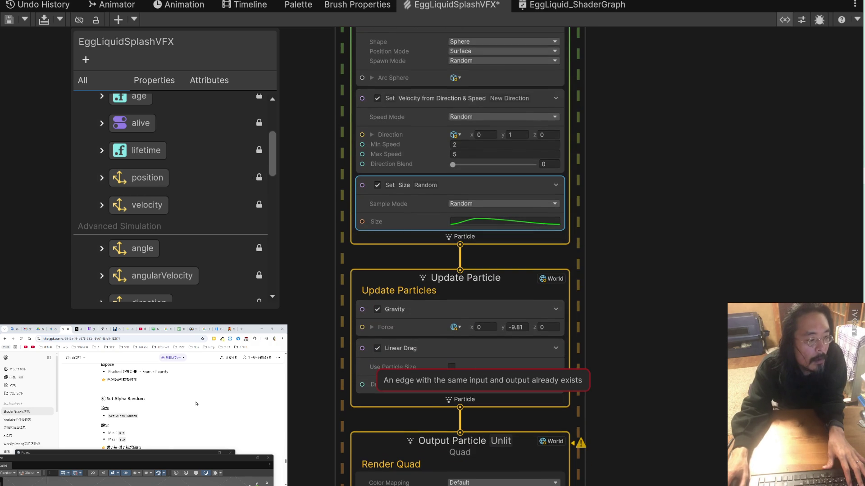
scroll(196, 403, "up", 3)
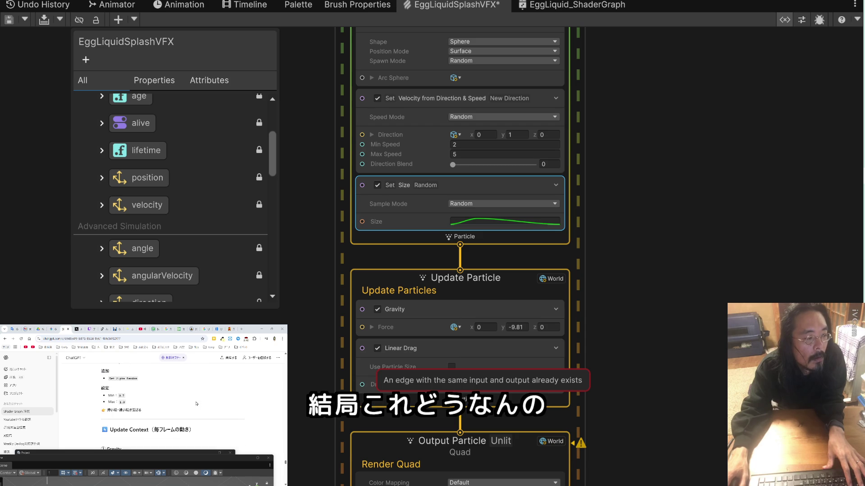
scroll(196, 404, "down", 5)
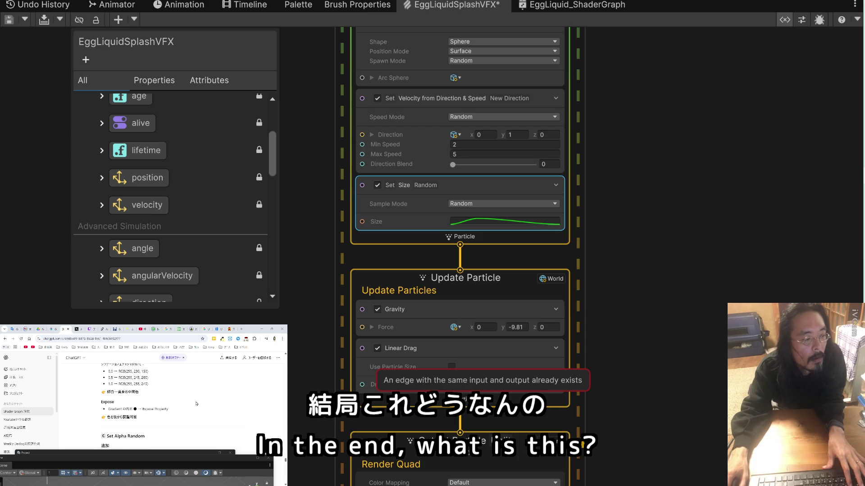
scroll(196, 404, "up", 2)
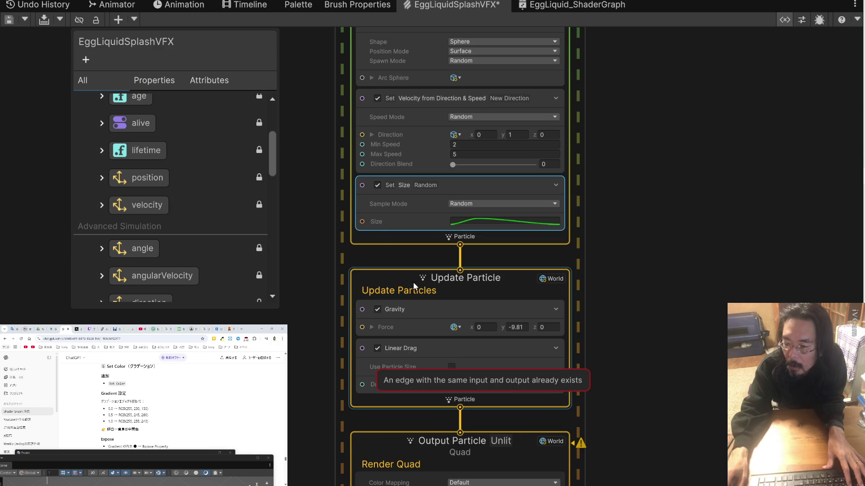
right_click(377, 236)
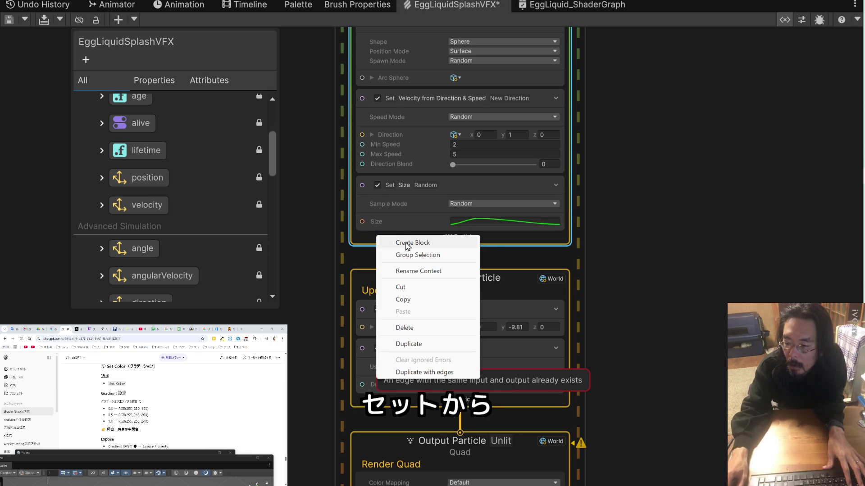
Add a Set Color block to the Initialize context via a 'co' block search.
left_click(405, 243)
type("co")
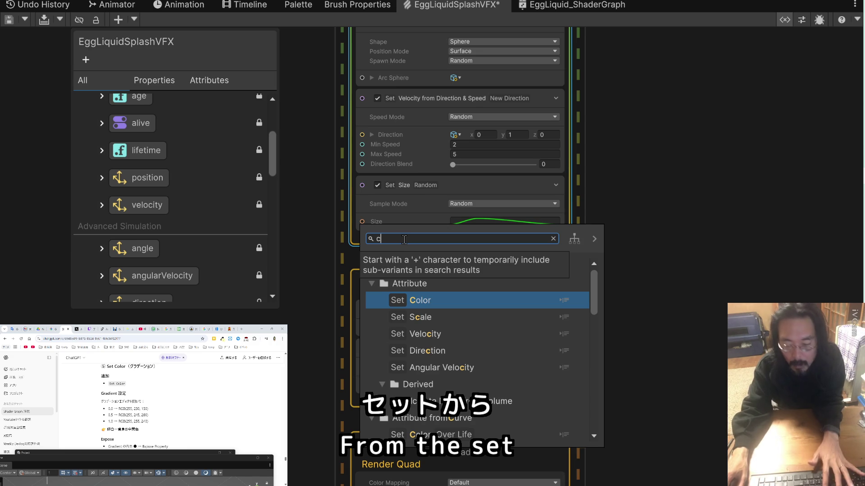
left_click(449, 298)
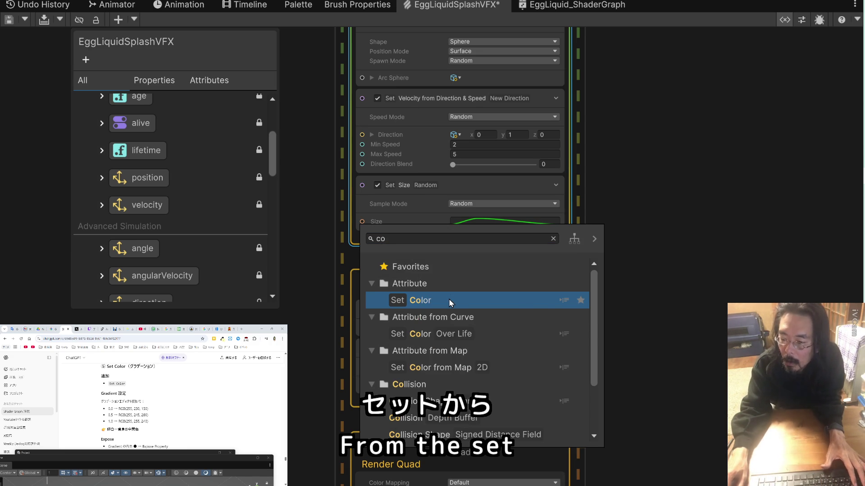
double_click(449, 298)
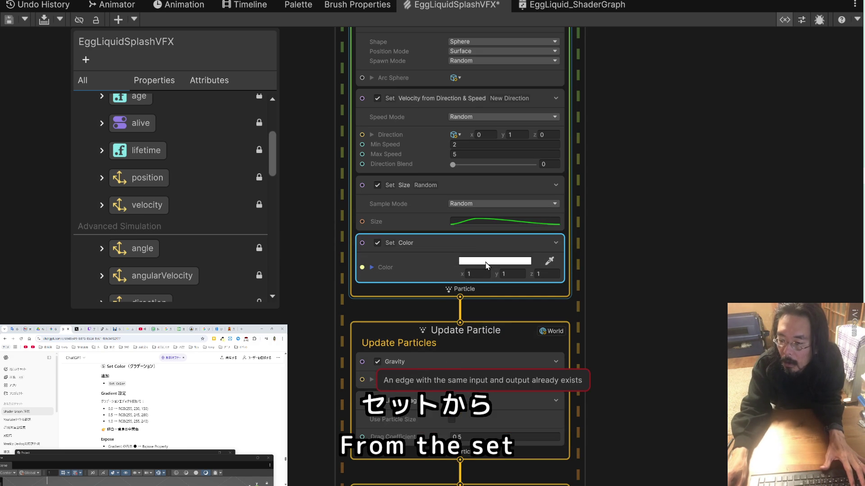
Give the Set Color block a soft cream shade (about 0.92, 0.86, 0.73).
left_click(485, 261)
left_click(618, 188)
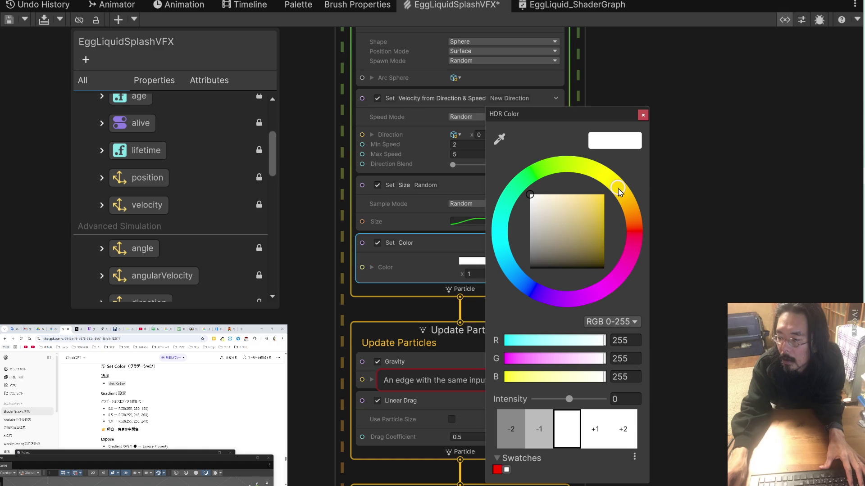
left_click(546, 195)
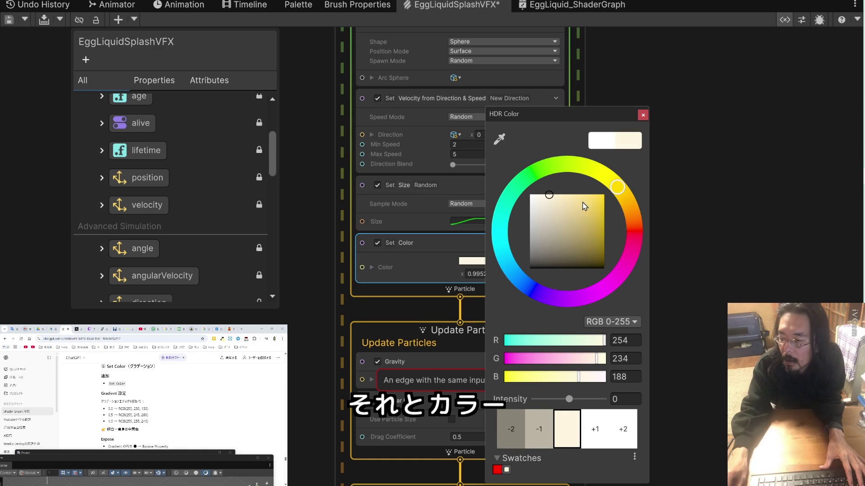
left_click(554, 204)
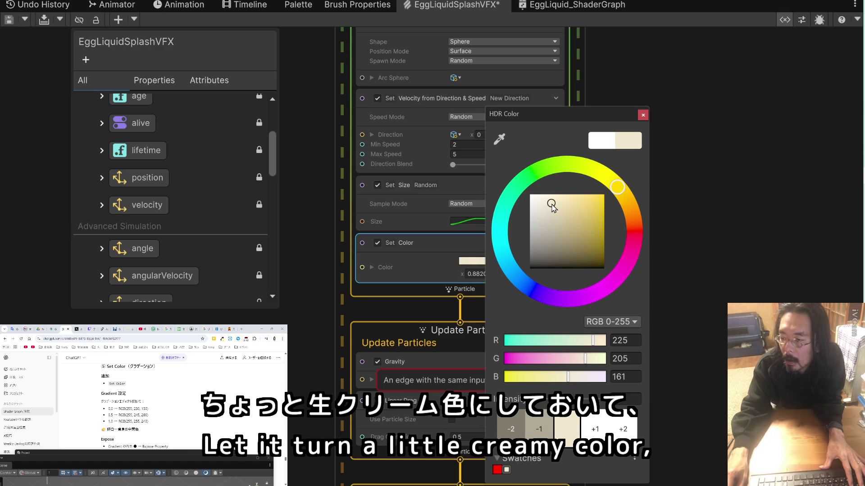
left_click_drag(552, 208, 549, 205)
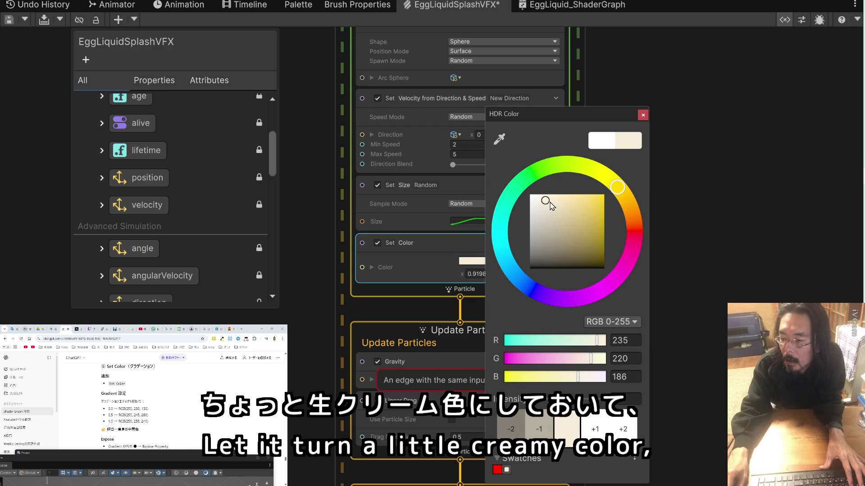
left_click(703, 207)
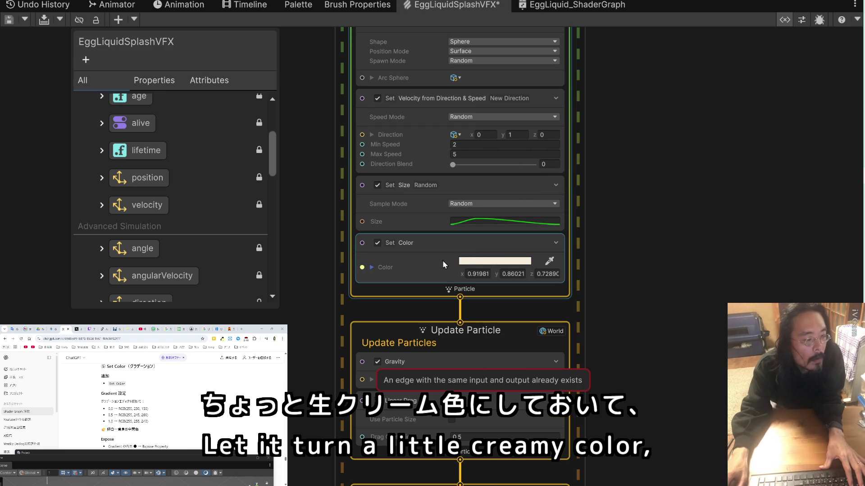
left_click(371, 268)
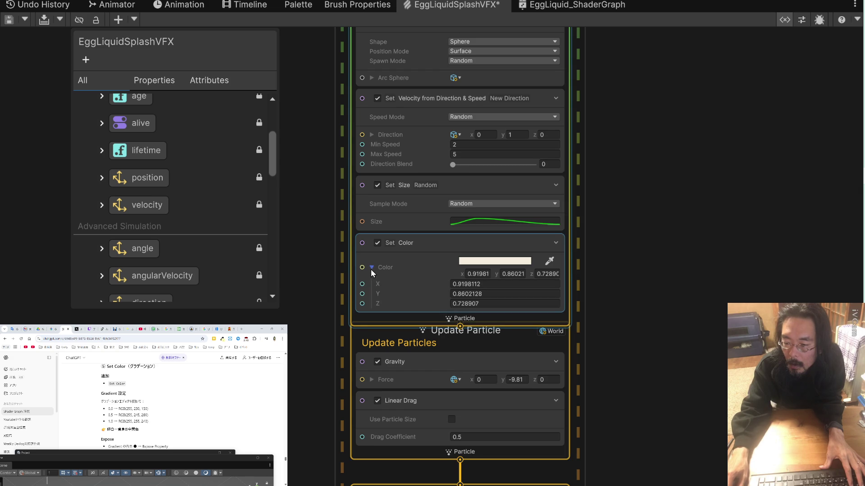
left_click(371, 267)
scroll(195, 412, "down", 1)
scroll(195, 412, "down", 2)
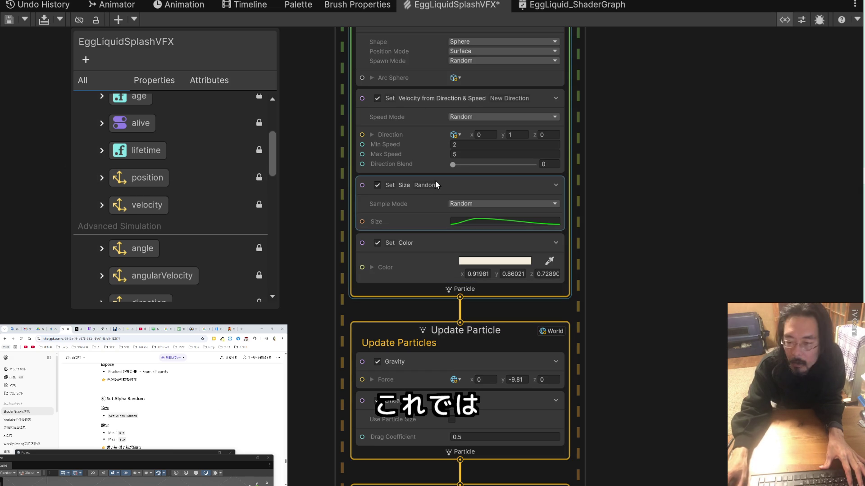
Add a Set Alpha block beneath Set Color in the Initialize context.
right_click(401, 285)
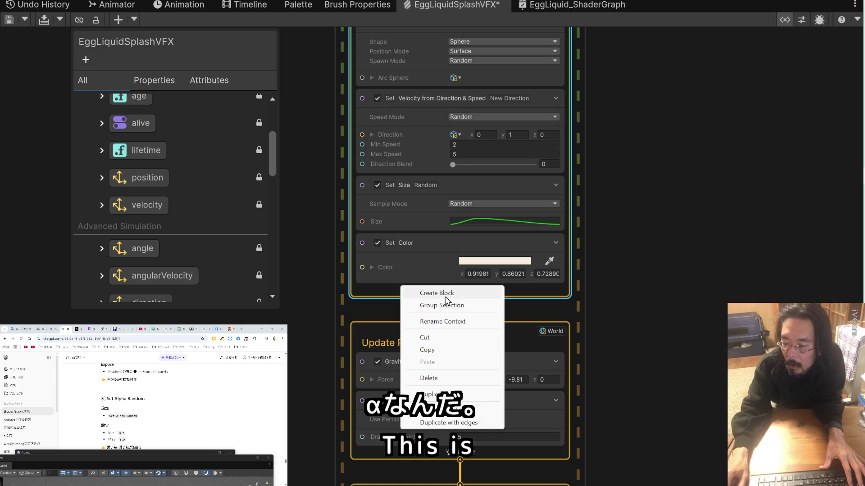
left_click(446, 296)
type("a")
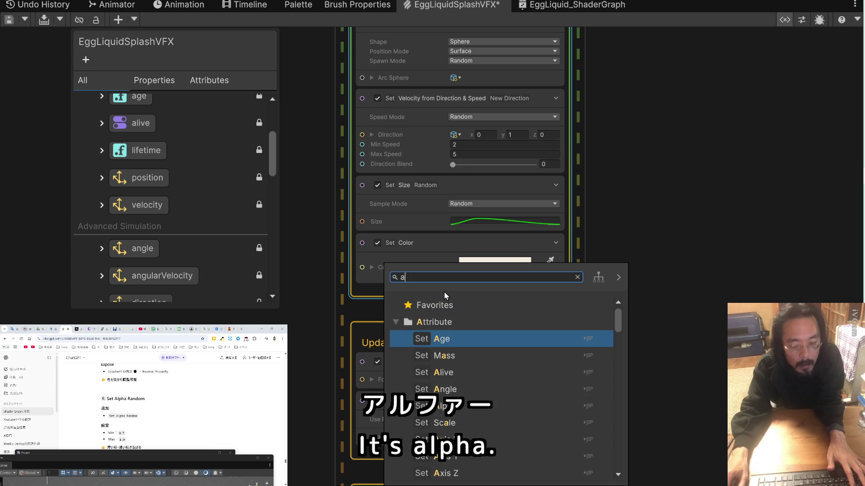
type("l")
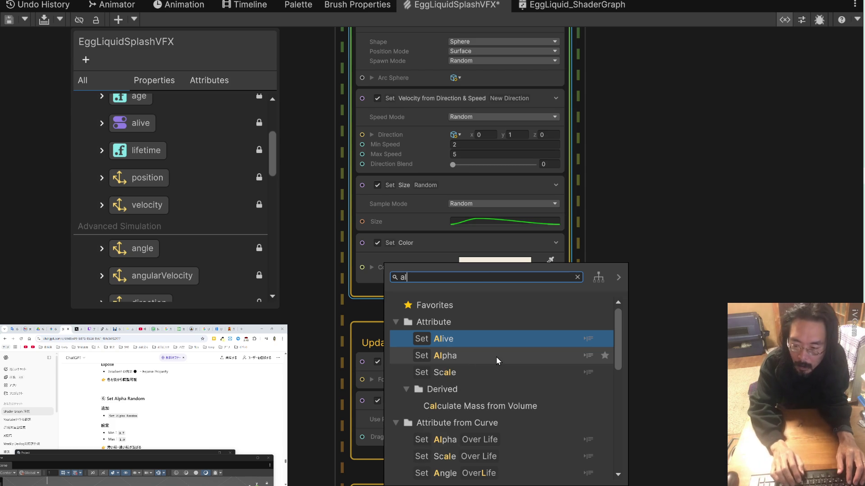
type("ph")
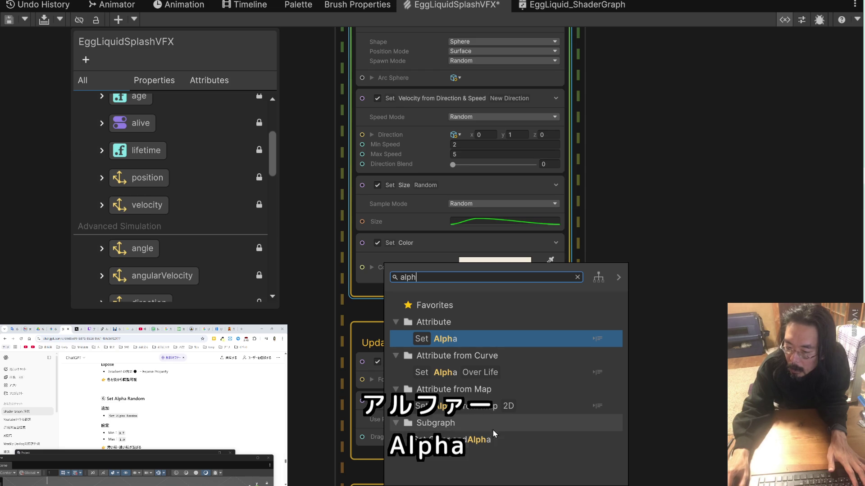
left_click(469, 340)
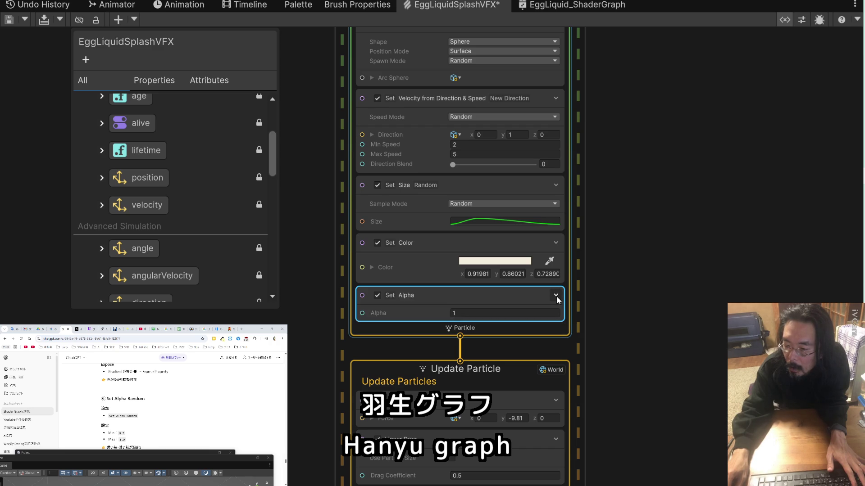
Check that the new block's Alpha is 1 and review the alpha attribute in the Blackboard.
left_click(486, 314)
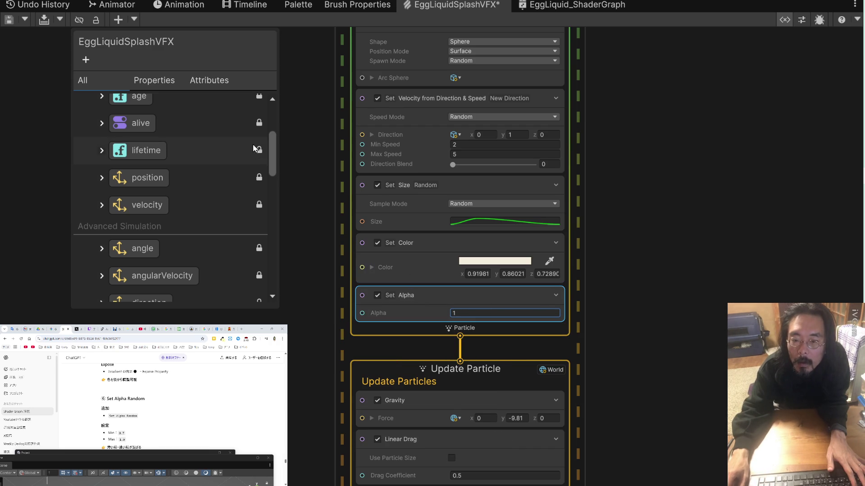
mouse_move(272, 147)
left_mouse_down()
mouse_move(274, 126)
mouse_move(271, 207)
left_mouse_up()
left_click(102, 145)
left_click(102, 146)
left_click_drag(274, 209, 274, 236)
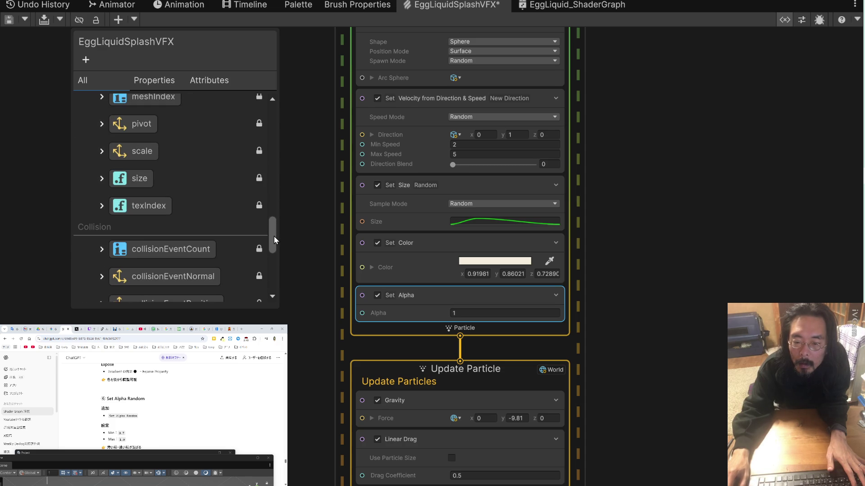
right_click(396, 324)
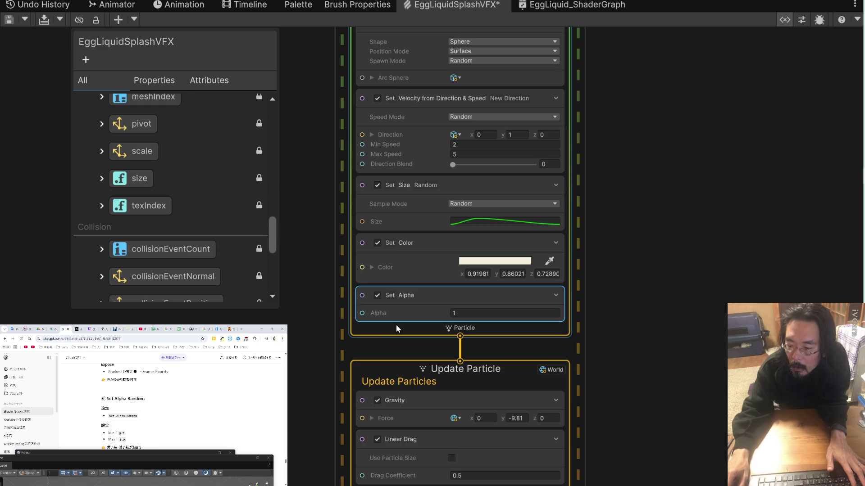
Add another alpha block to Initialize and set it to sample alpha randomly.
left_click(431, 332)
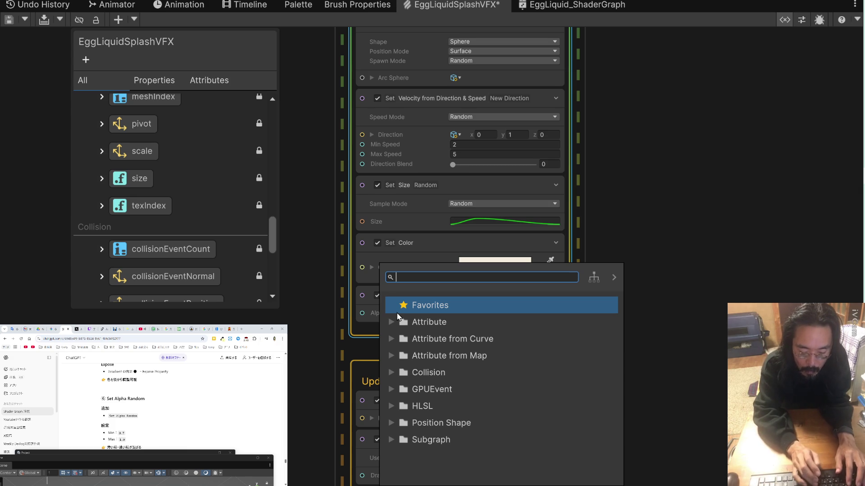
type("alpha")
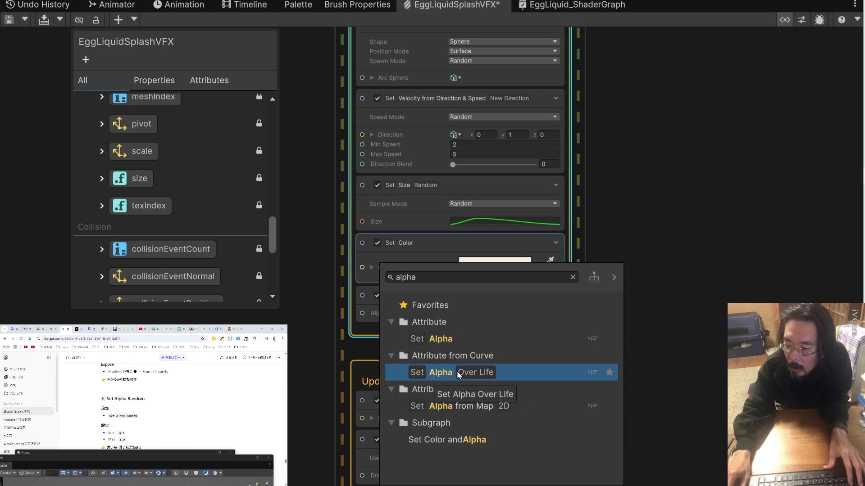
key("Return")
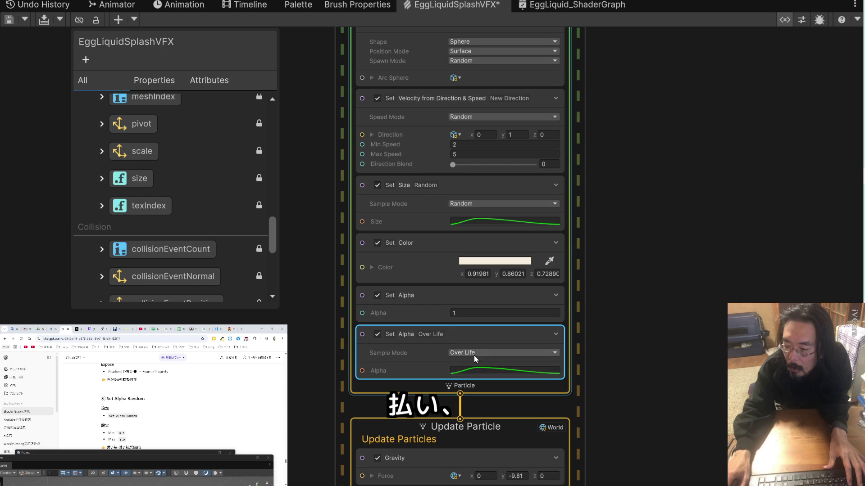
left_click(473, 354)
left_click(479, 389)
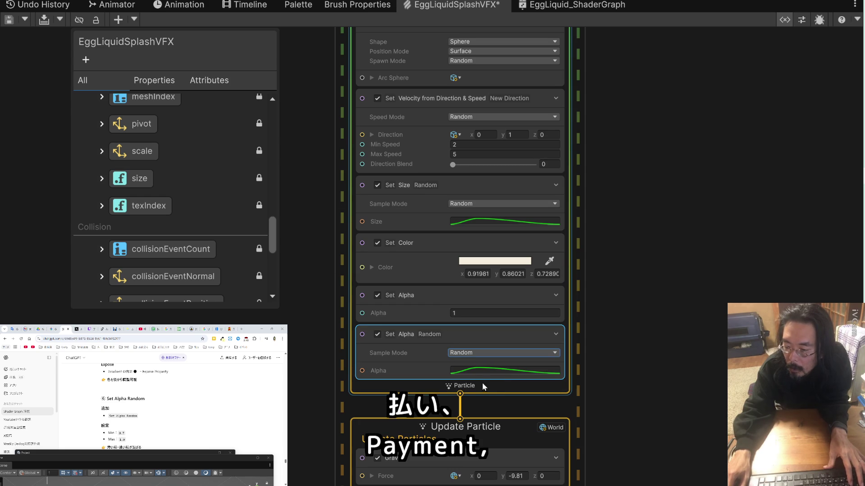
Delete the duplicate fixed Alpha 1 Set Alpha block.
left_click(558, 296)
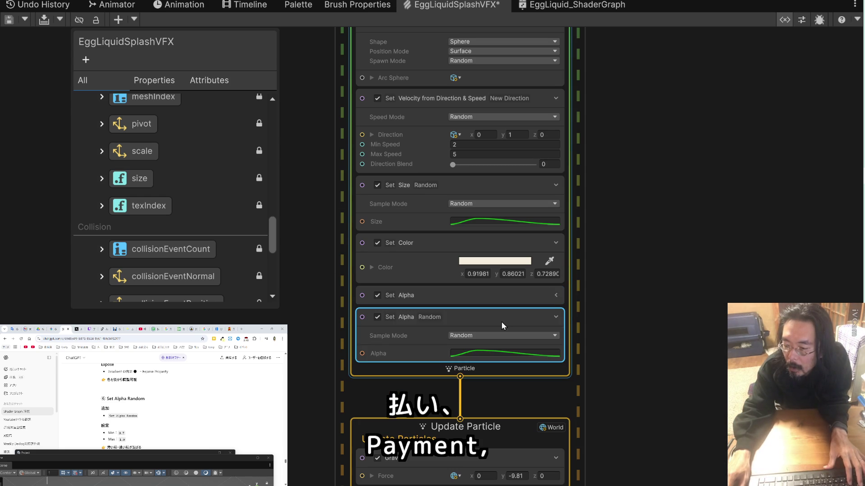
right_click(471, 298)
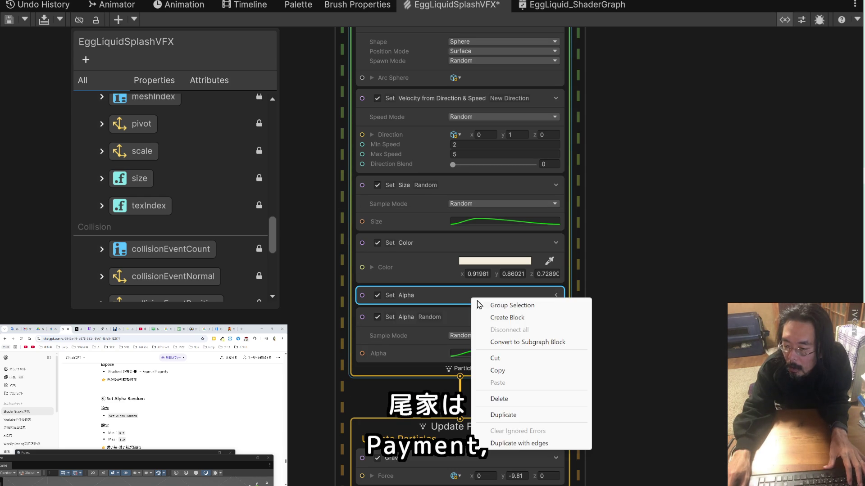
left_click(499, 398)
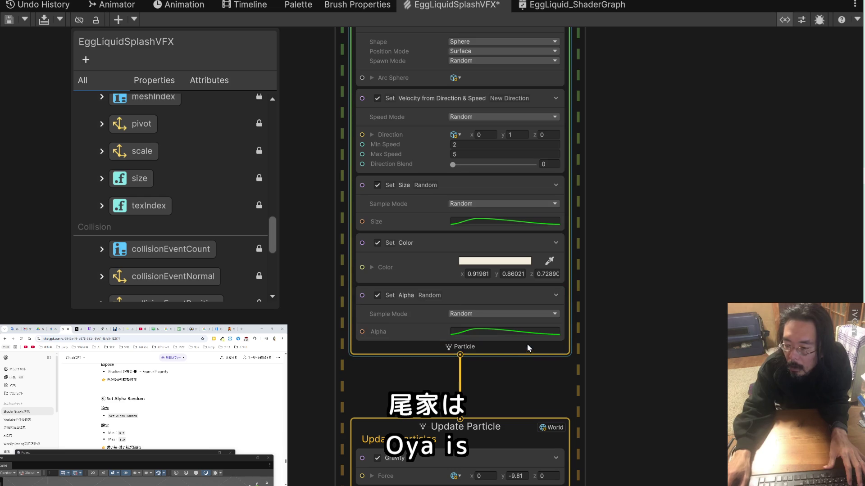
scroll(184, 408, "down", 3)
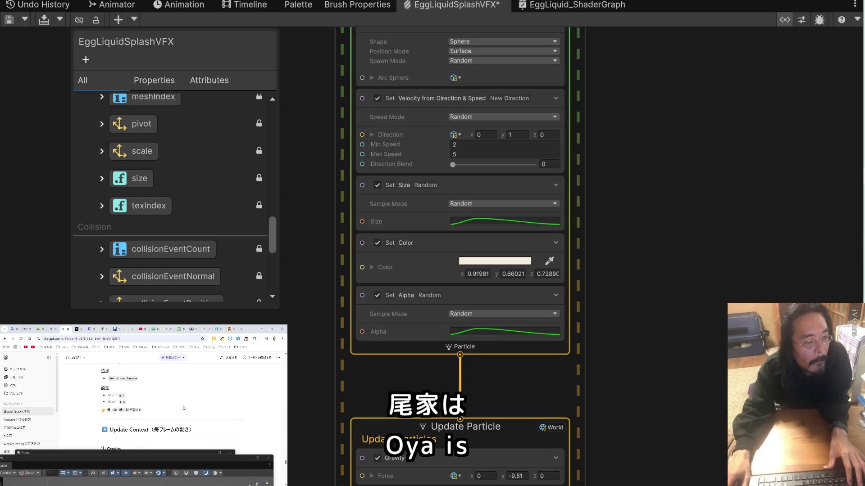
scroll(184, 408, "down", 2)
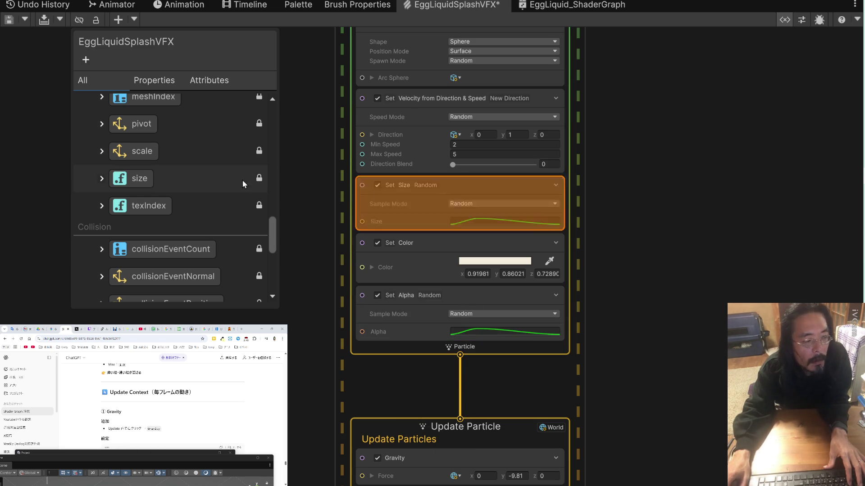
Change Linear Drag's Drag Coefficient in Update Particle from 0.5 to 1.5.
left_click_drag(288, 384, 309, 152)
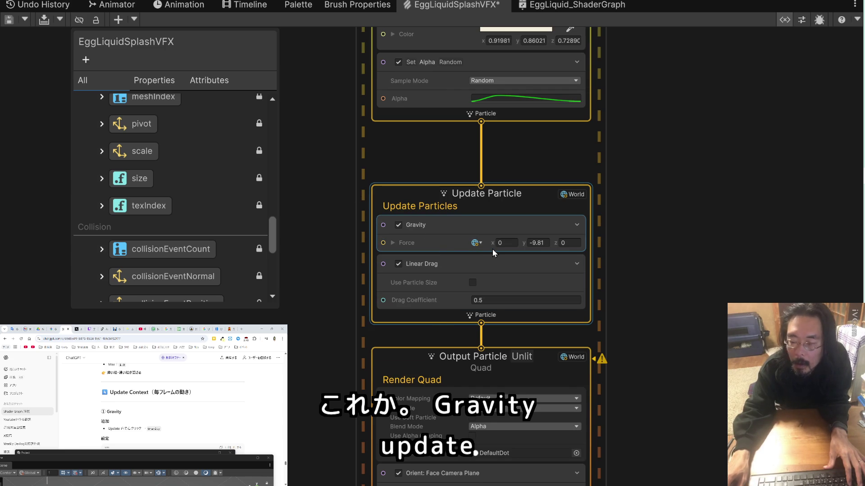
scroll(270, 423, "down", 2)
scroll(258, 418, "down", 3)
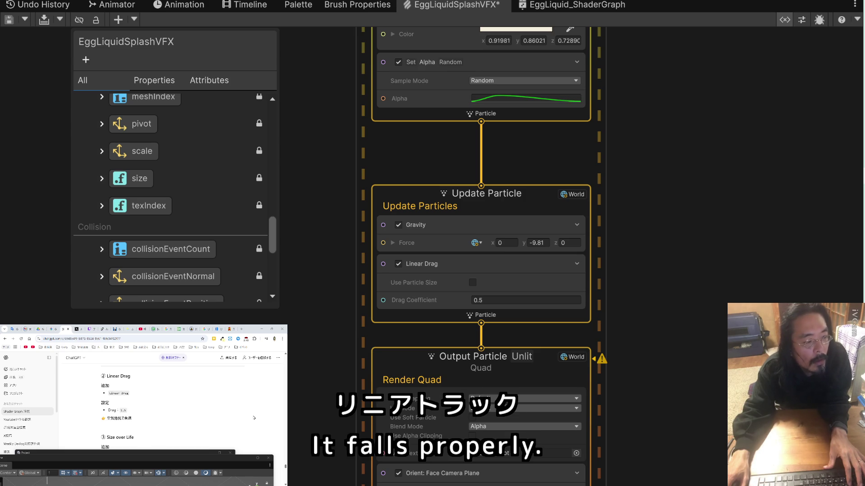
left_click(473, 300)
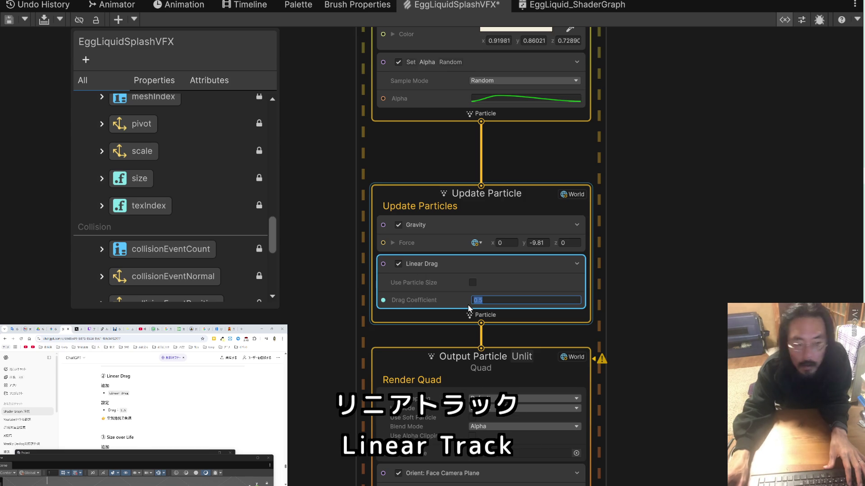
type("1.5")
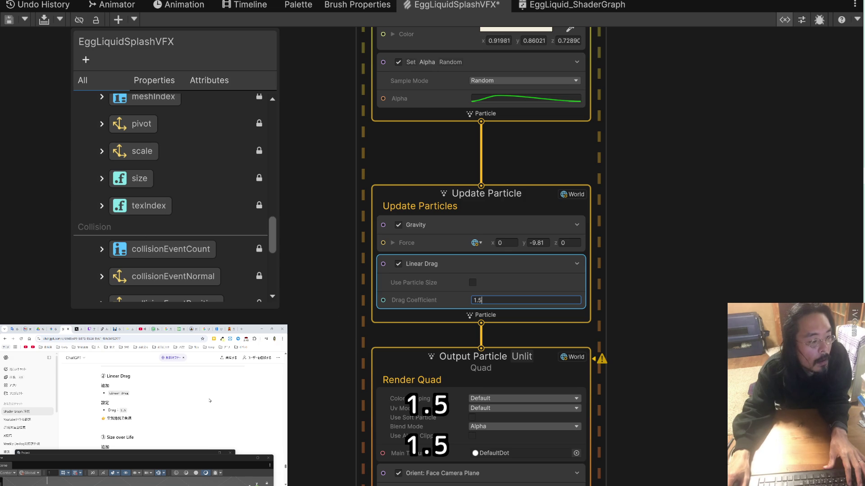
scroll(210, 401, "down", 2)
scroll(210, 400, "down", 2)
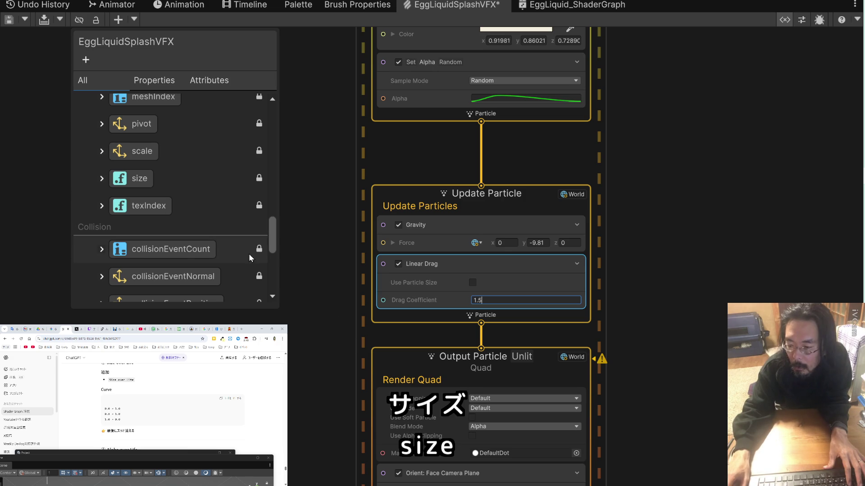
left_click_drag(344, 363, 342, 236)
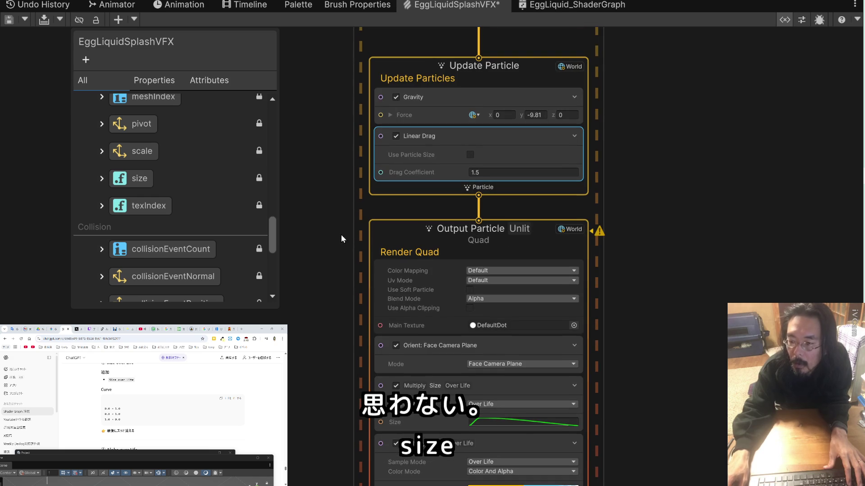
scroll(209, 405, "up", 2)
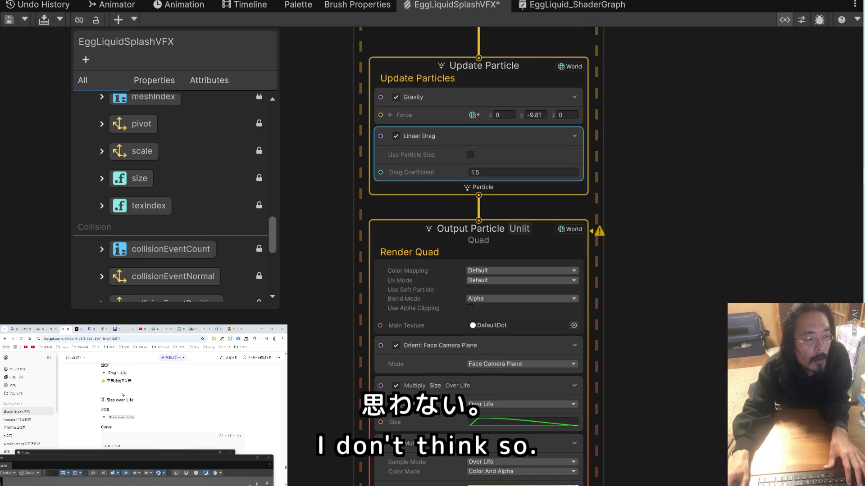
left_click_drag(135, 401, 106, 401)
key("ctrl+c")
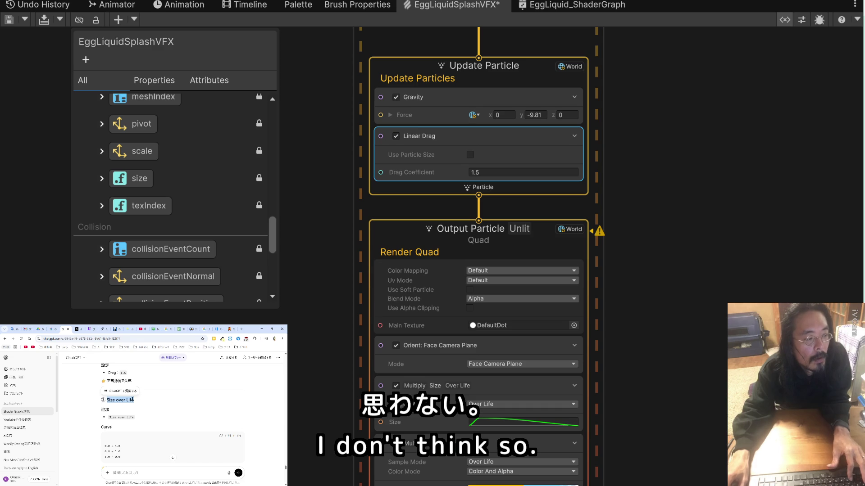
right_click(400, 185)
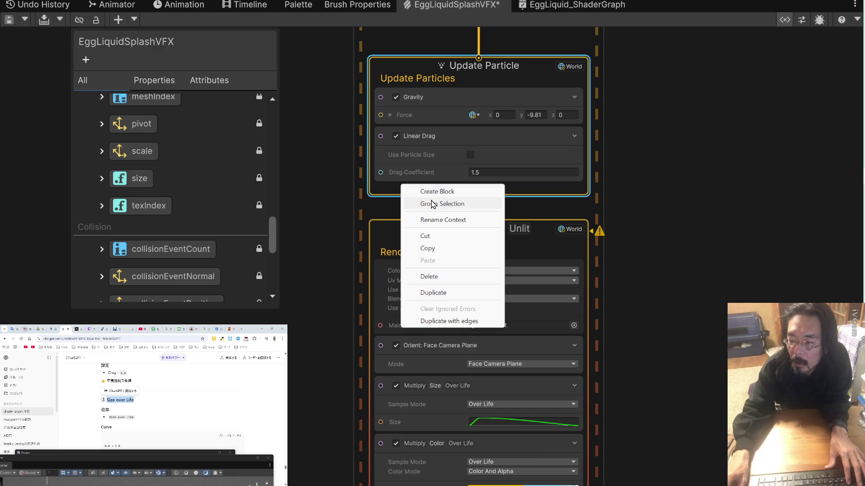
Add a Set Size Over Life block to Update Particle after Linear Drag.
left_click(435, 192)
key("ctrl+v")
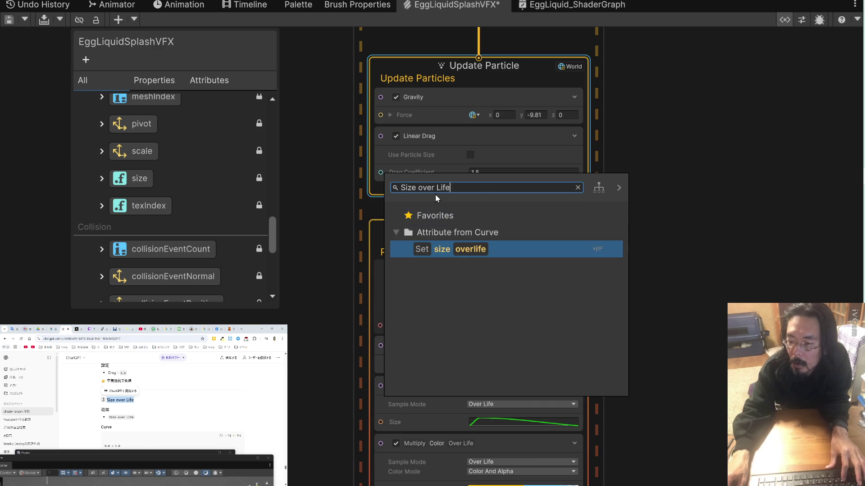
double_click(448, 251)
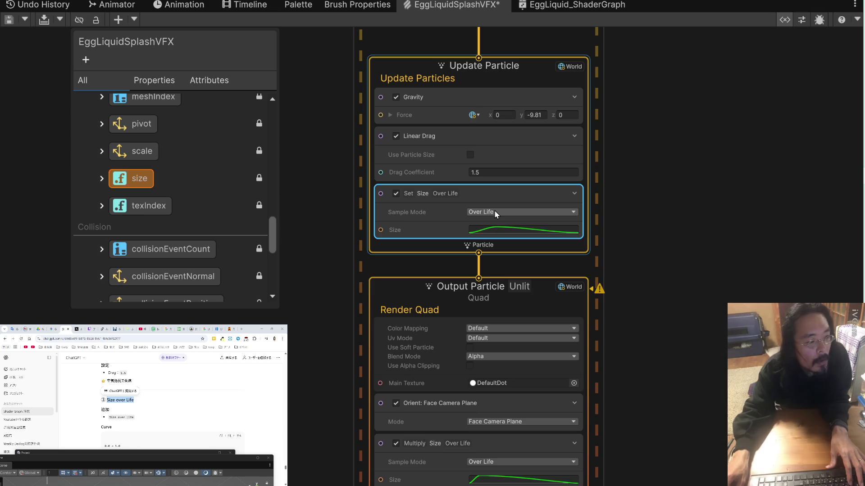
scroll(247, 415, "down", 5)
scroll(247, 415, "down", 2)
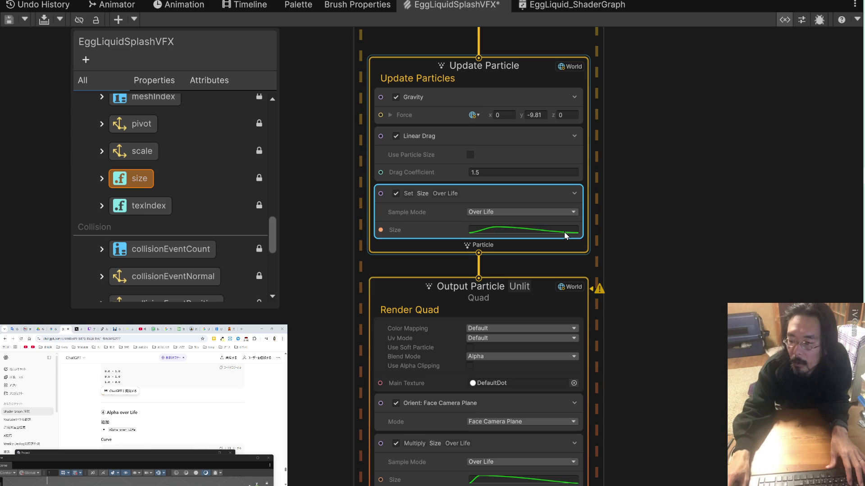
Apply the EaseInOut preset to the size curve so particles grow smoothly.
left_click(527, 230)
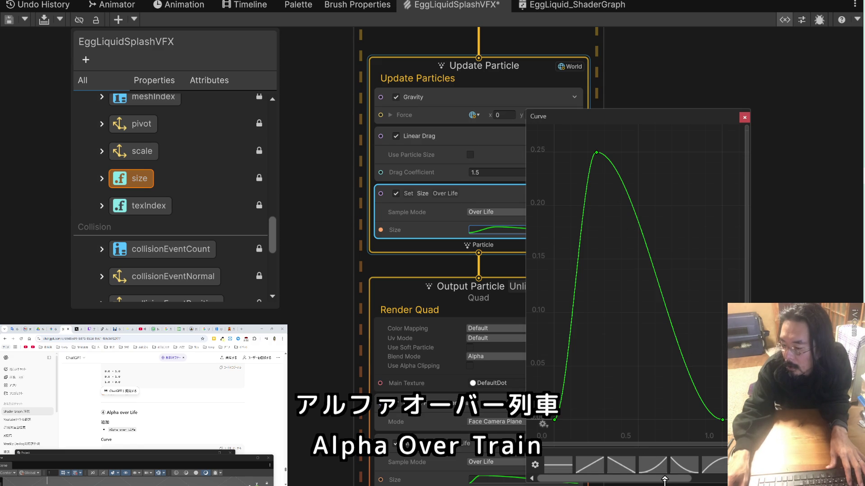
left_click_drag(667, 483, 721, 485)
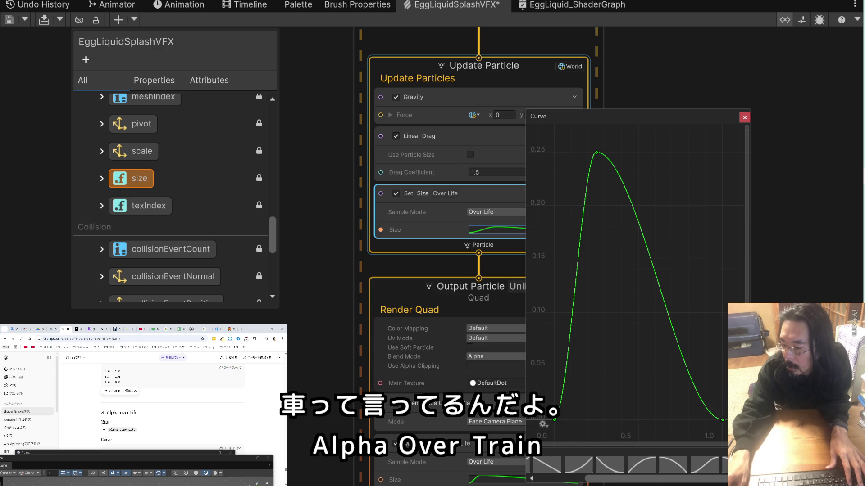
left_click(699, 466)
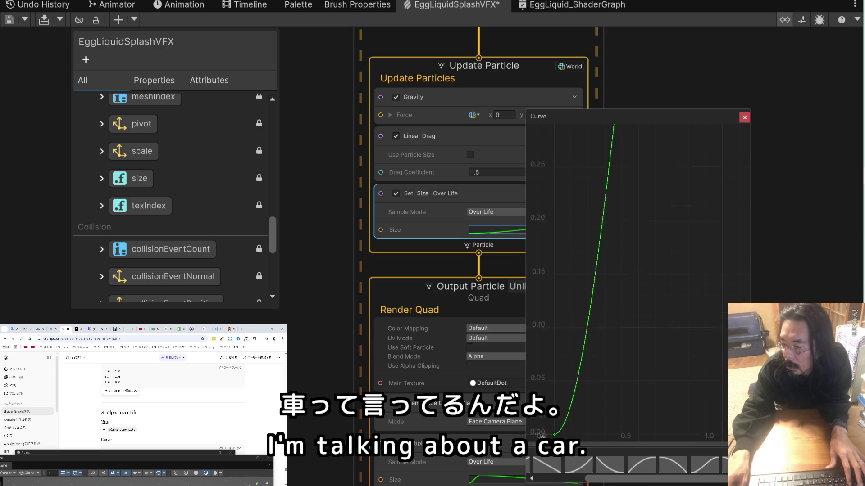
left_click(745, 117)
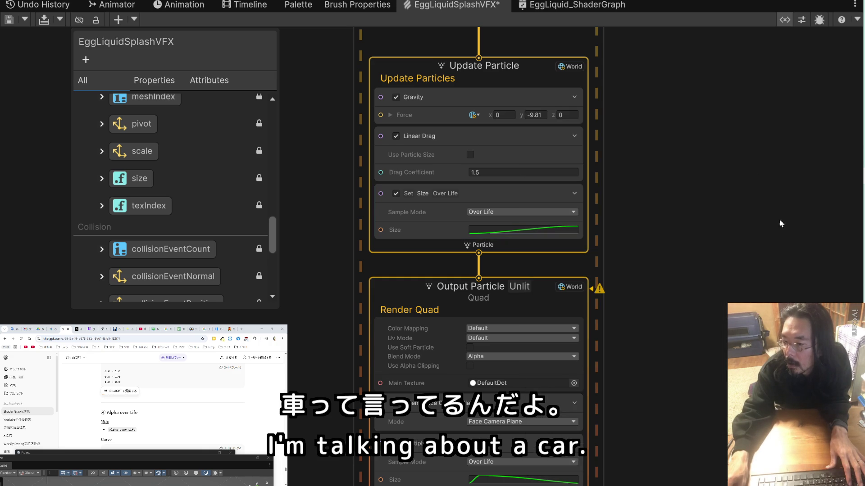
scroll(208, 420, "down", 3)
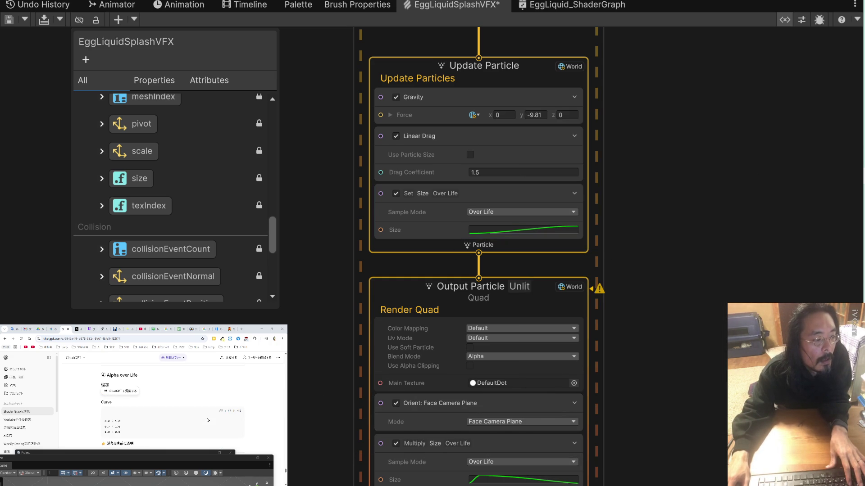
scroll(208, 421, "down", 2)
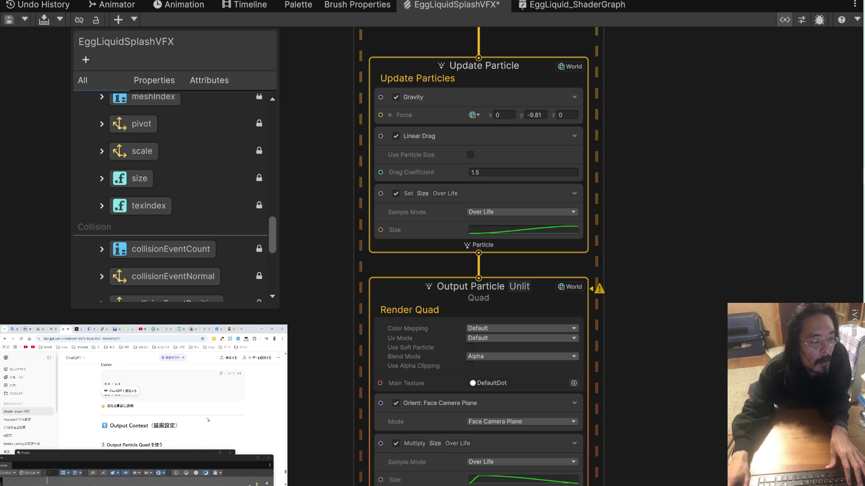
scroll(208, 420, "down", 2)
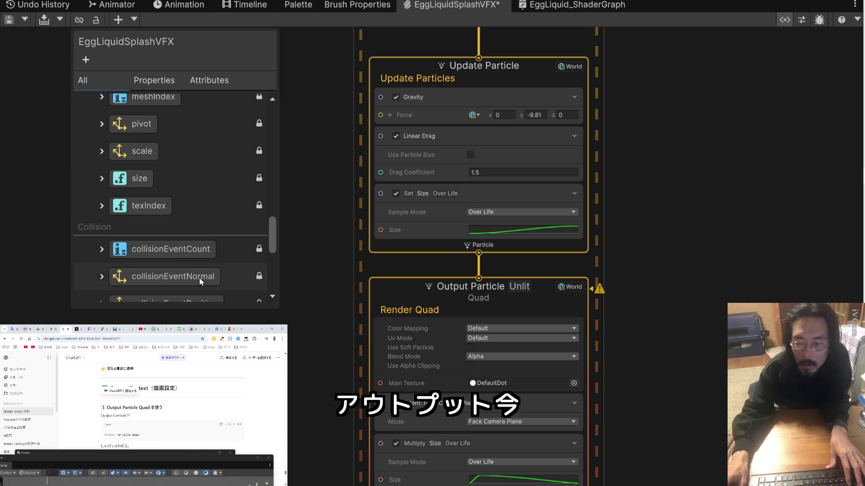
left_click_drag(325, 394, 325, 276)
left_click(430, 234)
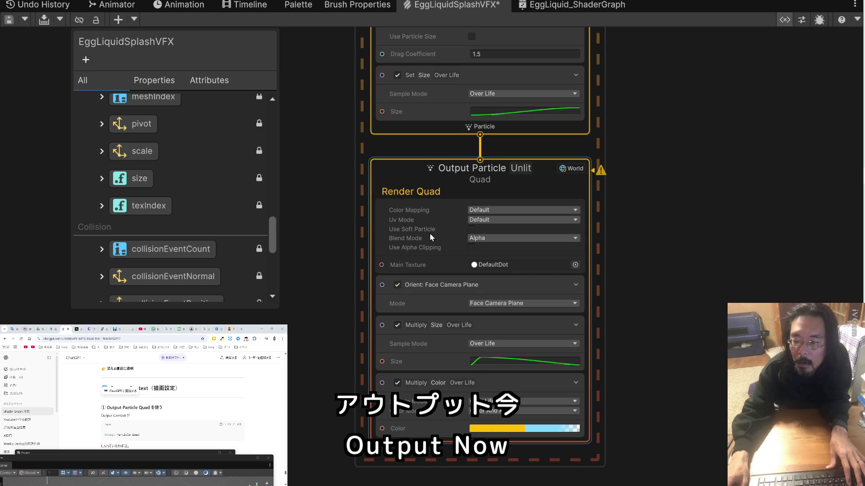
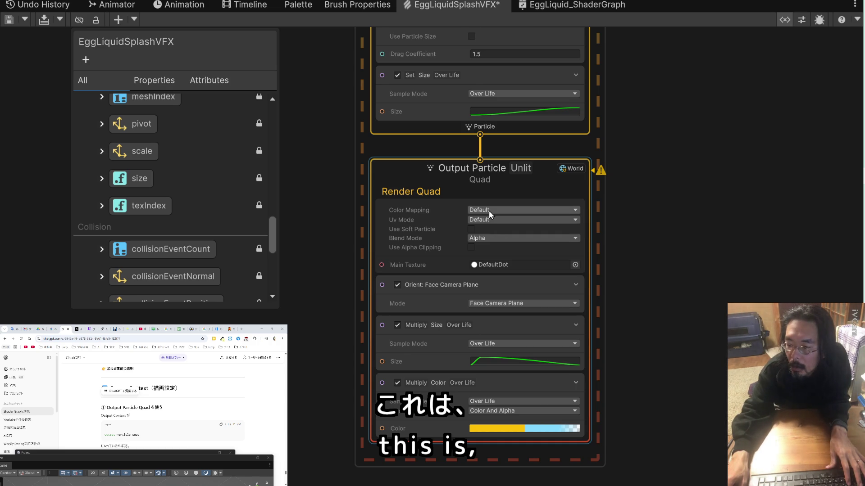
Select the Output Particle Quad node, leaving its simulation space at World.
left_click(570, 168)
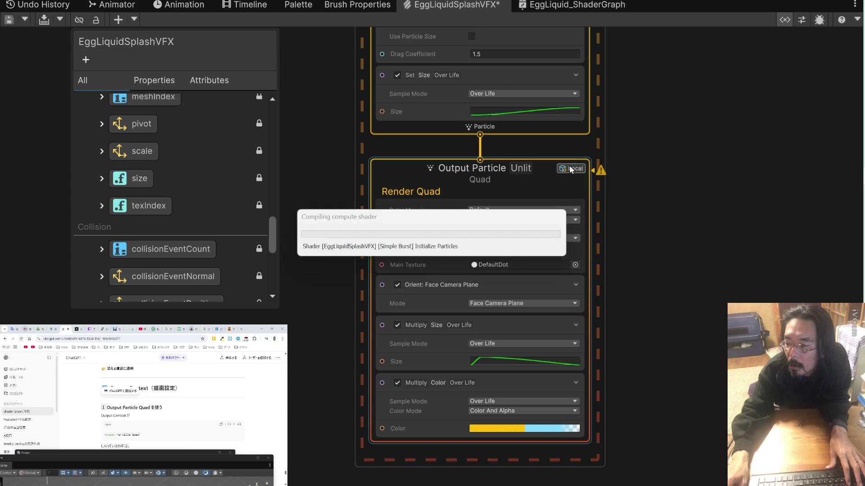
left_click(571, 169)
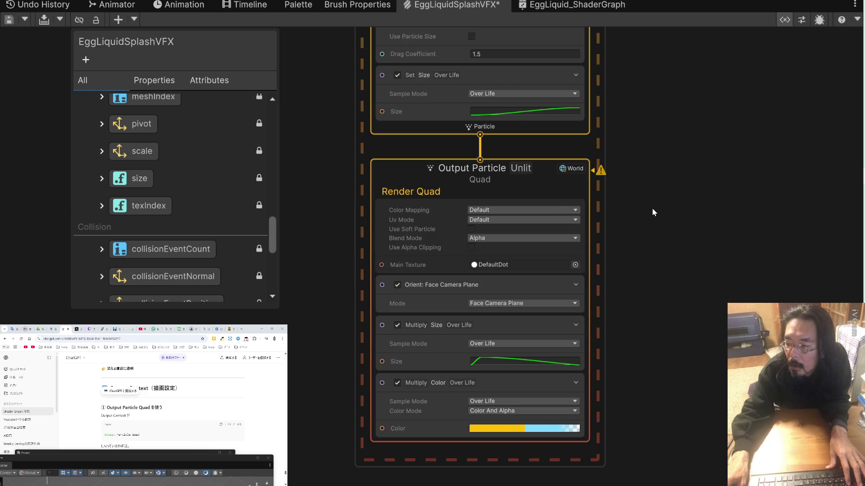
left_click(505, 170)
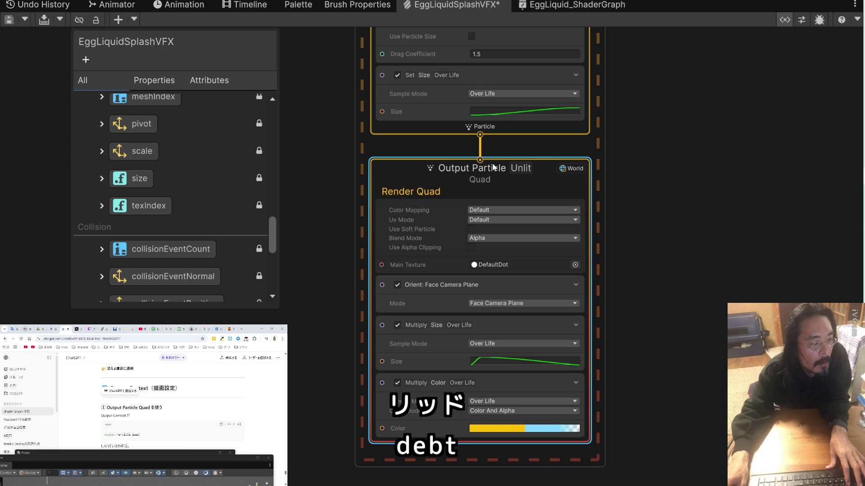
scroll(224, 400, "down", 2)
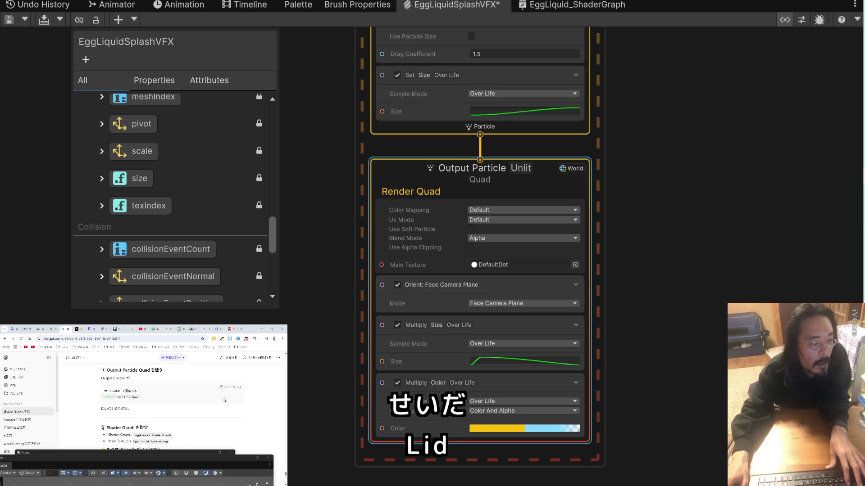
scroll(224, 400, "down", 2)
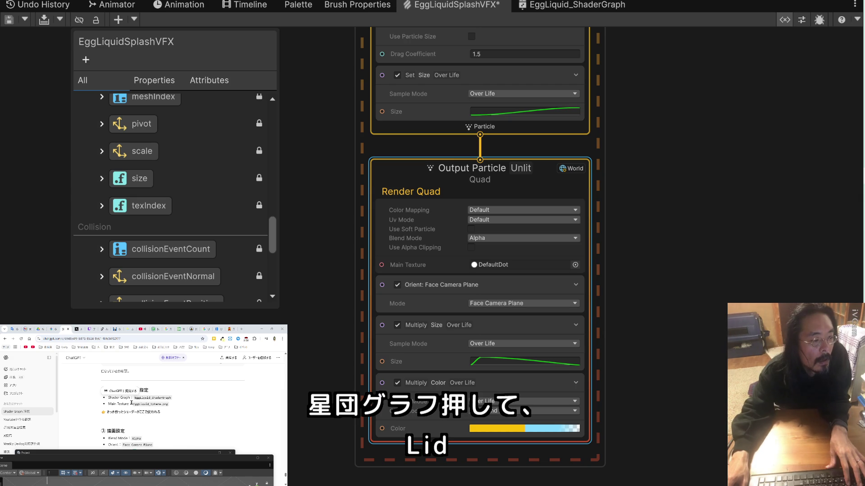
left_click_drag(133, 403, 108, 398)
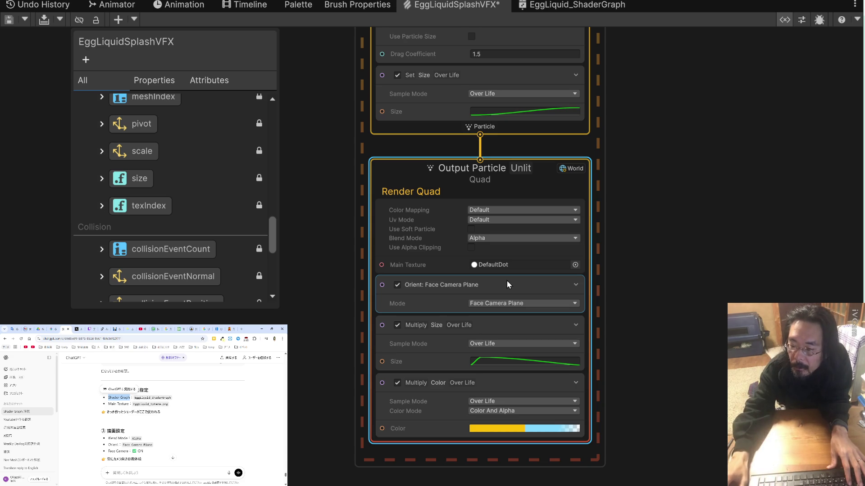
right_click(436, 450)
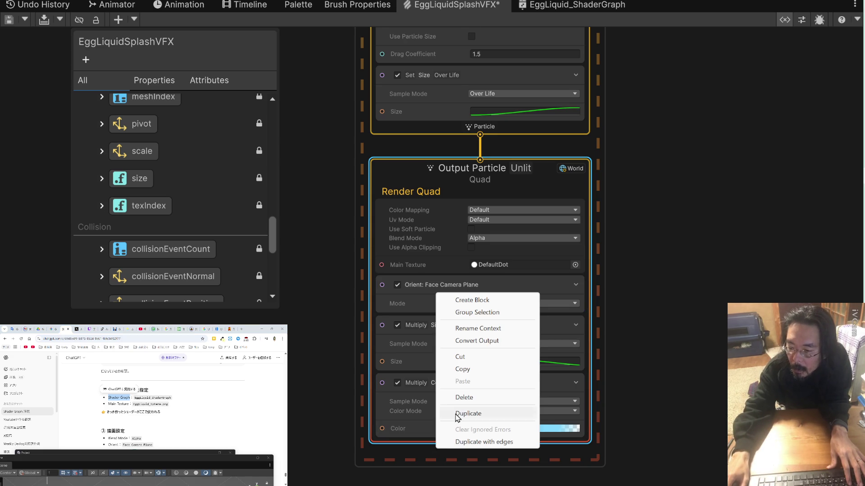
left_click(488, 300)
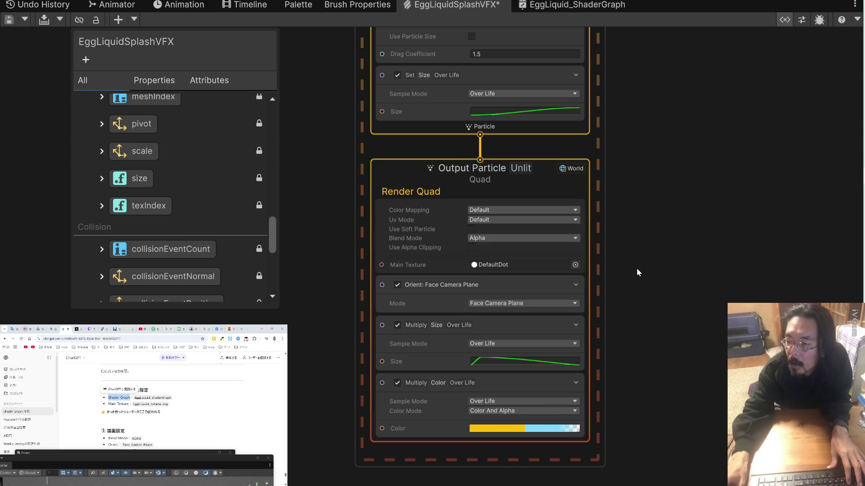
left_click_drag(629, 267, 615, 199)
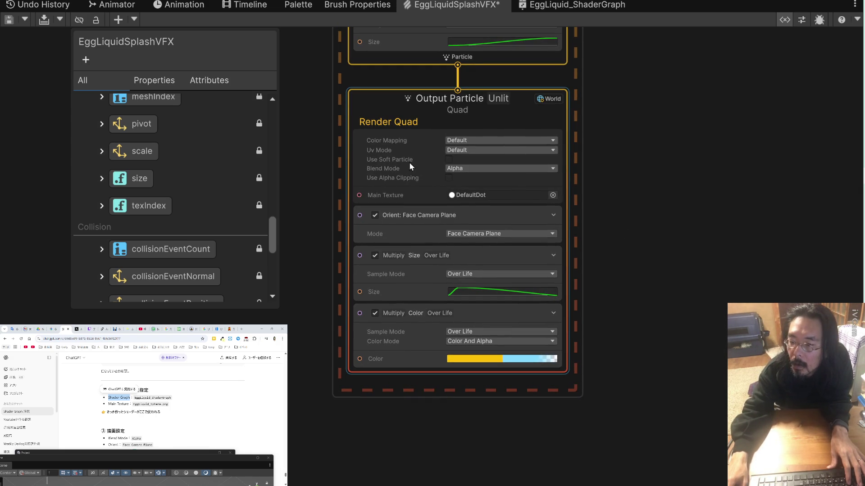
Keep Color Mapping at Default and Blend Mode at Alpha on the output.
left_click(460, 141)
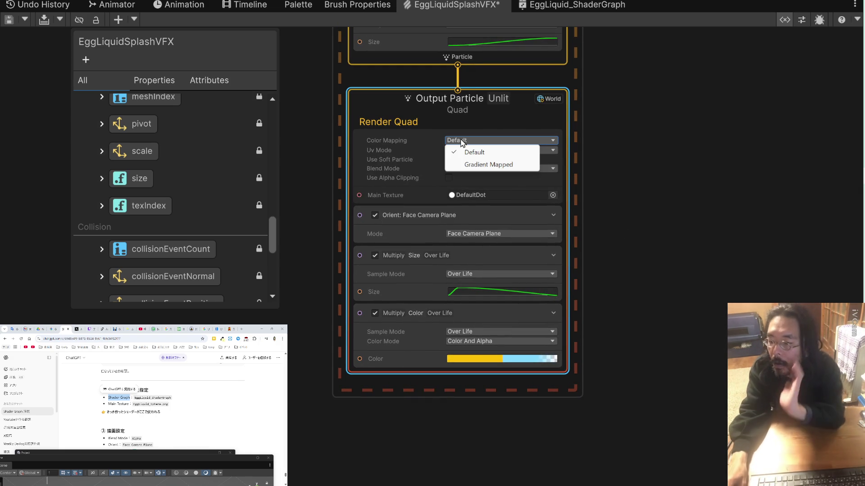
left_click(423, 141)
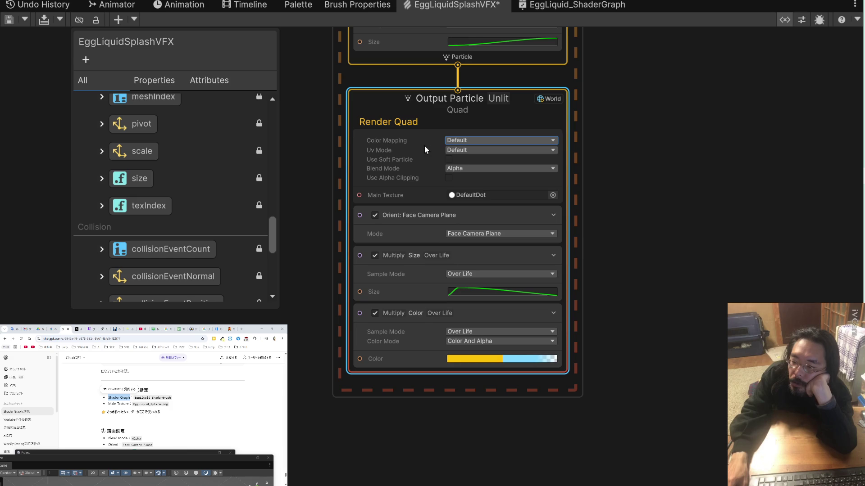
left_click(455, 169)
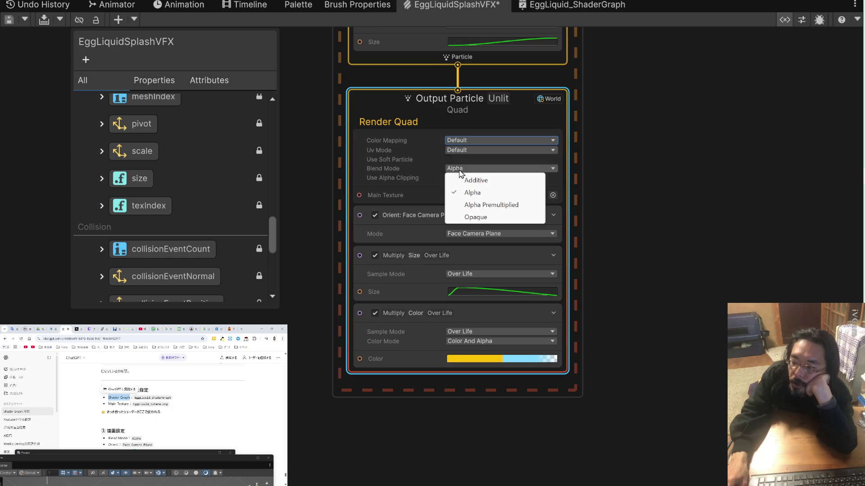
left_click(425, 169)
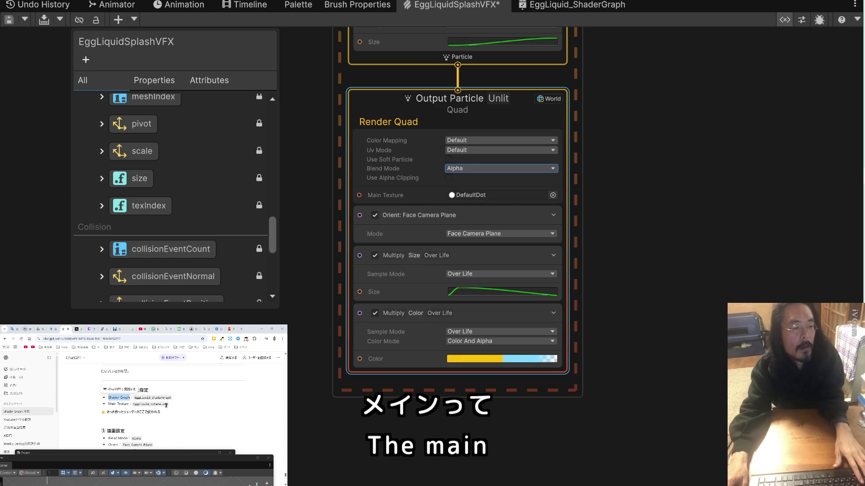
Replace the DefaultDot Main Texture with EggLiquid_Sphere.
left_click(162, 405)
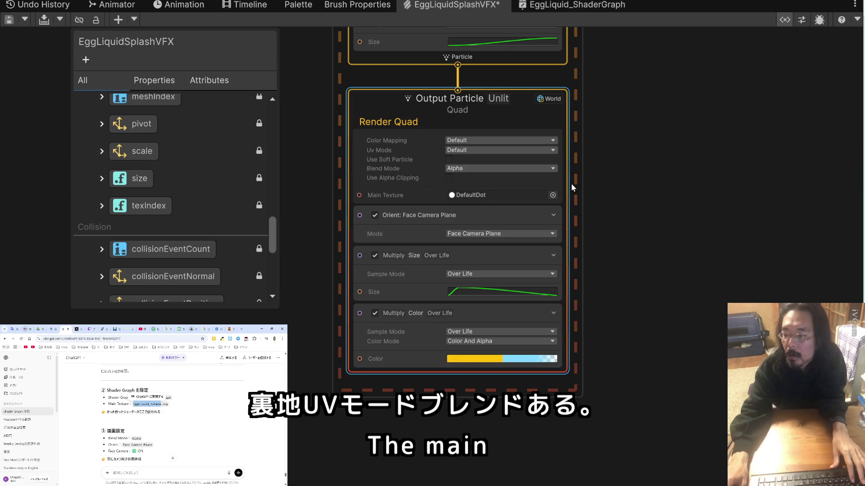
left_click(553, 195)
type("EggLiquid_Sphere")
left_click(398, 182)
double_click(397, 179)
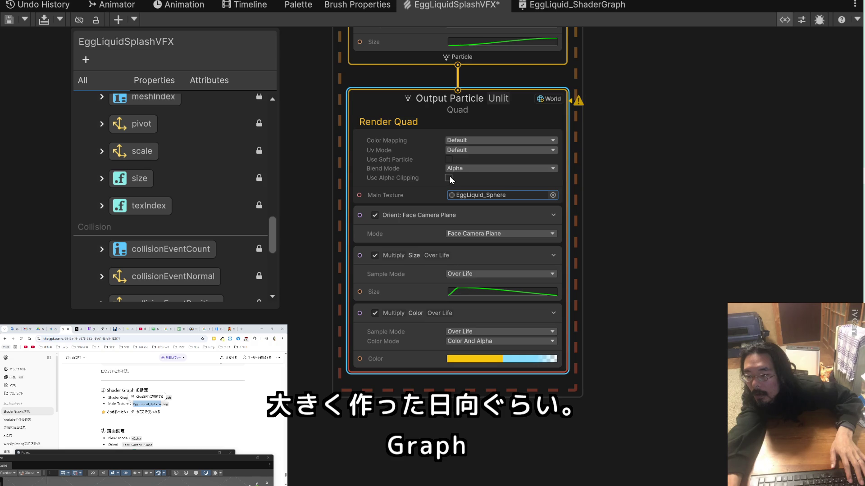
left_click(448, 160)
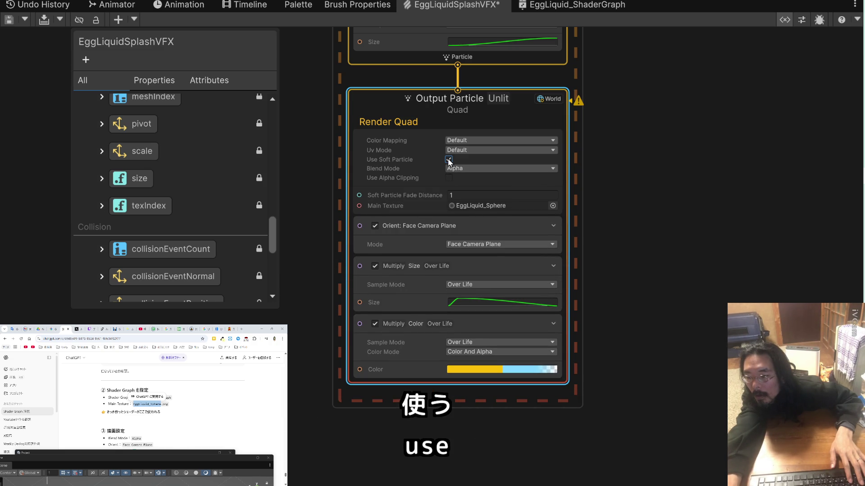
left_click(448, 159)
left_click(454, 151)
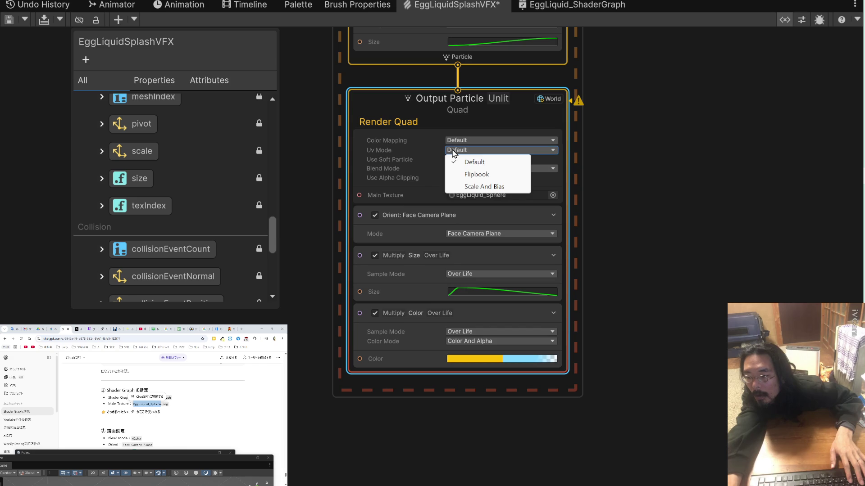
left_click(455, 141)
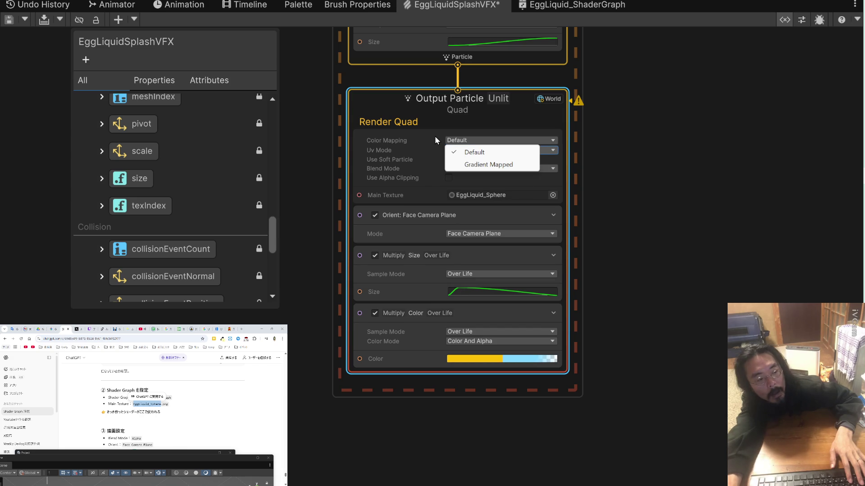
scroll(246, 442, "up", 3)
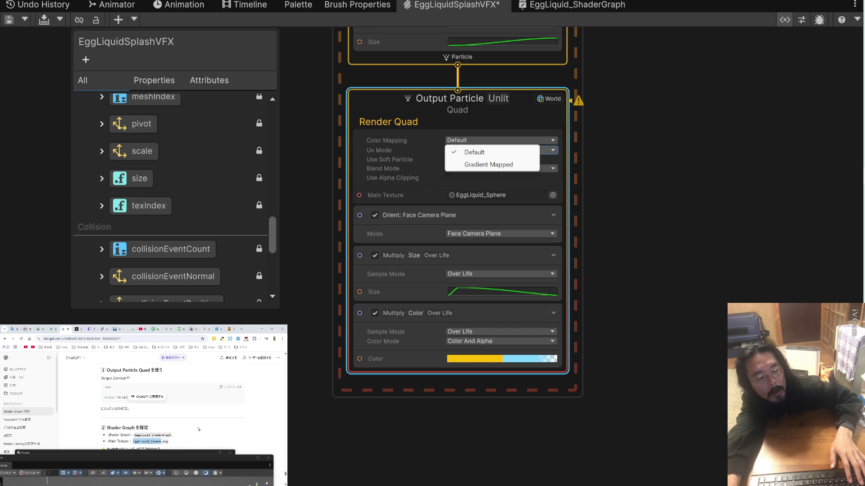
left_click(199, 429)
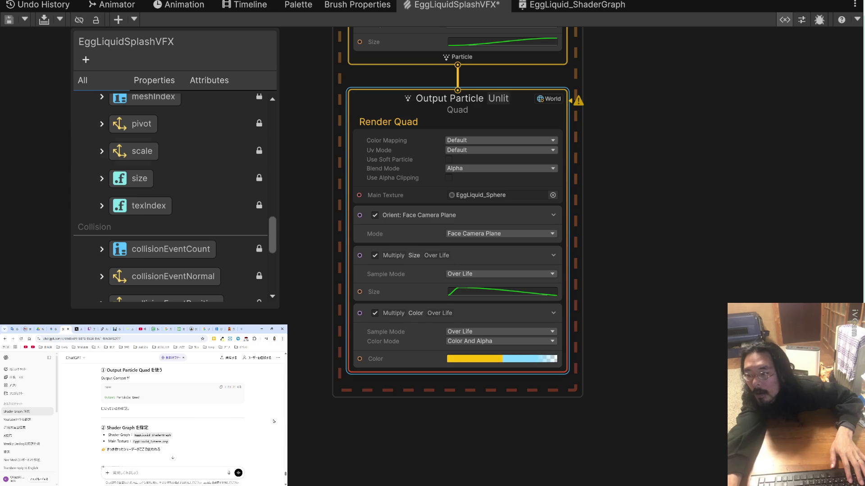
left_click(421, 102)
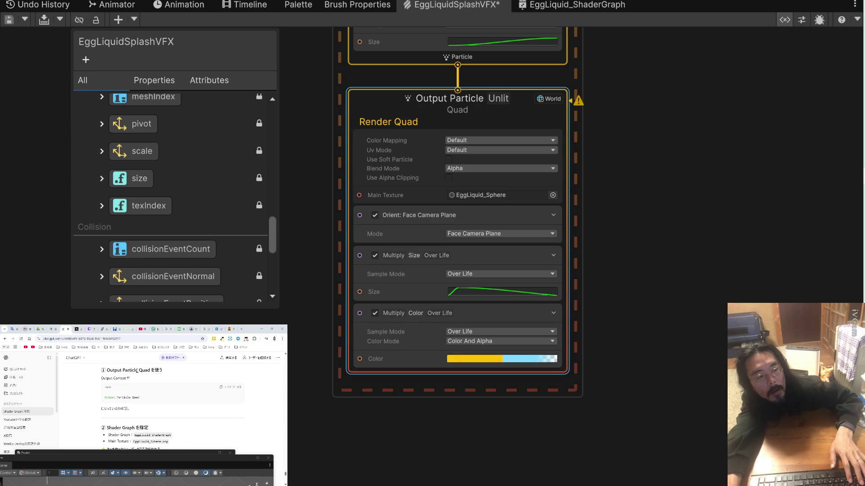
double_click(121, 369)
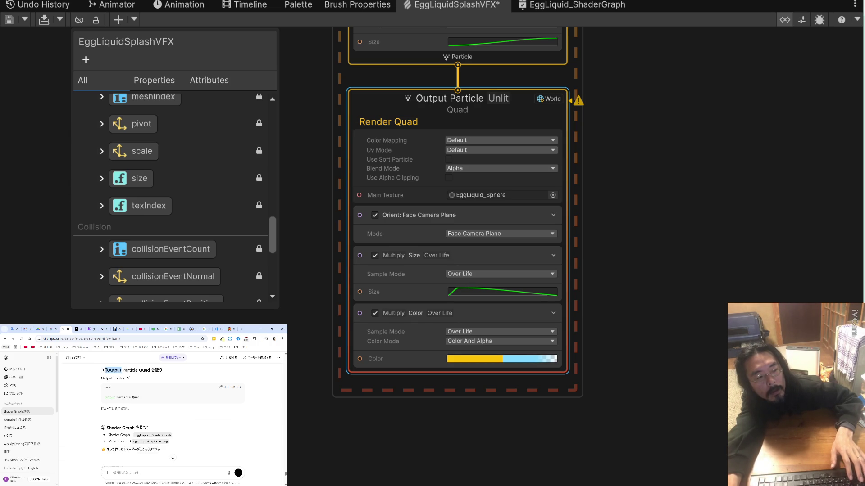
left_click(391, 127)
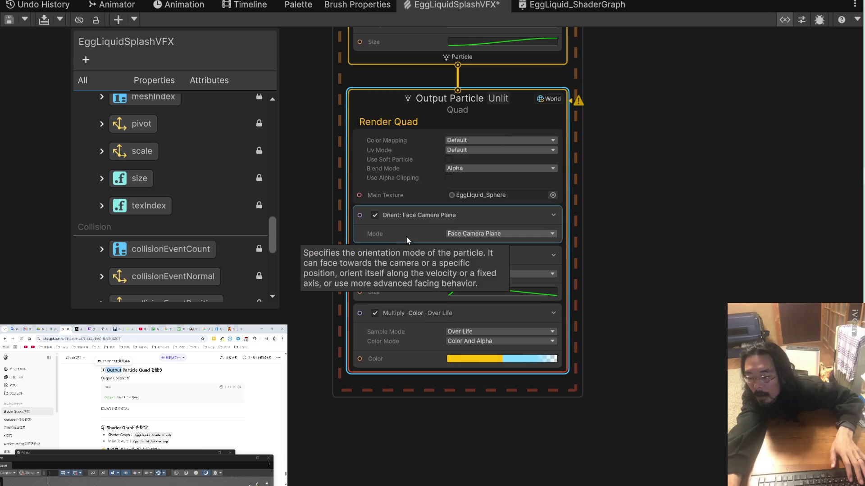
Search the output's block list for 'Output', then close it without adding a block.
right_click(414, 110)
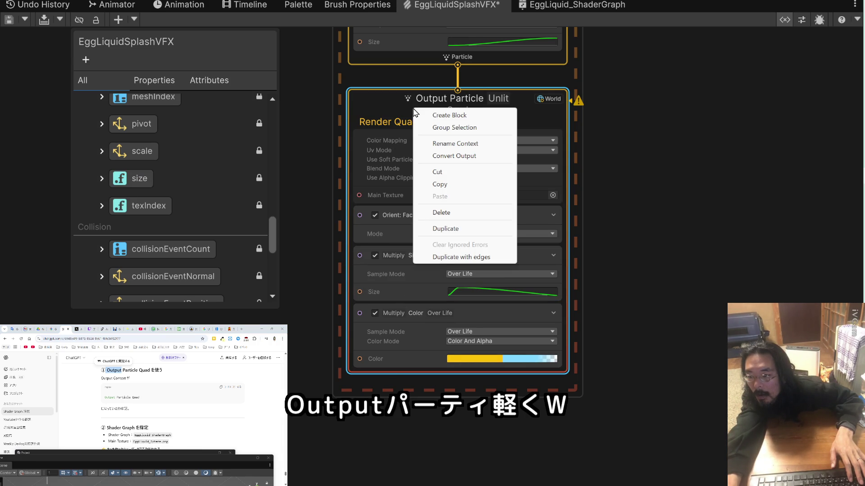
left_click(441, 116)
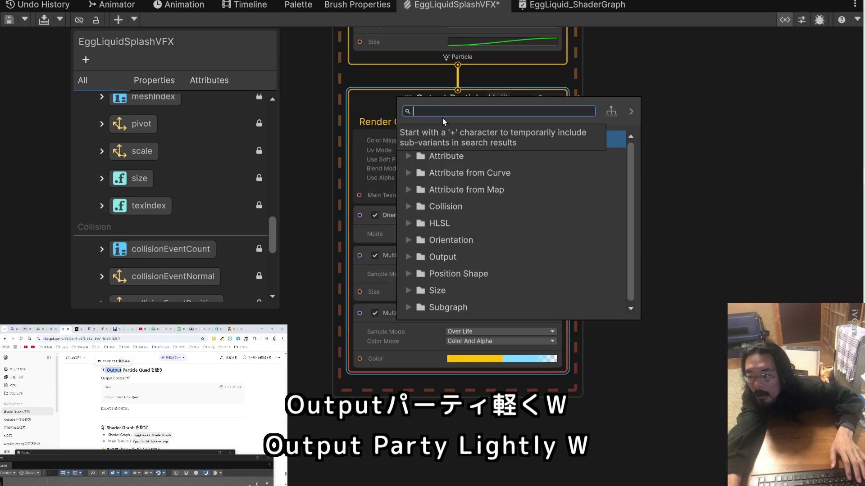
type("Output")
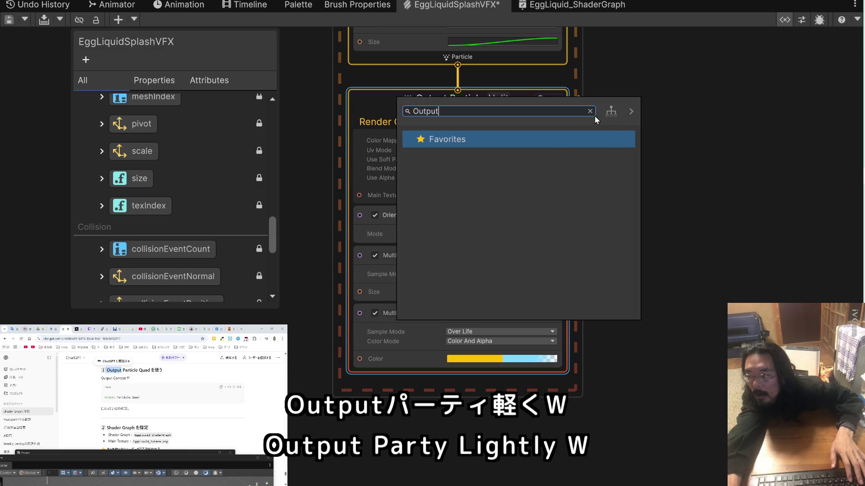
left_click(666, 149)
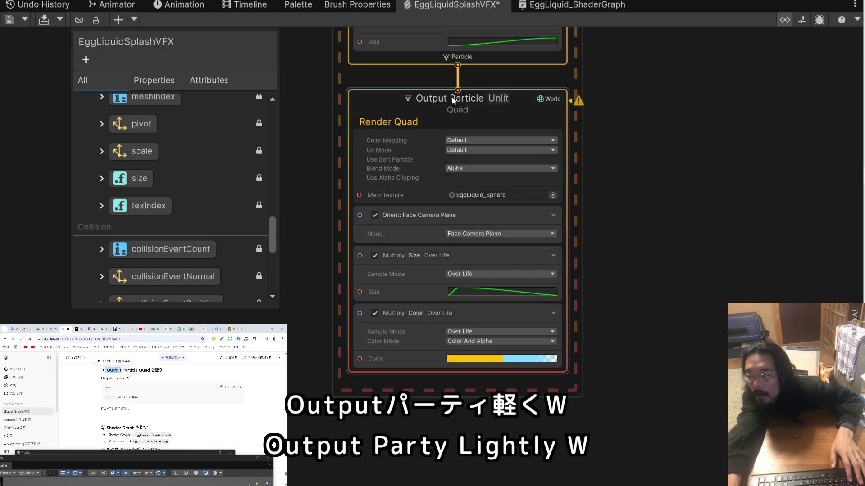
Wrap the Output Particle Quad in a new group node.
left_click(494, 100)
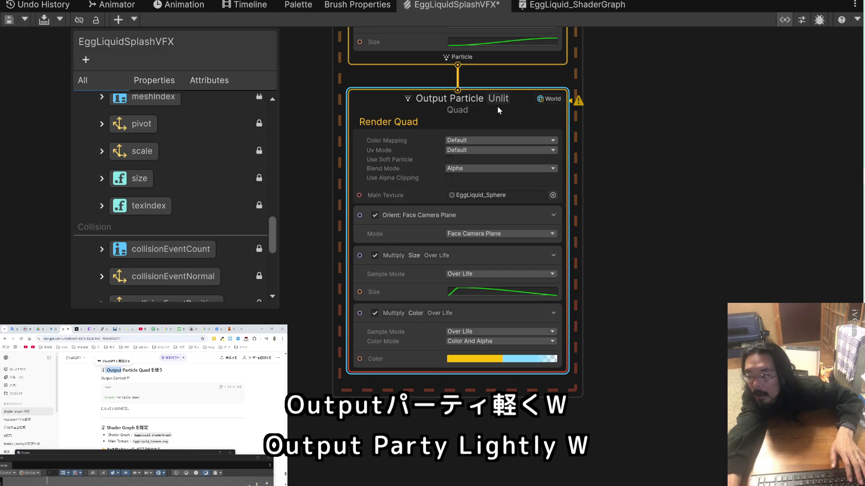
right_click(478, 99)
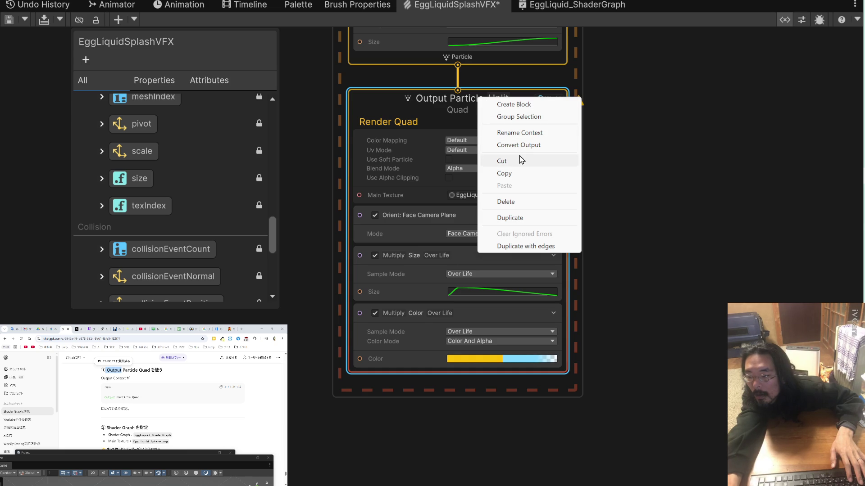
left_click(514, 117)
scroll(516, 140, "up", 2)
scroll(516, 140, "down", 3)
left_click_drag(608, 194, 631, 283)
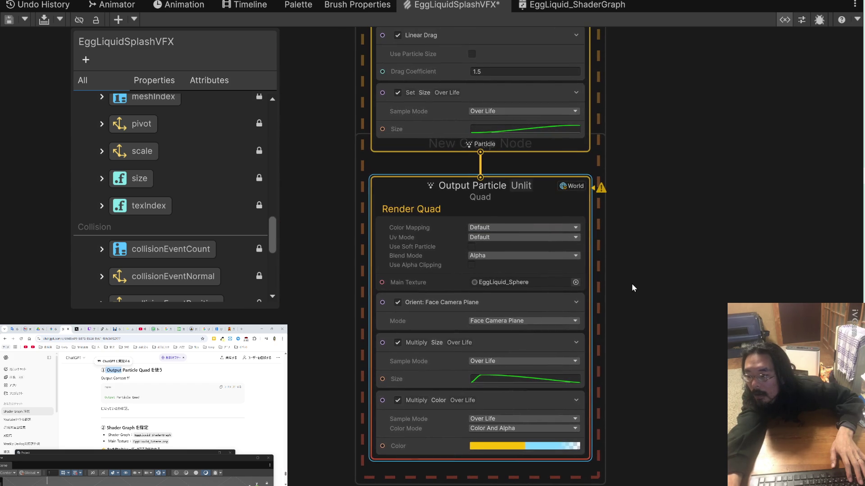
Restore the Output Particle selection and save EggLiquidSplashVFX with Ctrl+S.
left_click(536, 141)
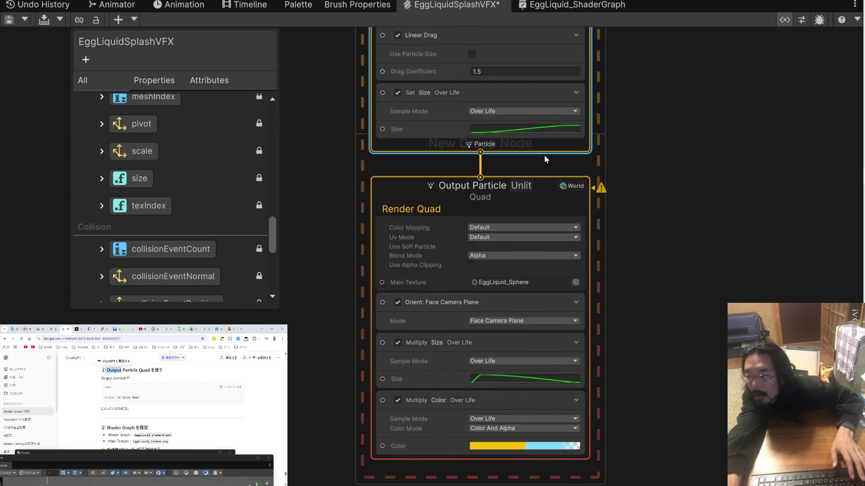
key("ctrl+z")
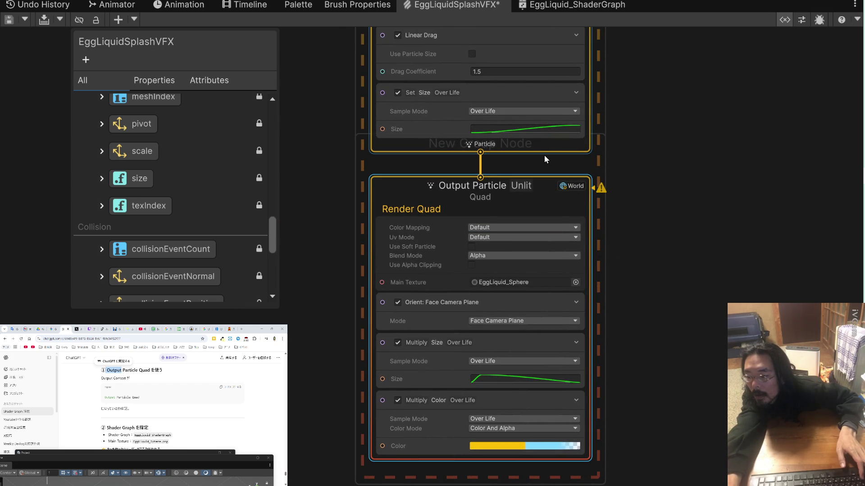
key("ctrl+s")
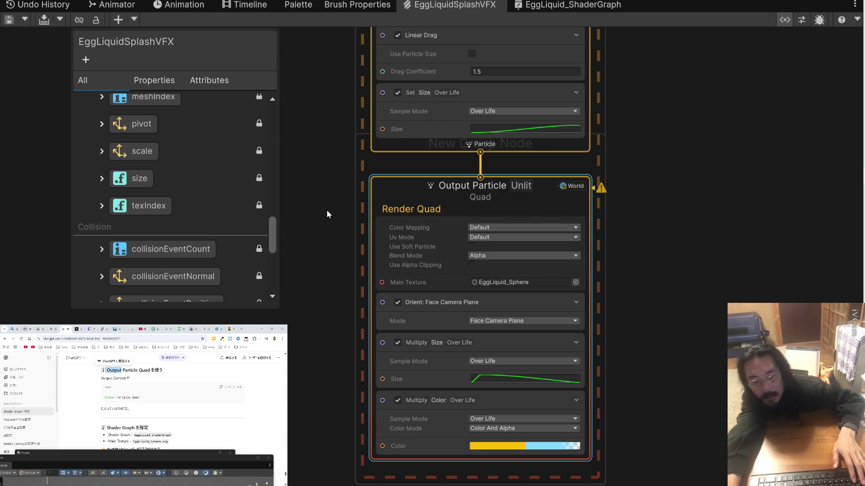
Scroll through the graph, then restore the VFX Graph window from full-screen with Shift+Space.
scroll(175, 410, "down", 5)
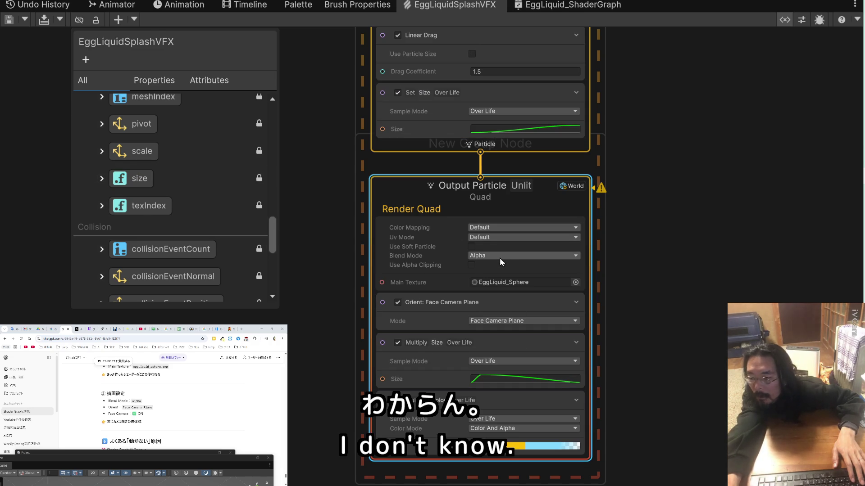
scroll(194, 435, "down", 3)
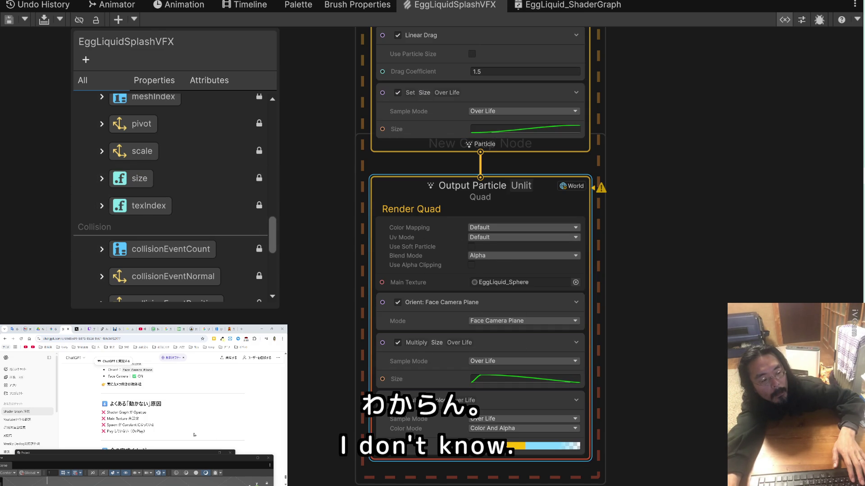
scroll(194, 435, "down", 6)
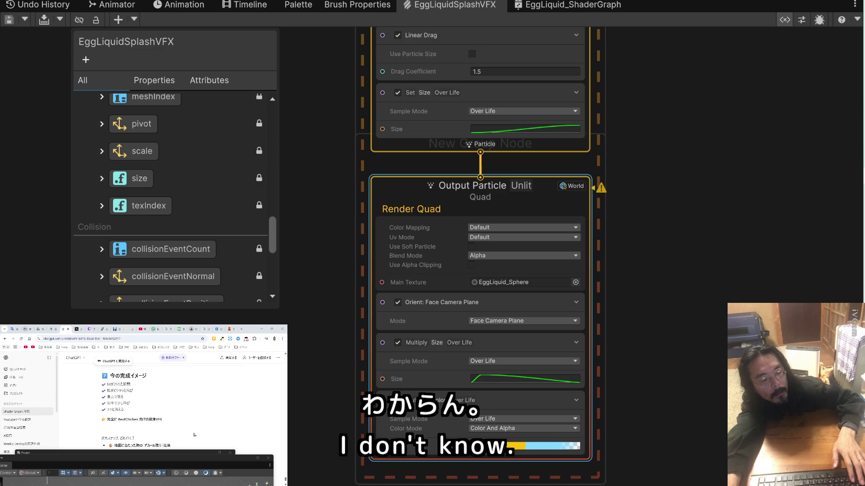
scroll(194, 435, "down", 3)
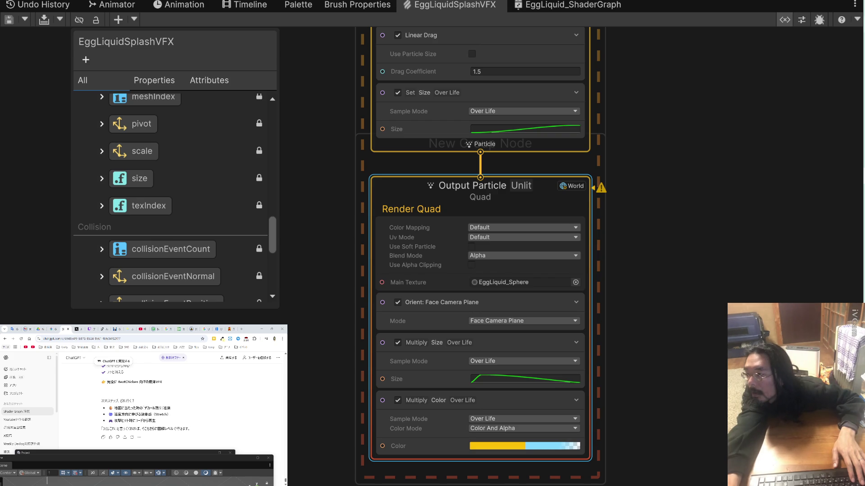
key("shift+space")
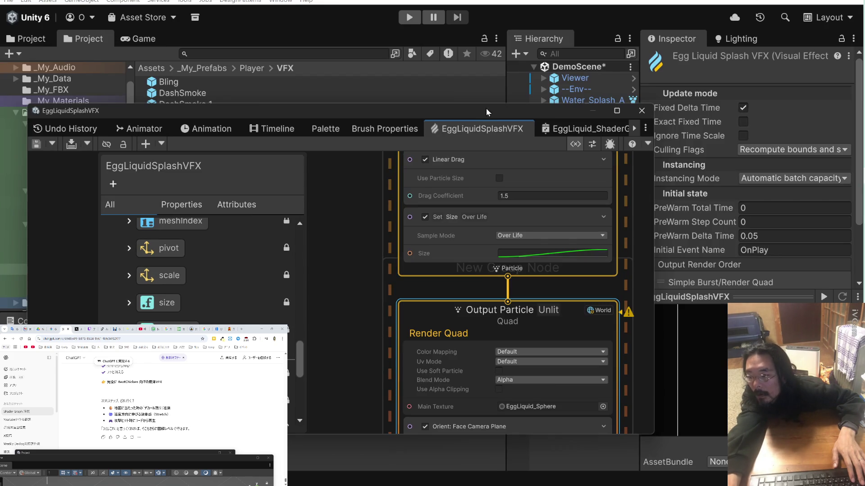
Move the graph window down to uncover the Project panels and focus the ChatGPT message box.
mouse_move(479, 111)
left_mouse_down()
mouse_move(450, 266)
mouse_move(545, 253)
left_mouse_up()
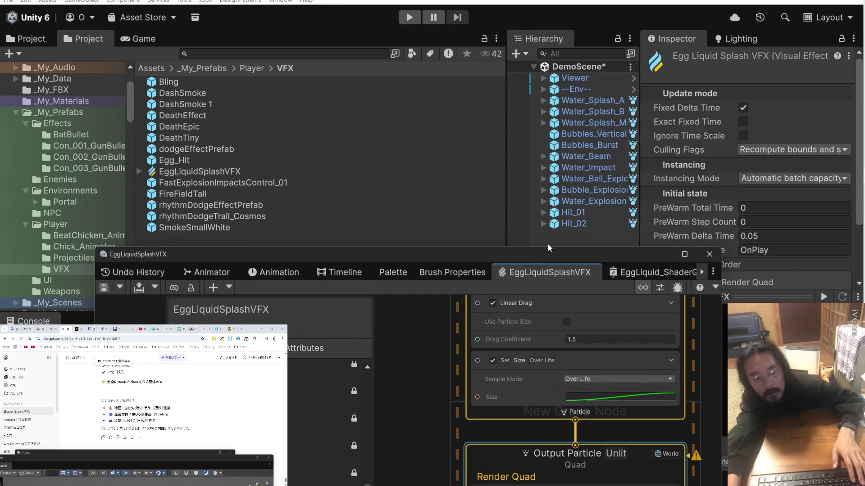
left_click(205, 419)
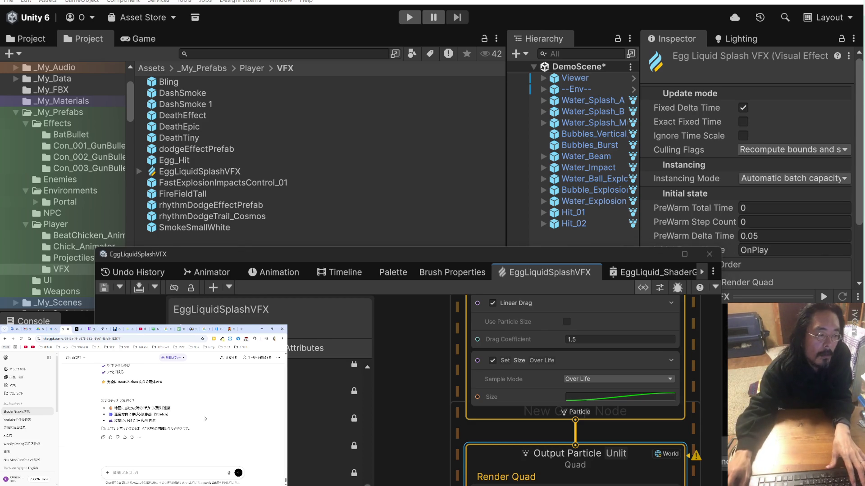
left_click(171, 474)
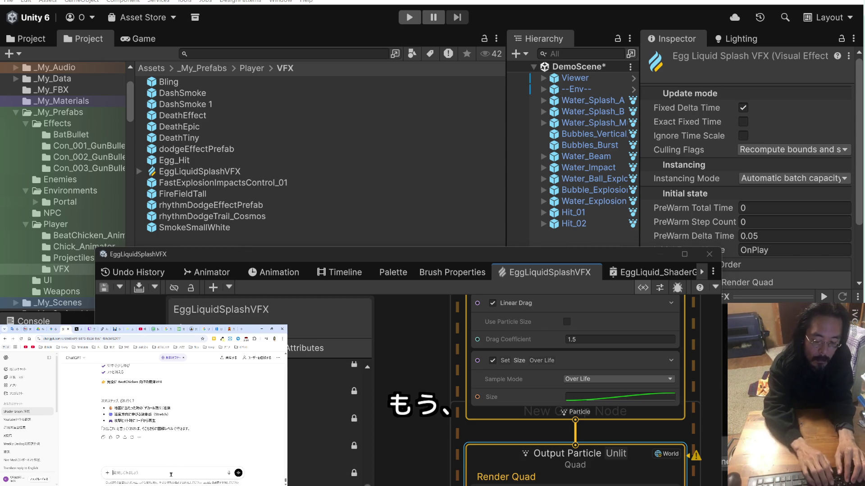
Ask ChatGPT in Japanese how to get a preview working, then move the graph window back up.
type("本当にでき")
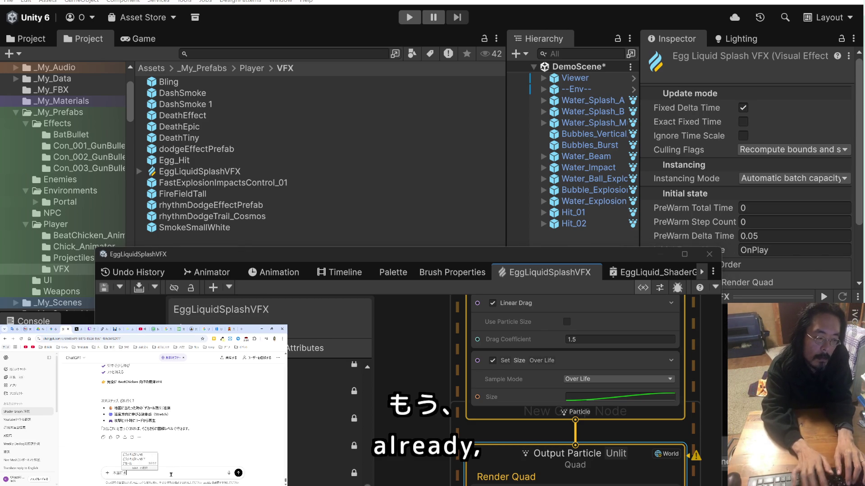
type("るのか")
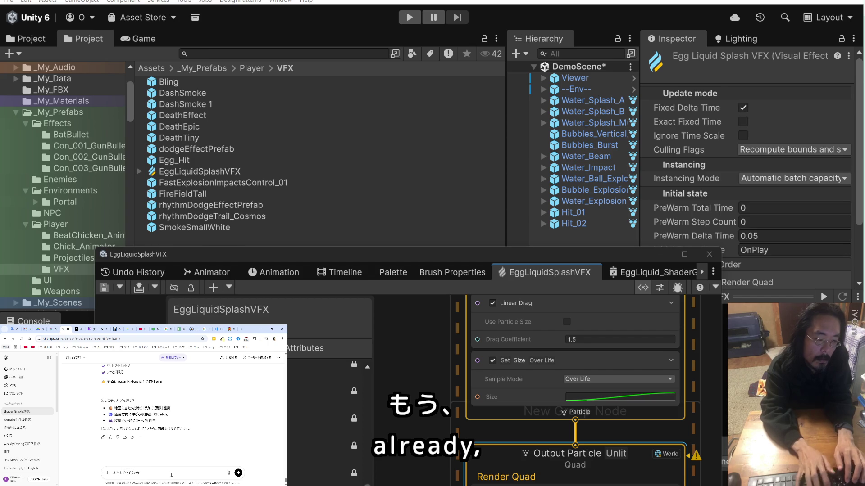
type("wakarimashita")
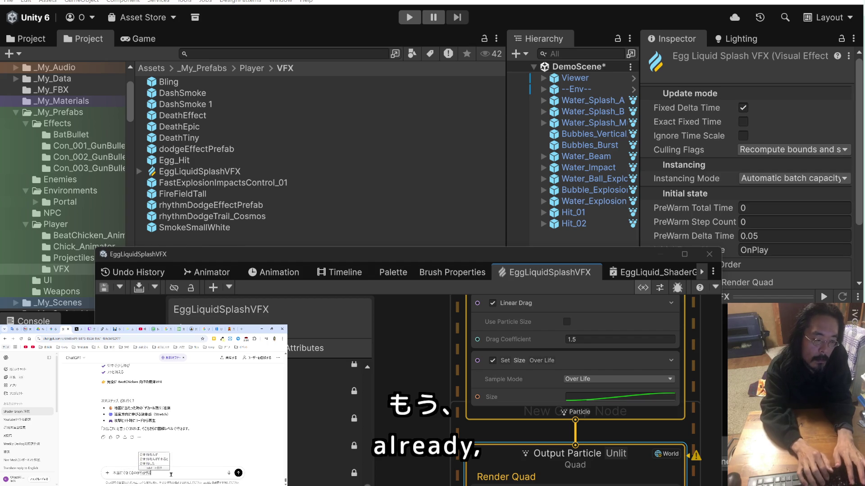
key("Return")
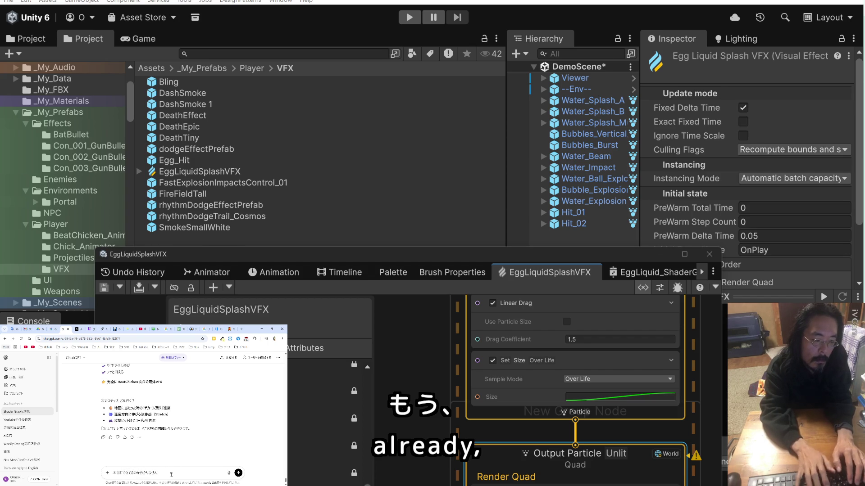
type("toriaezu")
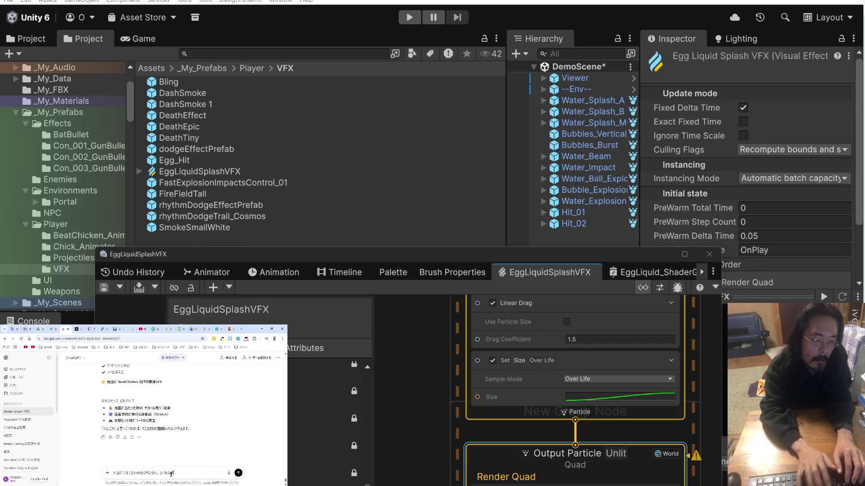
type("purebyu-")
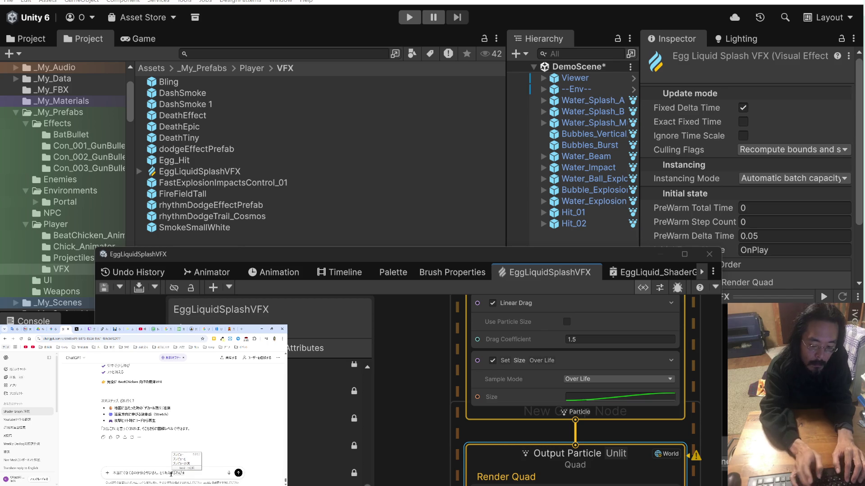
type("inodesuga,")
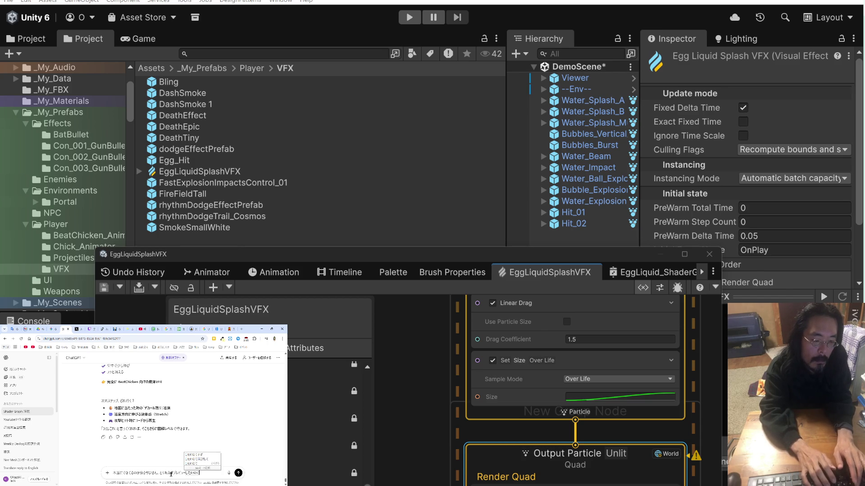
type("dousurebaiidesu")
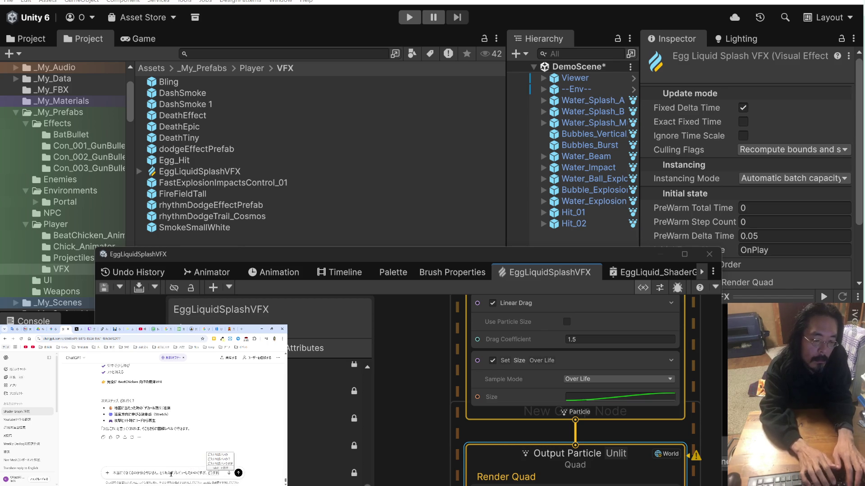
key("Return")
key("Return")
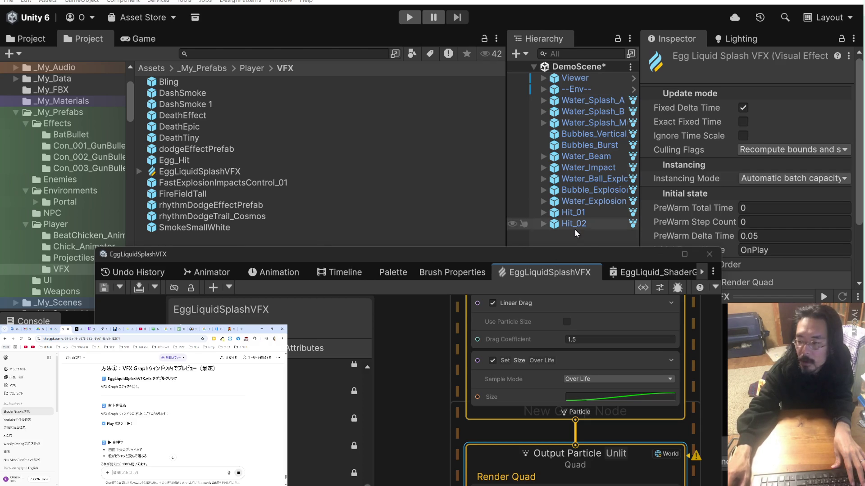
left_click_drag(580, 254, 534, 175)
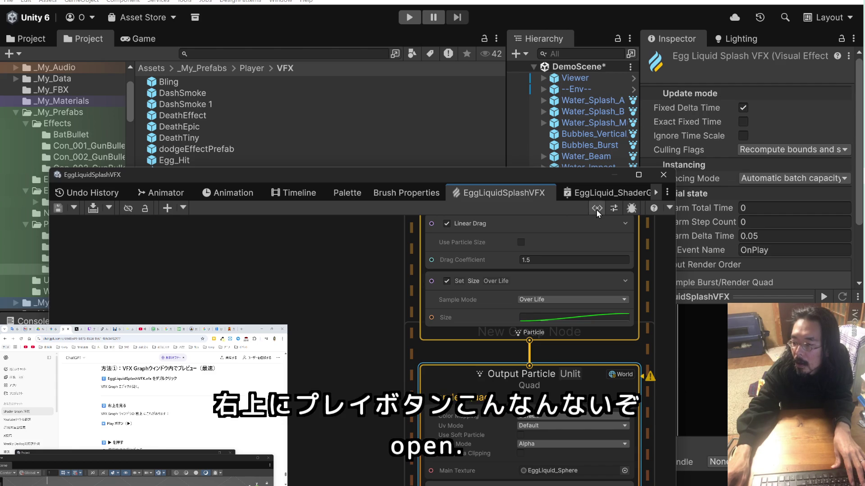
Maximize the graph window and show the VFX Control panel, moved down out of the way.
double_click(520, 175)
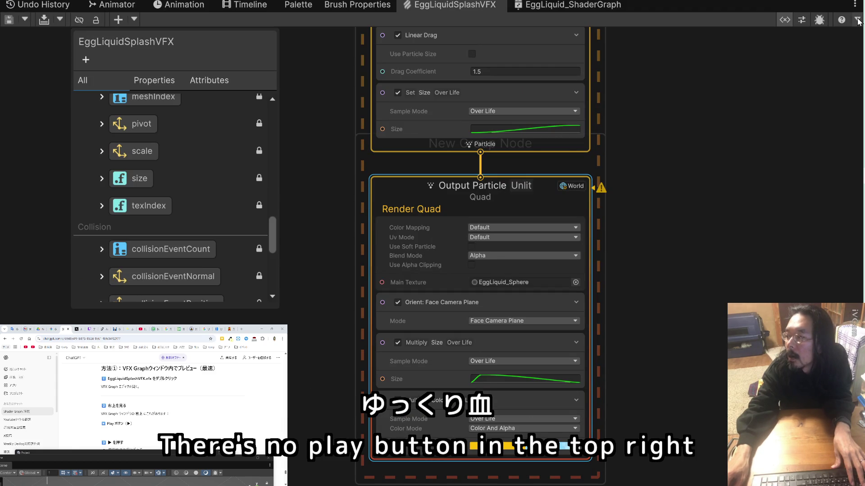
left_click(802, 20)
left_click(801, 20)
left_click(801, 20)
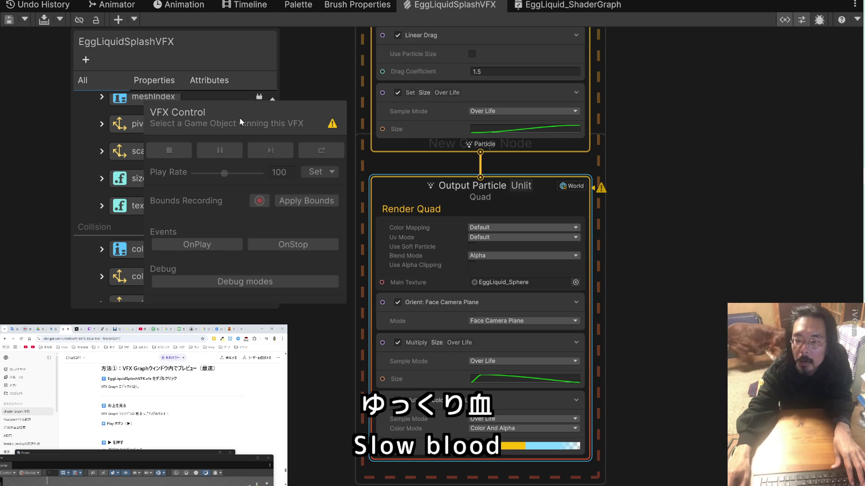
left_click_drag(246, 113, 222, 321)
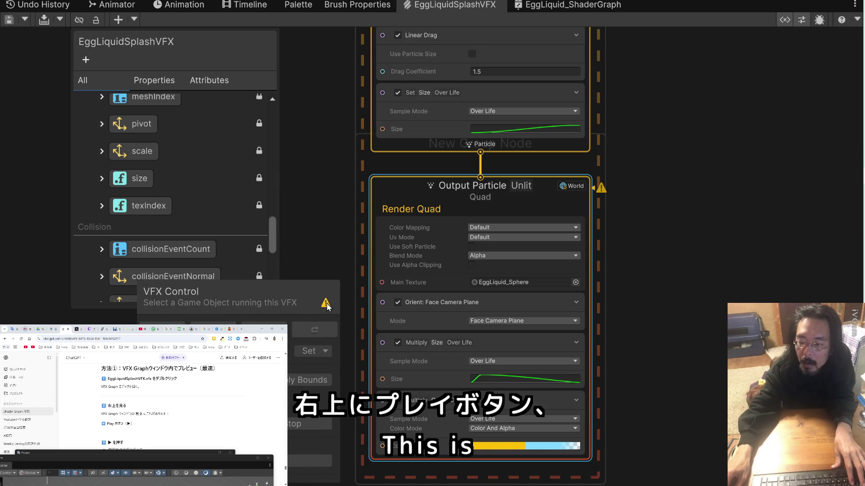
Switch the Output Particle Quad's simulation space from World to Local.
scroll(196, 422, "down", 3)
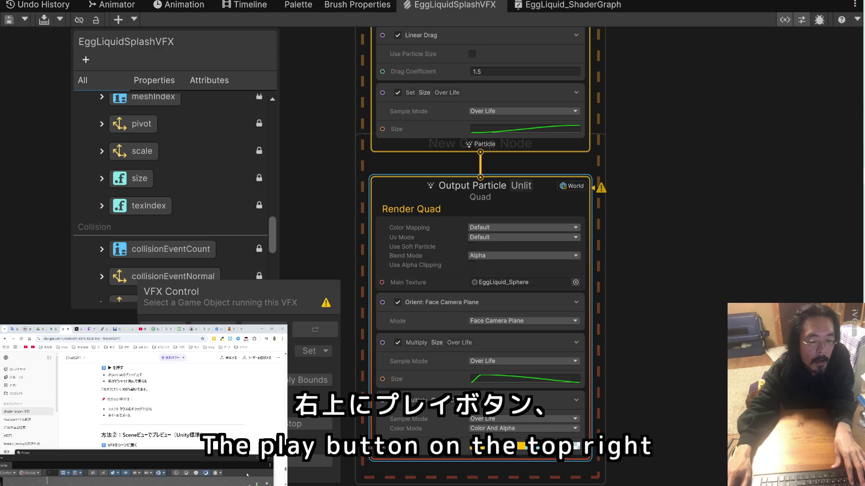
mouse_move(235, 458)
left_mouse_down()
mouse_move(235, 400)
mouse_move(234, 444)
left_mouse_up()
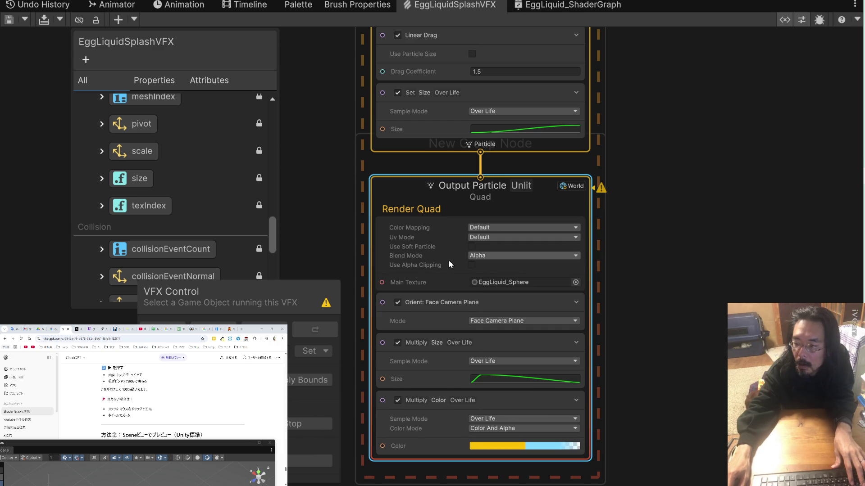
left_click(572, 186)
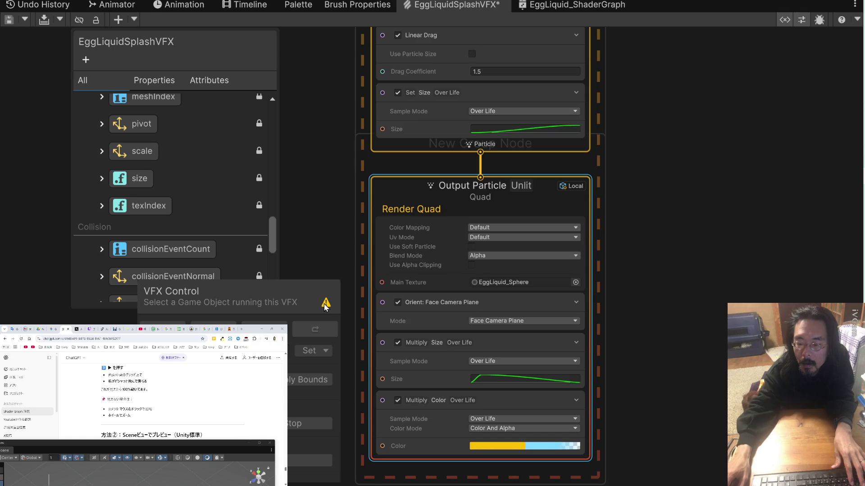
Pan the graph to the Gravity block and scroll through the chat assistant's reply.
scroll(428, 315, "up", 1)
scroll(428, 316, "down", 1)
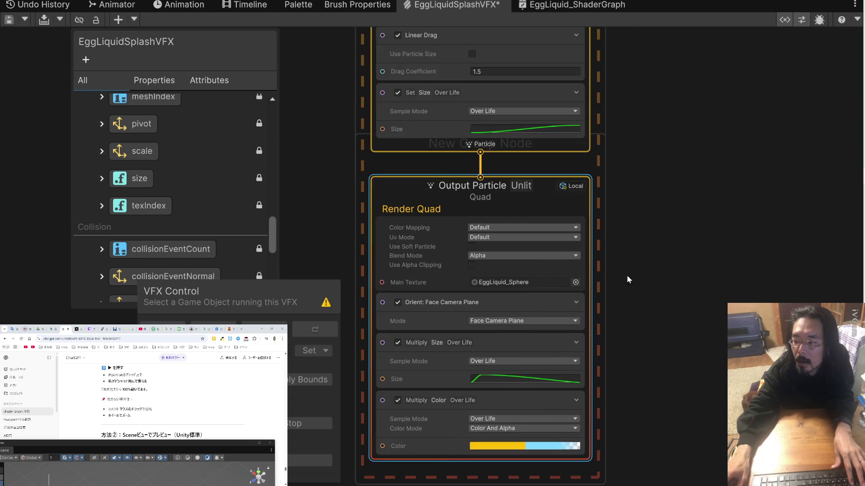
left_click_drag(627, 276, 654, 304)
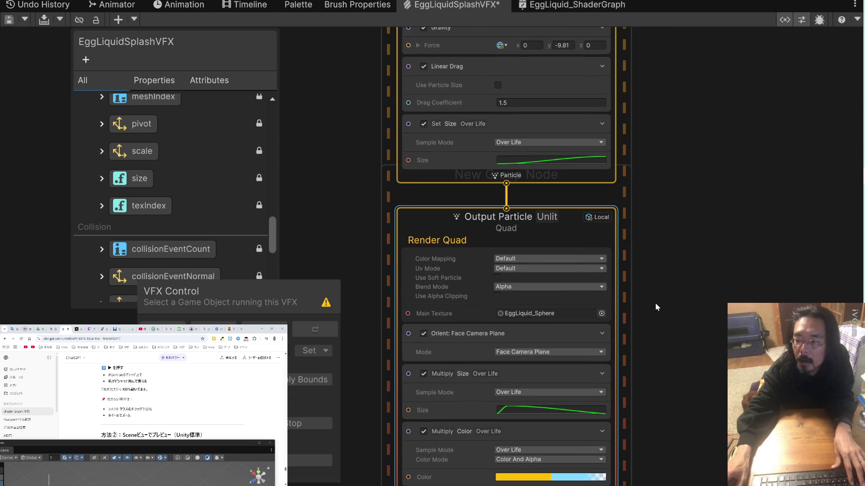
left_click(159, 430)
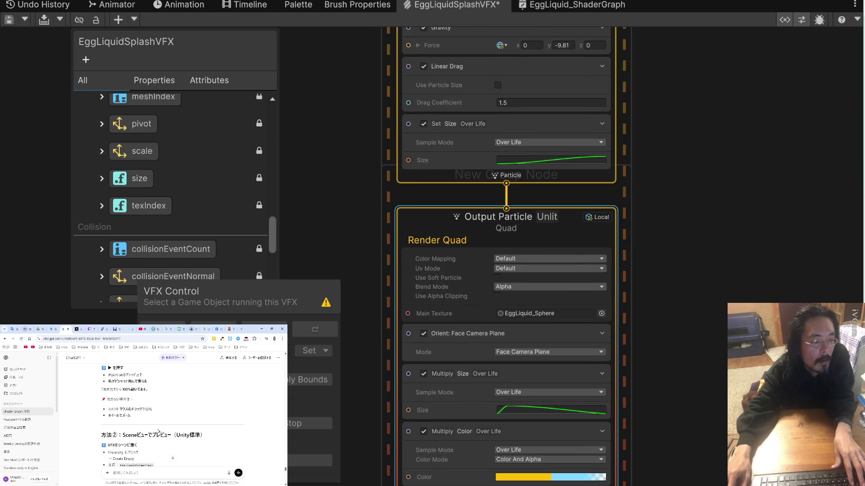
scroll(150, 467, "down", 5)
scroll(152, 458, "down", 10)
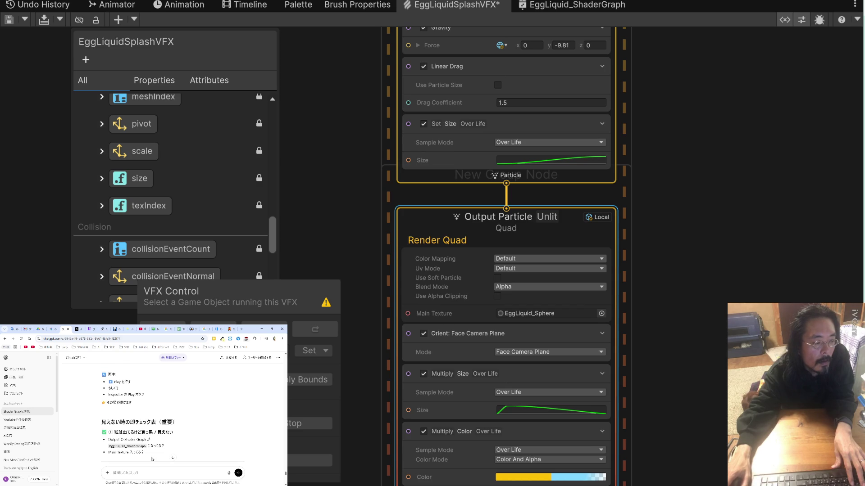
scroll(153, 459, "down", 3)
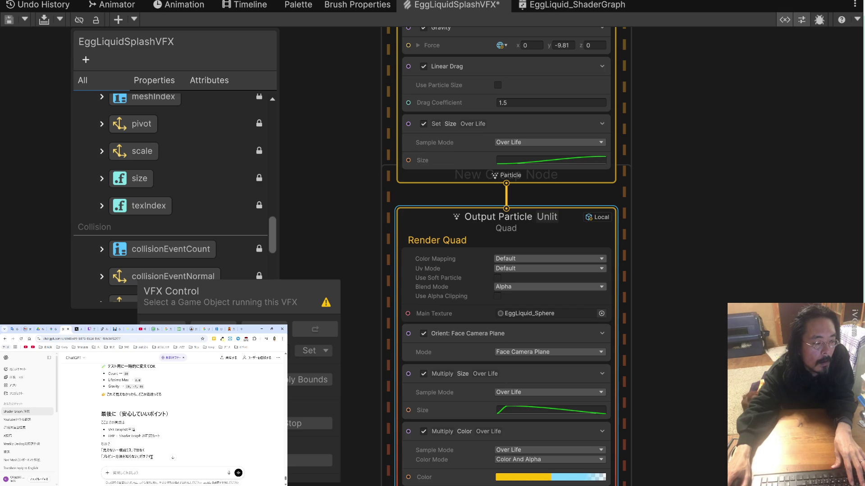
scroll(152, 457, "down", 2)
scroll(154, 452, "down", 2)
Send a Japanese question asking what the exclamation-mark warning icon means, then read the reply.
left_click(155, 473)
type("ichinichi")
key("space")
key("space")
key("Return")
type("no")
key("Return")
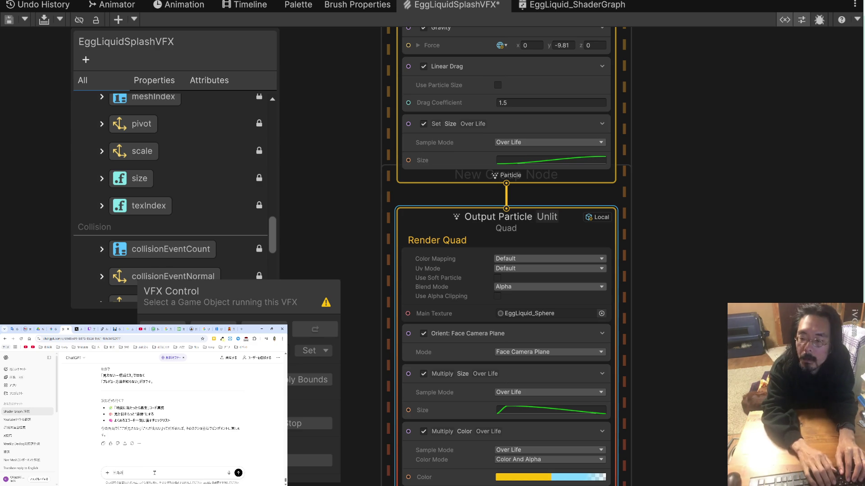
type("kkurikae")
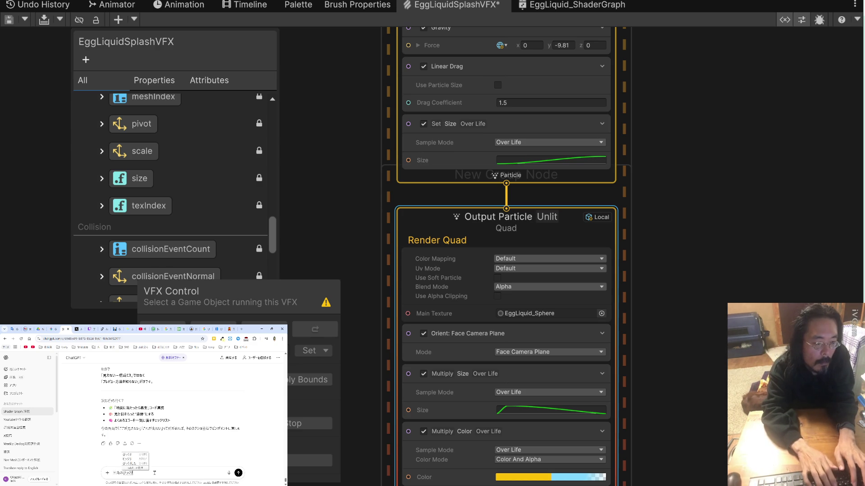
type("shi")
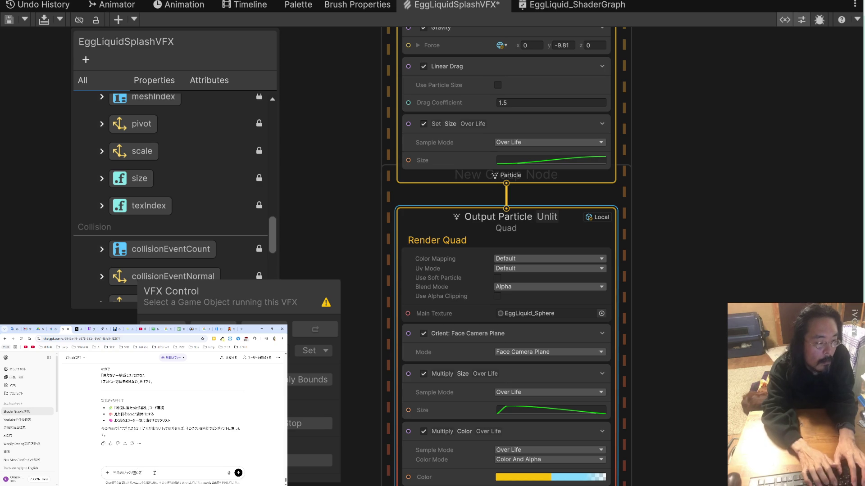
key("BackSpace")
key("BackSpace")
key("BackSpace")
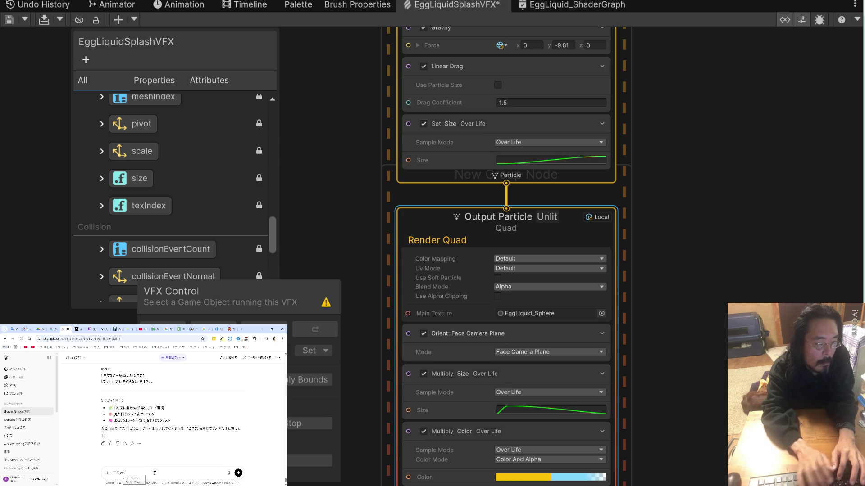
type("kkuri")
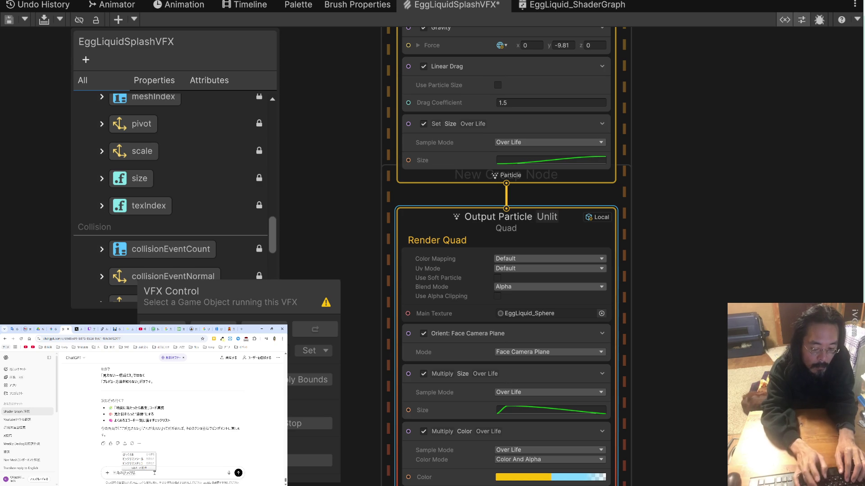
key("space")
type("gato")
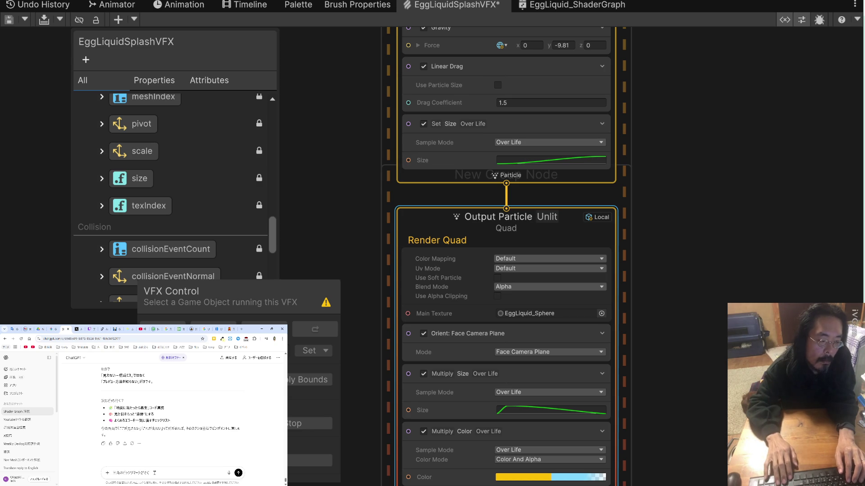
key("space")
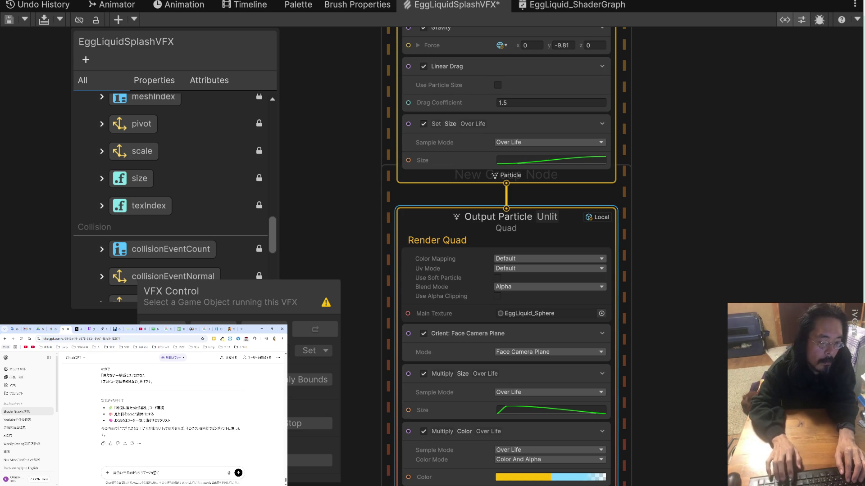
key("space")
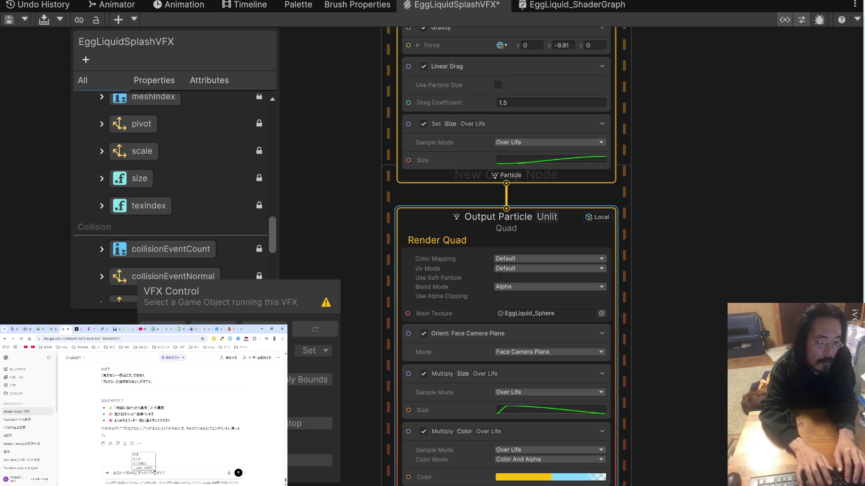
key("space")
key("space")
key("Return")
type("ビ")
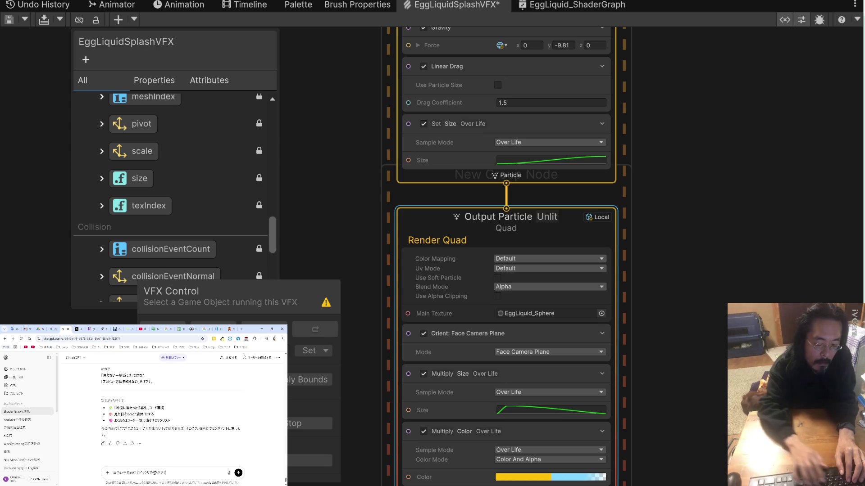
type("んだけどできません")
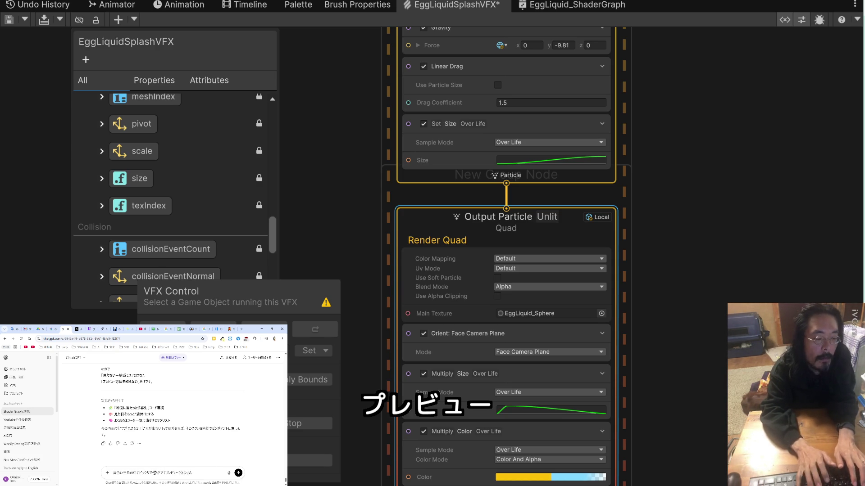
key("Return")
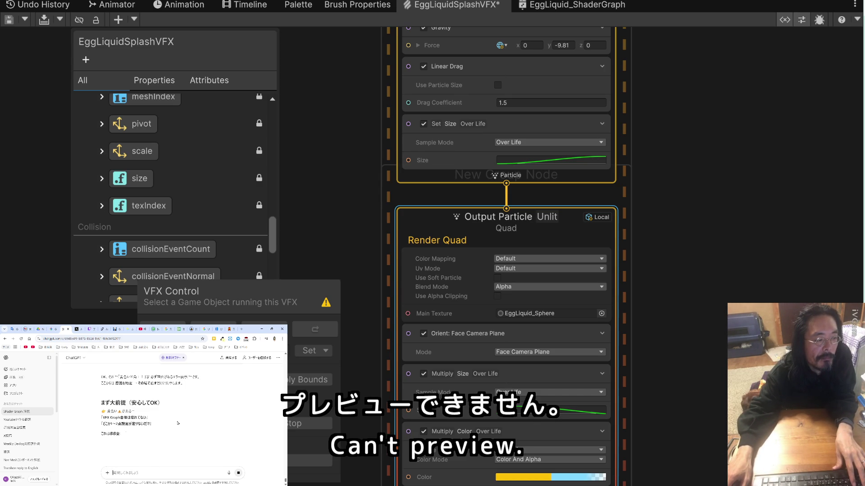
scroll(178, 423, "down", 1)
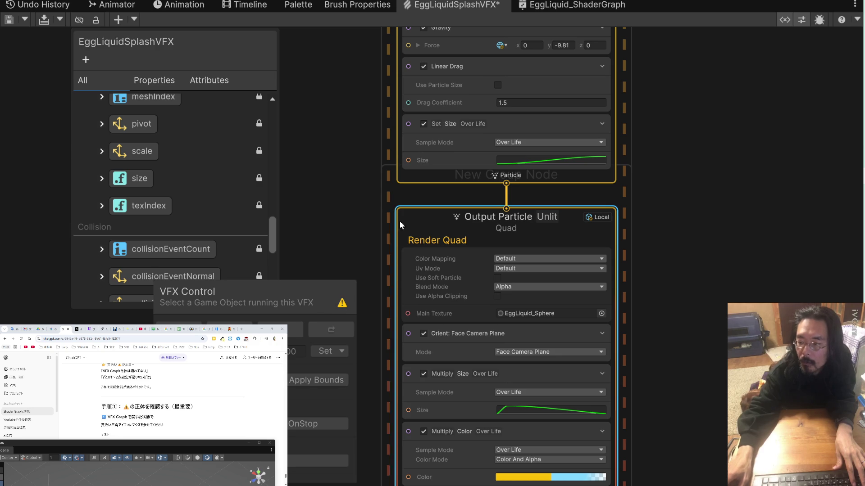
scroll(346, 197, "down", 5)
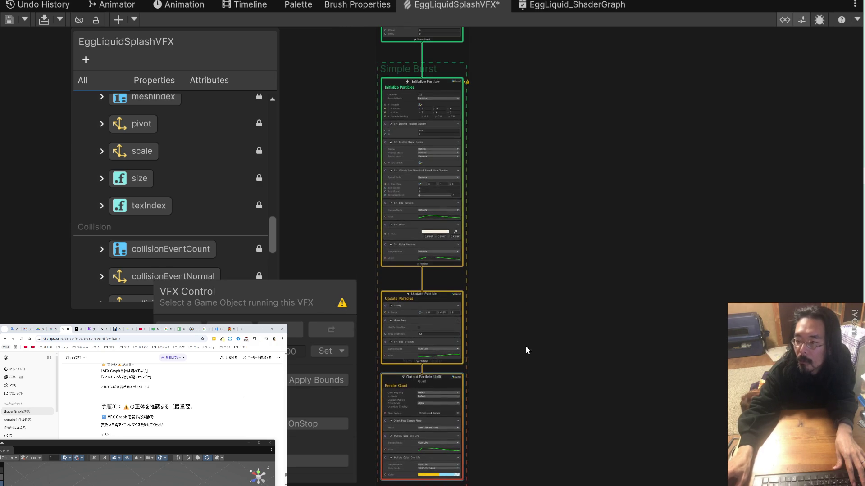
Capture the Initialize Particle bounds warning and paste it into Google Translate.
scroll(501, 217, "up", 5)
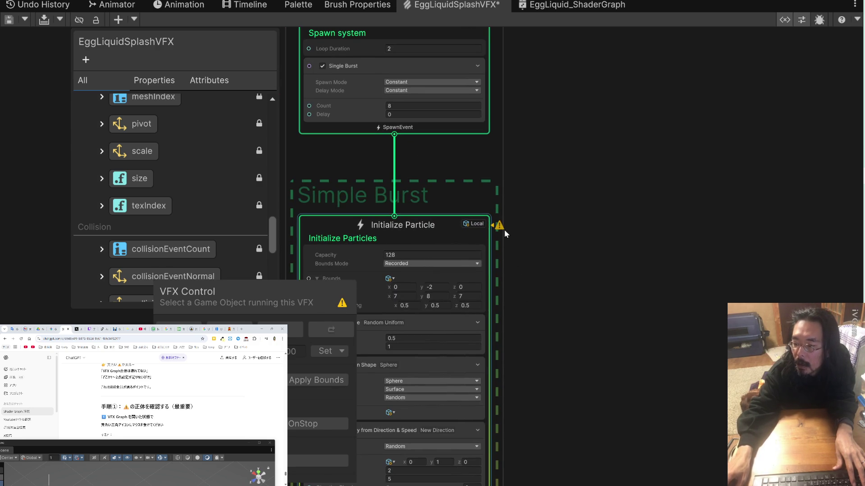
mouse_move(501, 226)
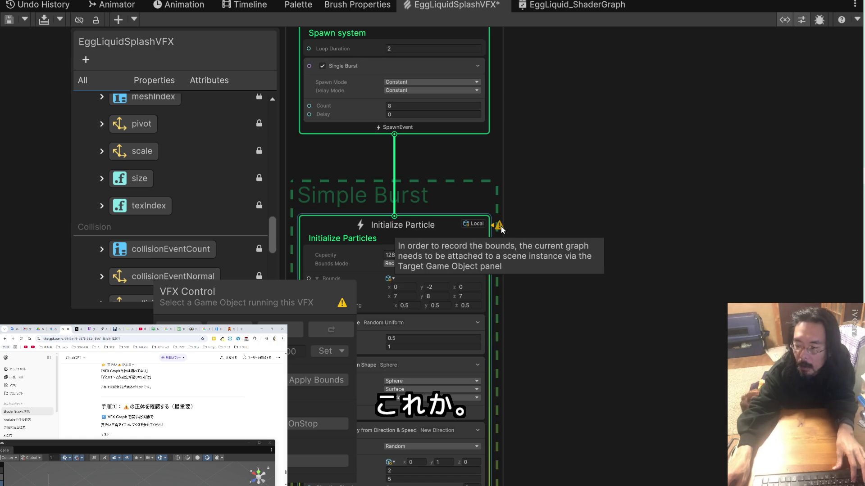
key("super+shift+s")
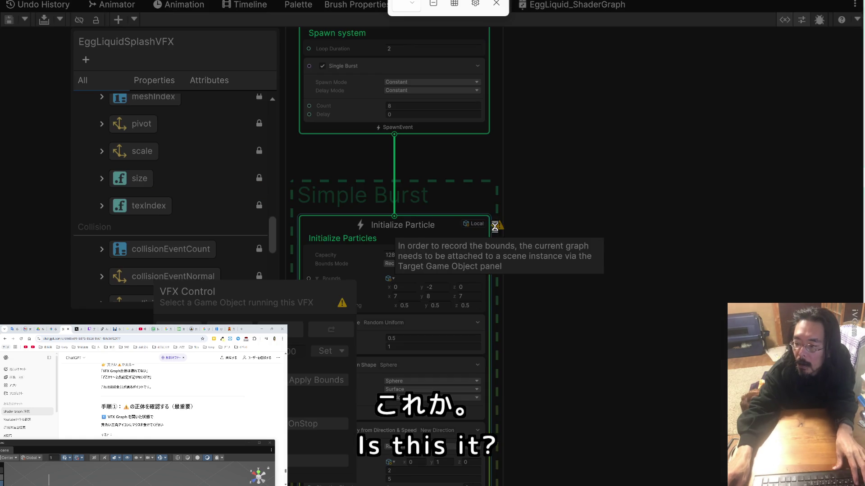
left_click_drag(602, 276, 394, 237)
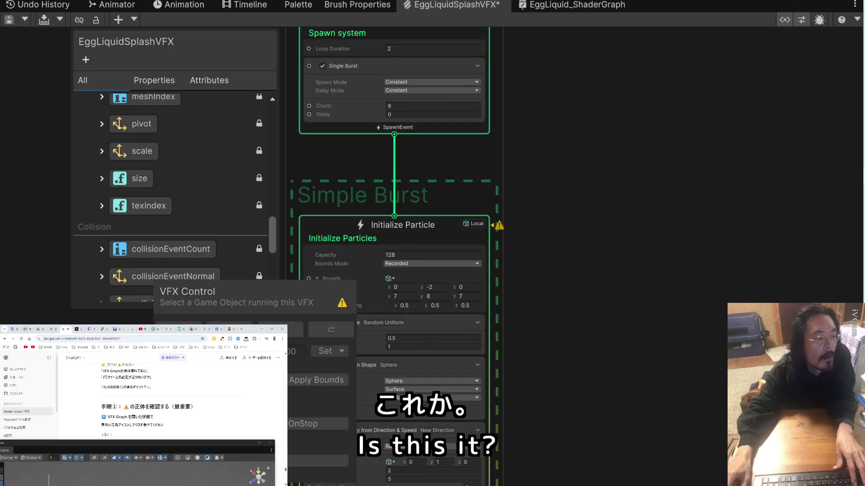
left_click(12, 328)
left_click(134, 396)
key("ctrl+v")
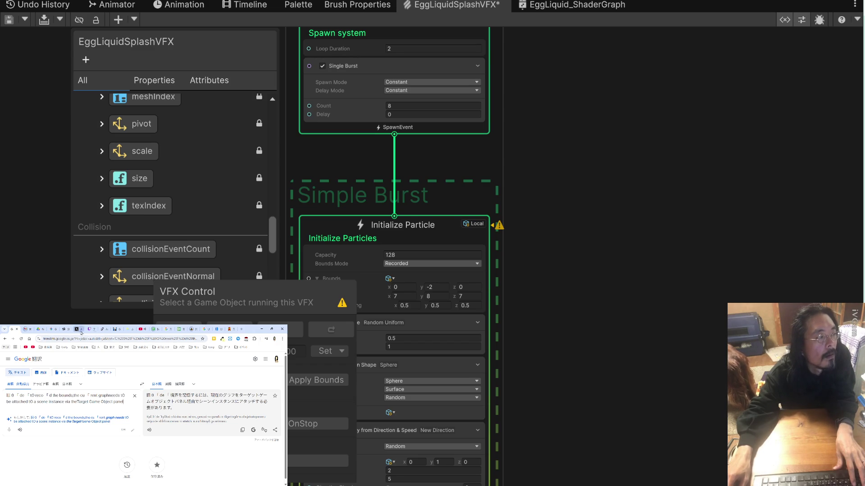
Return to the ChatGPT conversation and set Initialize Particle's simulation space to World.
left_click(65, 329)
scroll(158, 445, "down", 2)
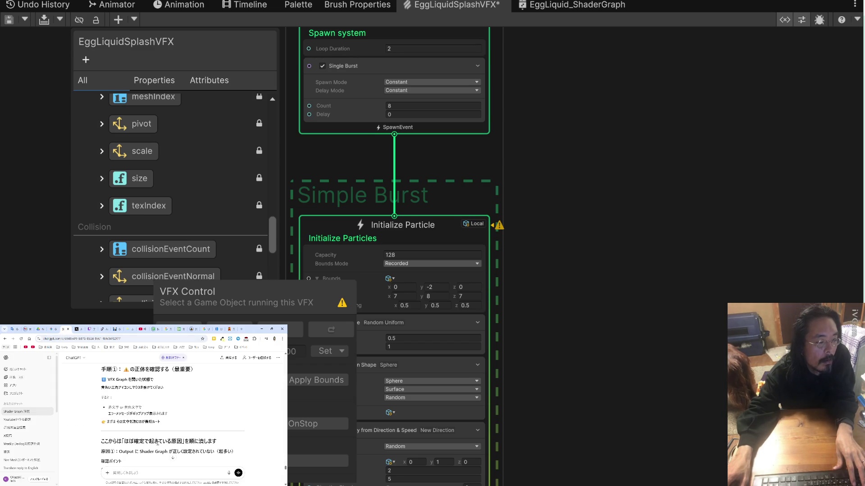
scroll(157, 444, "down", 2)
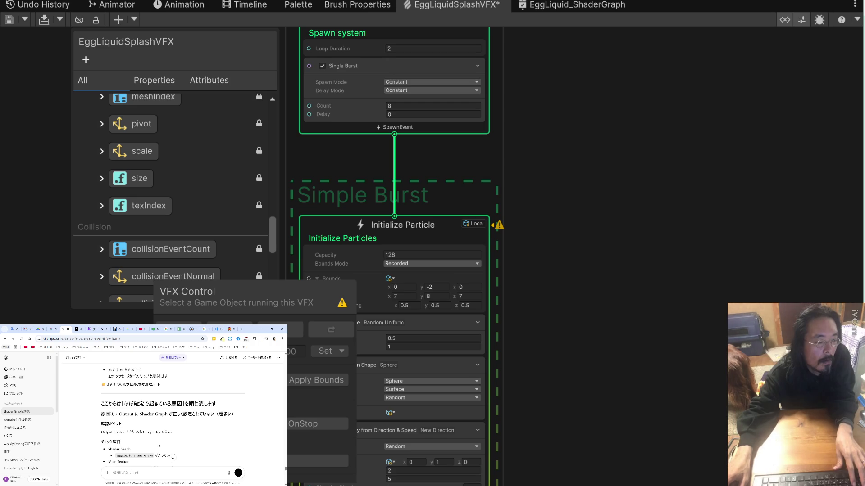
scroll(157, 441, "down", 2)
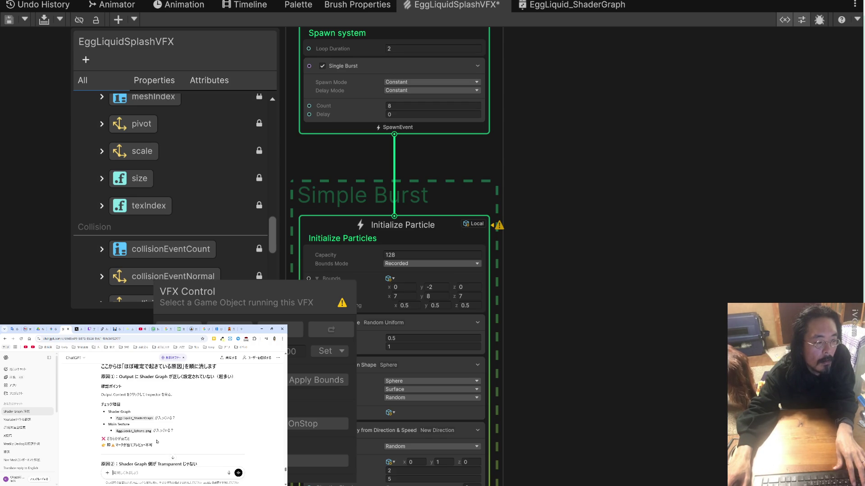
left_click(470, 223)
left_click(470, 224)
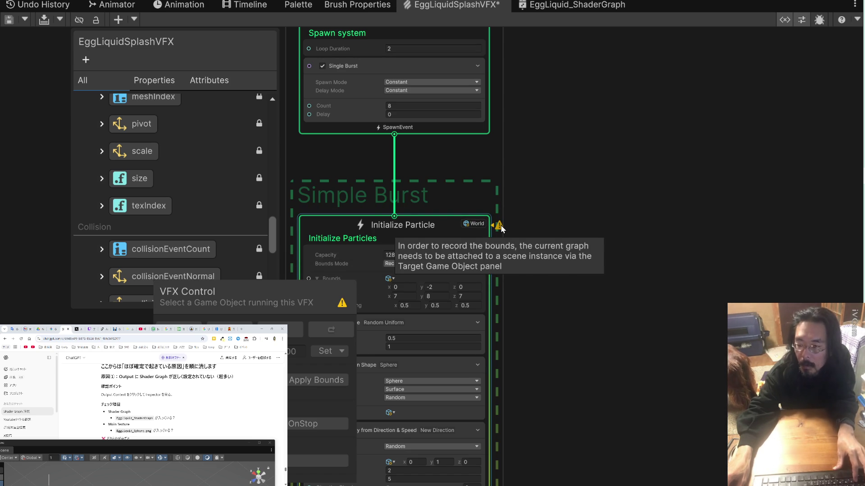
Send ChatGPT the bounds warning and the Shader Graph checklist item, noting that item doesn't exist.
key("super+shift+s")
mouse_move(395, 239)
left_mouse_down()
mouse_move(486, 282)
mouse_move(595, 277)
left_mouse_up()
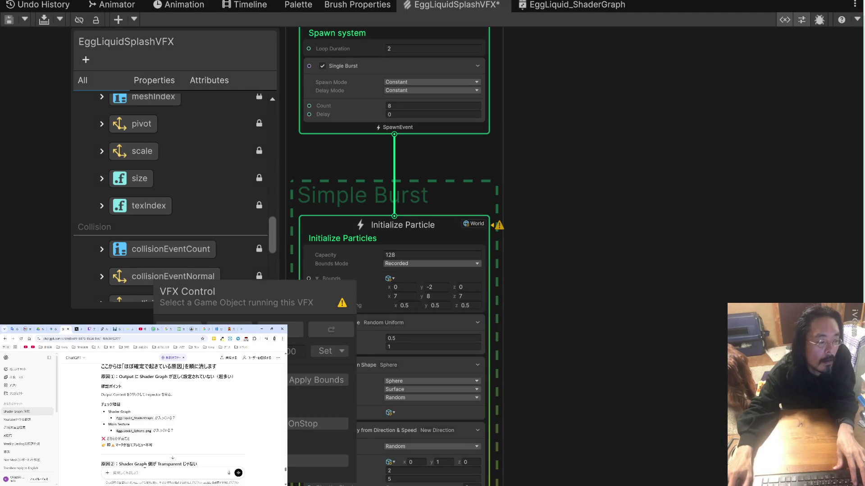
key("ctrl+v")
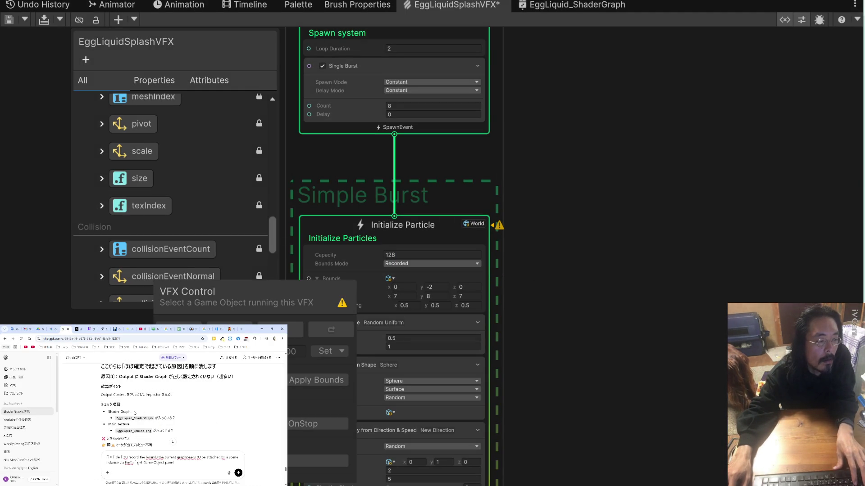
left_click_drag(134, 413, 113, 411)
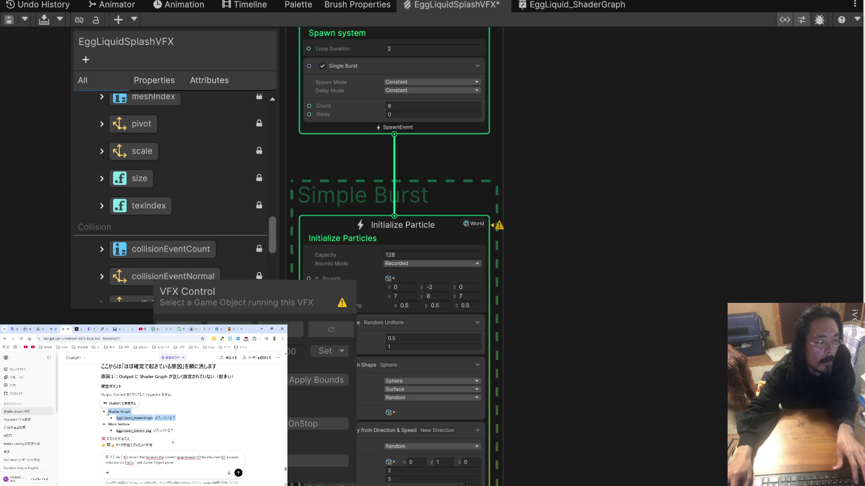
left_click(185, 469)
key("shift+Return")
key("shift+Return")
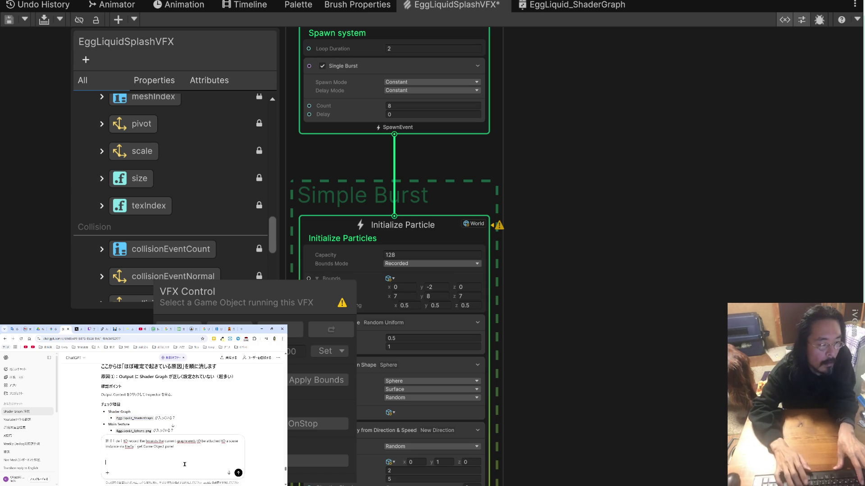
key("ctrl+v")
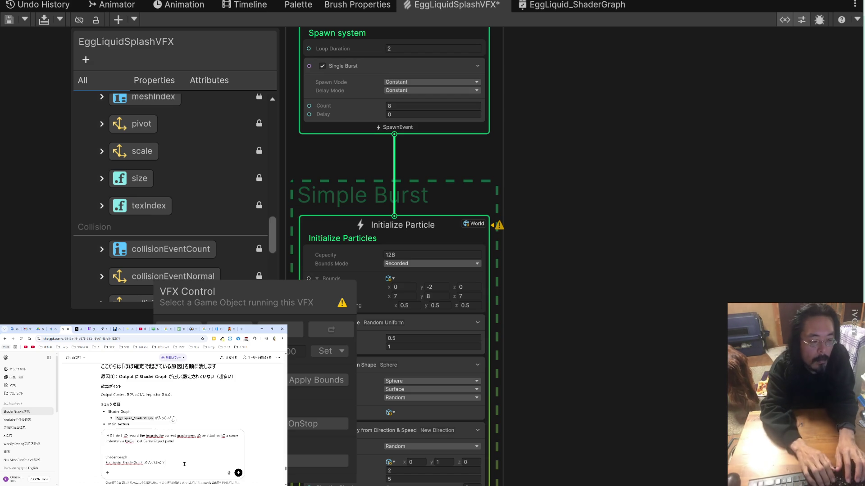
type("ーそんな項目ありませ")
key("Return")
key("Return")
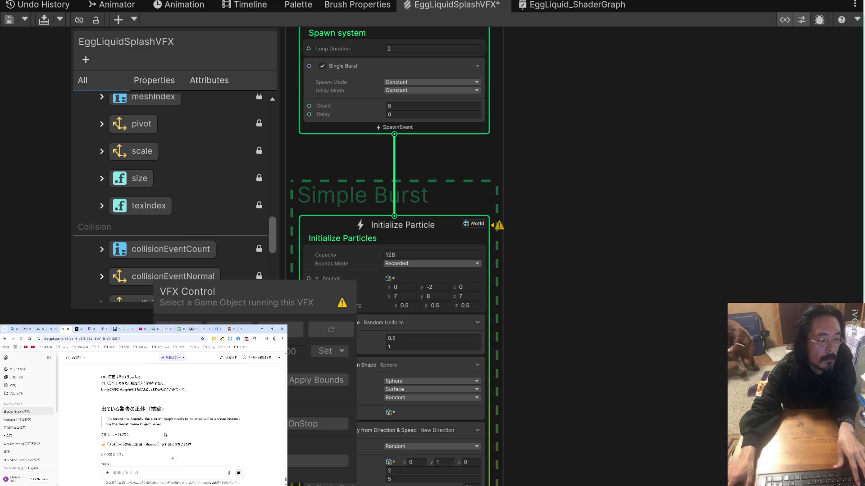
Select the suggested test object name in the reply and move the graph window down.
scroll(165, 435, "down", 1)
scroll(165, 435, "down", 2)
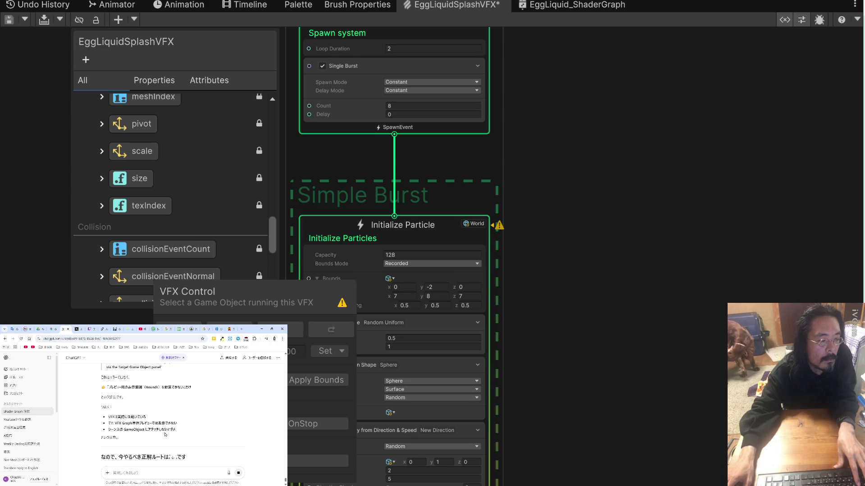
scroll(165, 435, "down", 1)
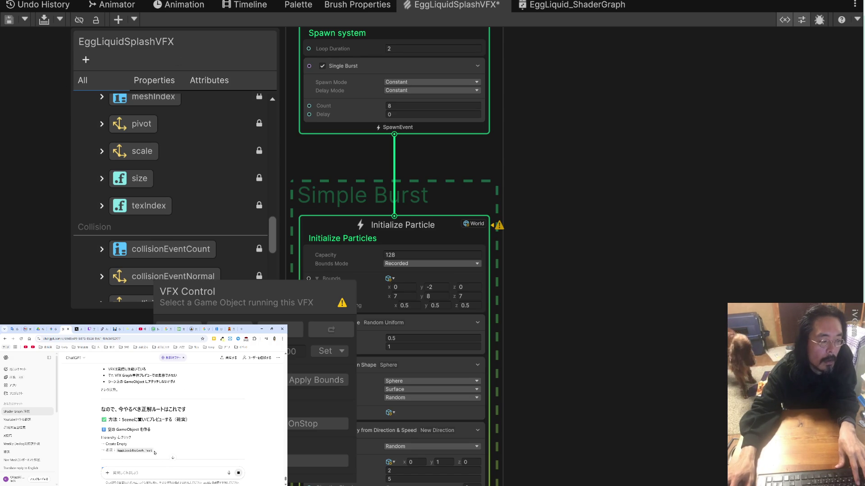
left_click_drag(151, 451, 118, 450)
key("ctrl+c")
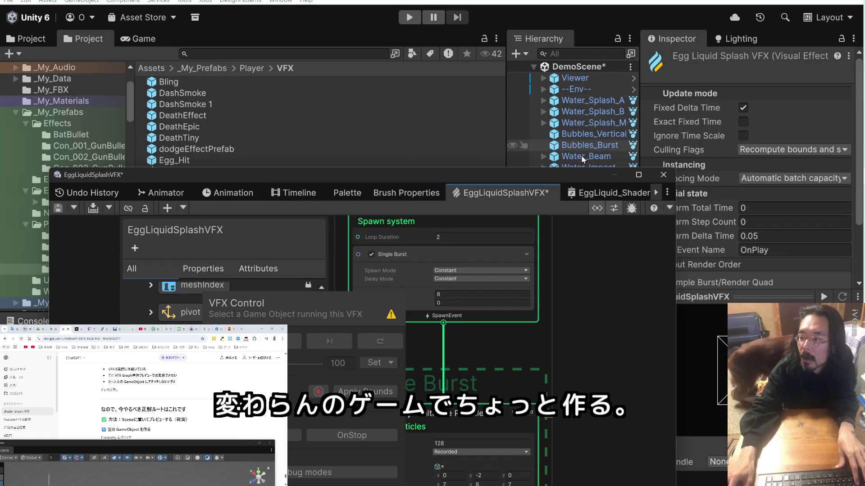
left_click_drag(575, 178, 577, 273)
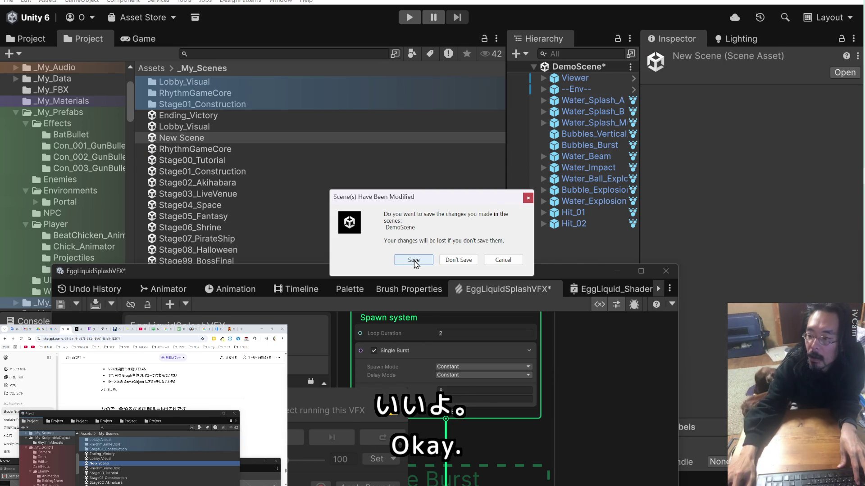
Choose Don't Save on the DemoScene prompt so New Scene opens.
left_click(458, 261)
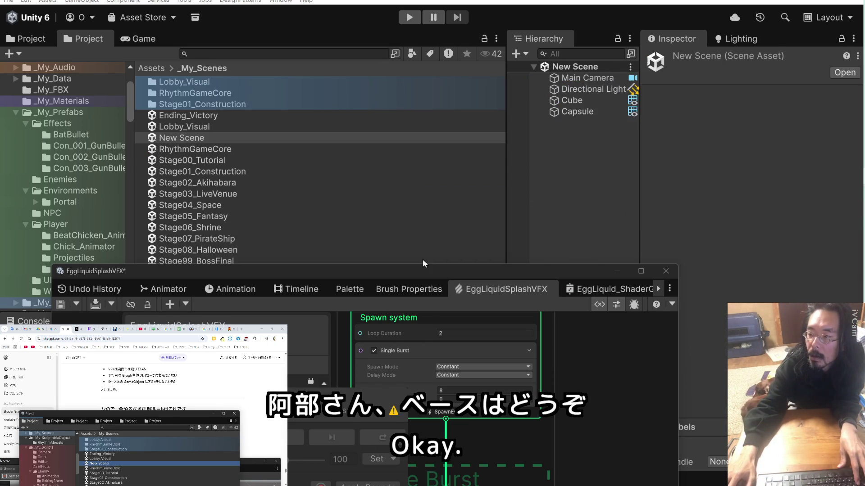
Create an empty object named EggLiquidSplash_Test in the Hierarchy.
right_click(577, 144)
left_click(633, 224)
key("ctrl+v")
key("Return")
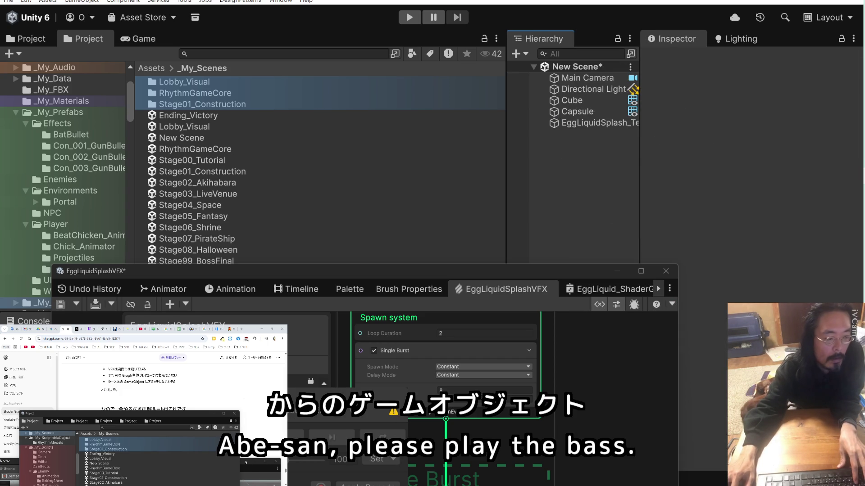
left_click(545, 124)
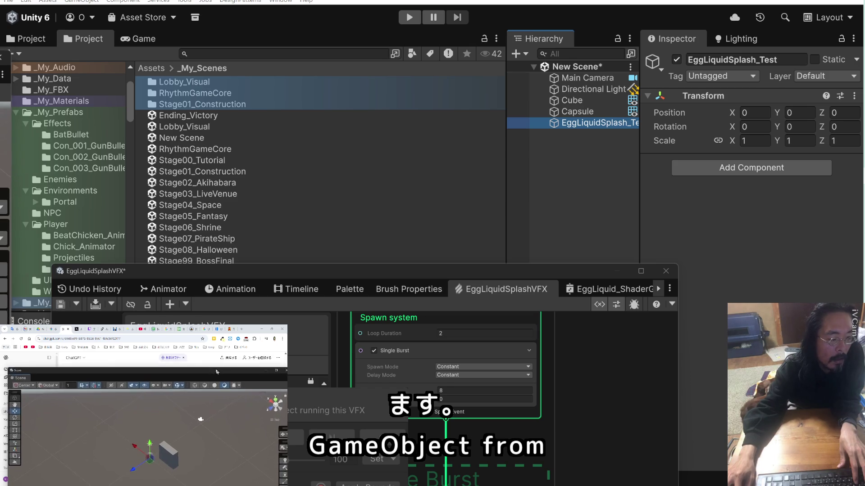
Delete the Cube and Capsule from New Scene, reselecting EggLiquidSplash_Test.
left_click(596, 111)
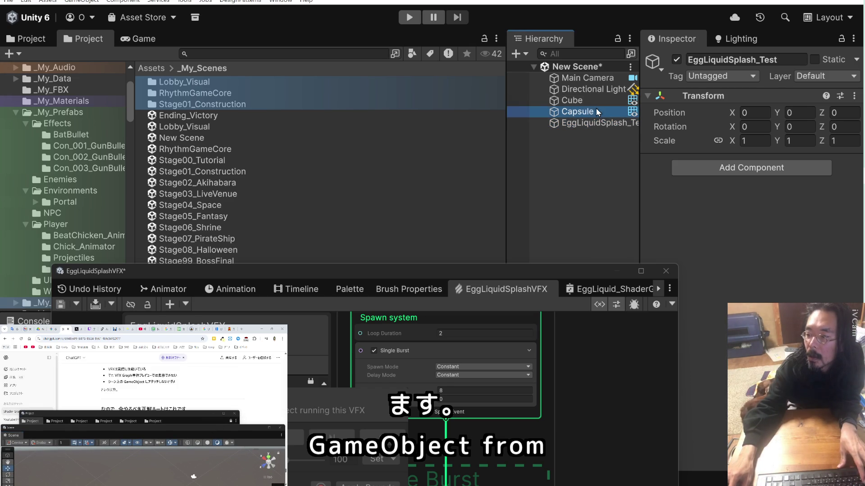
left_click(596, 100, "shift")
right_click(593, 107)
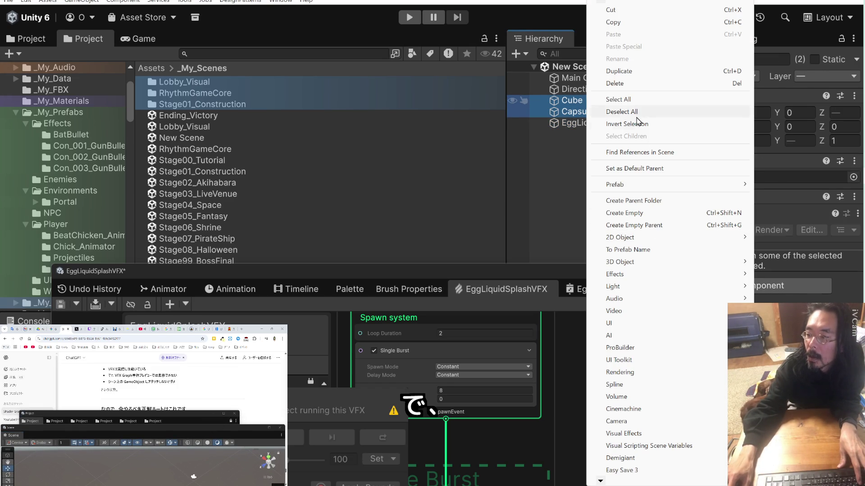
left_click(629, 83)
left_click(576, 101)
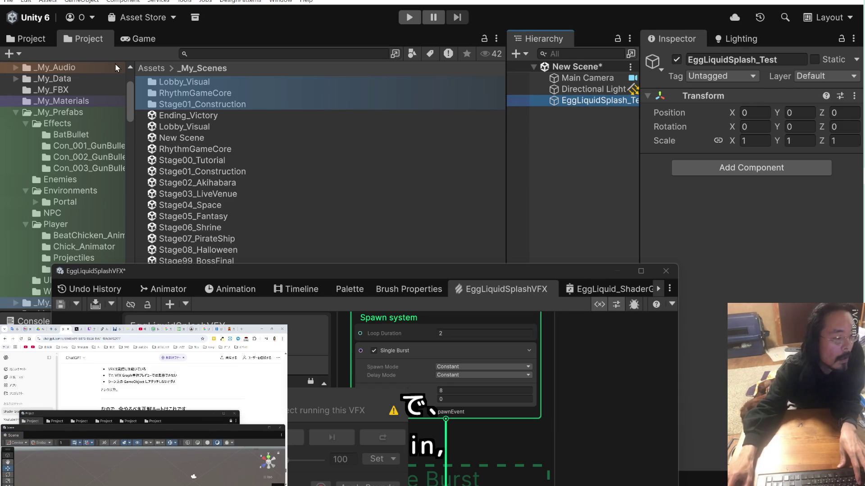
Highlight the Visual Effect step in the chat instructions.
left_click(202, 411)
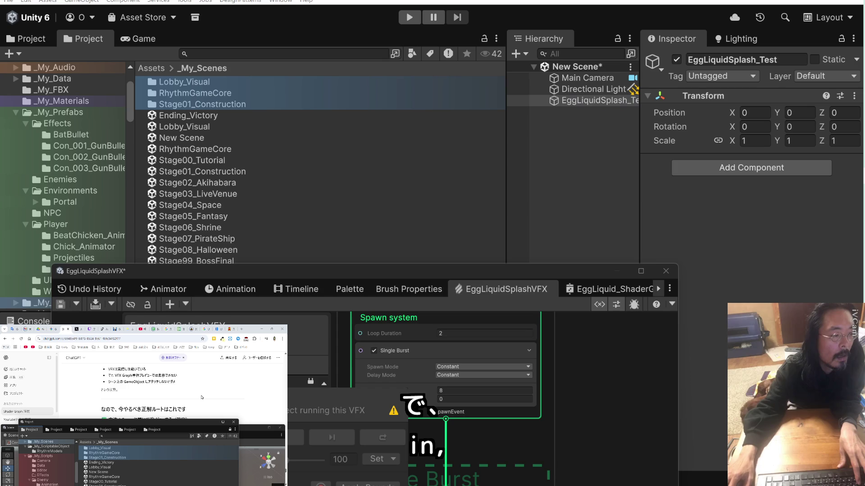
scroll(202, 397, "down", 2)
scroll(202, 396, "down", 2)
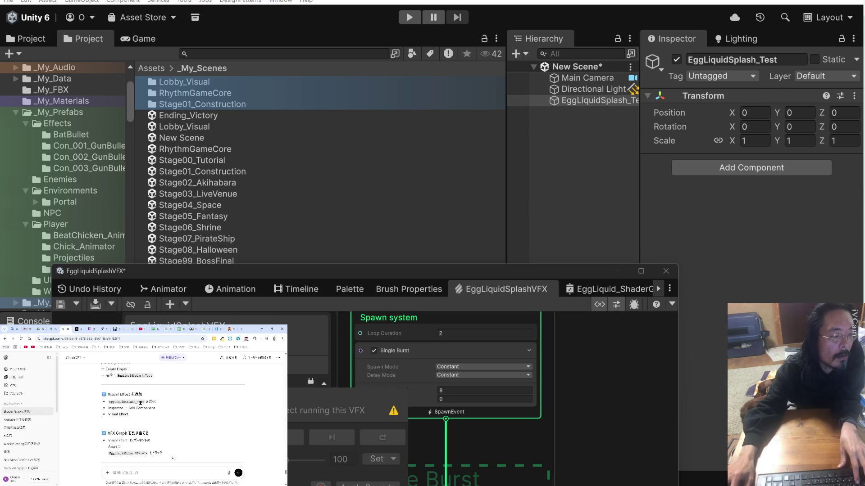
left_click_drag(129, 415, 111, 414)
key("ctrl+c")
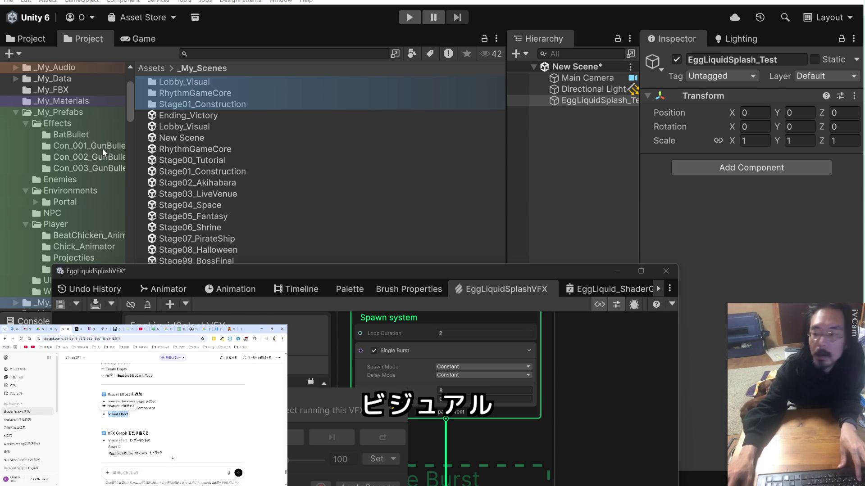
Add a Visual Effect component to EggLiquidSplash_Test.
left_click(722, 167)
left_click(723, 167)
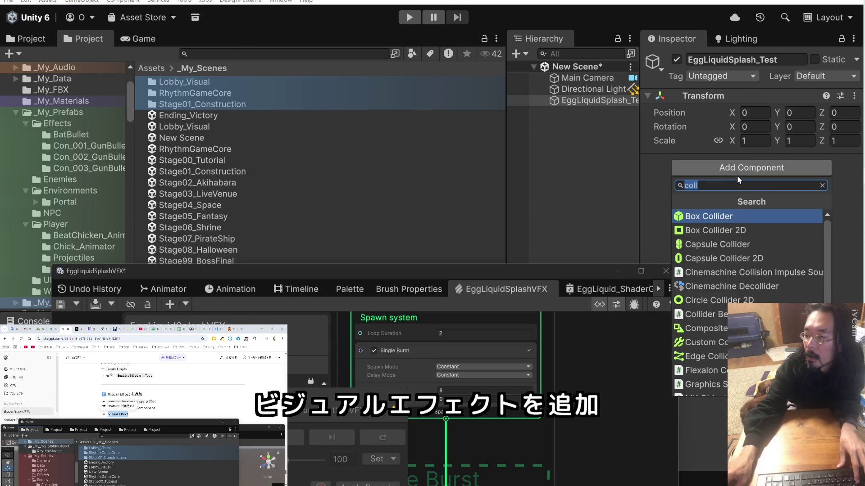
key("ctrl+v")
left_click(722, 216)
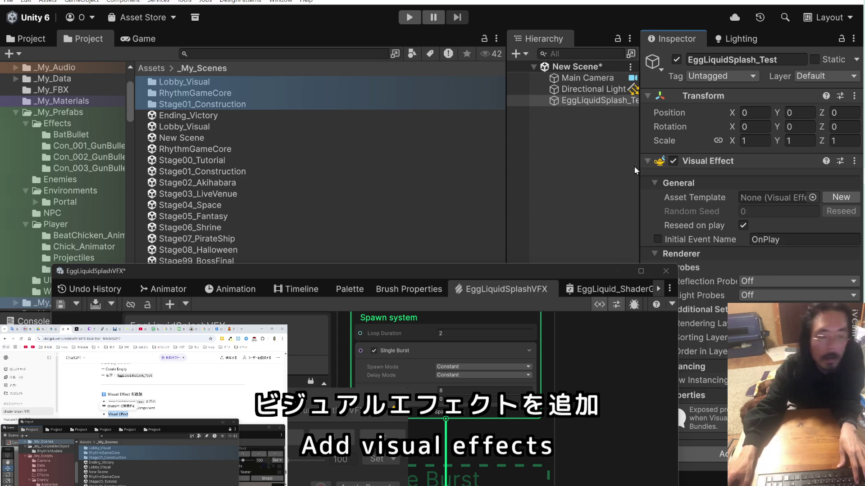
Find EggLiquidSplashVFX in the Project and assign it as the component's Asset Template.
left_click(176, 397)
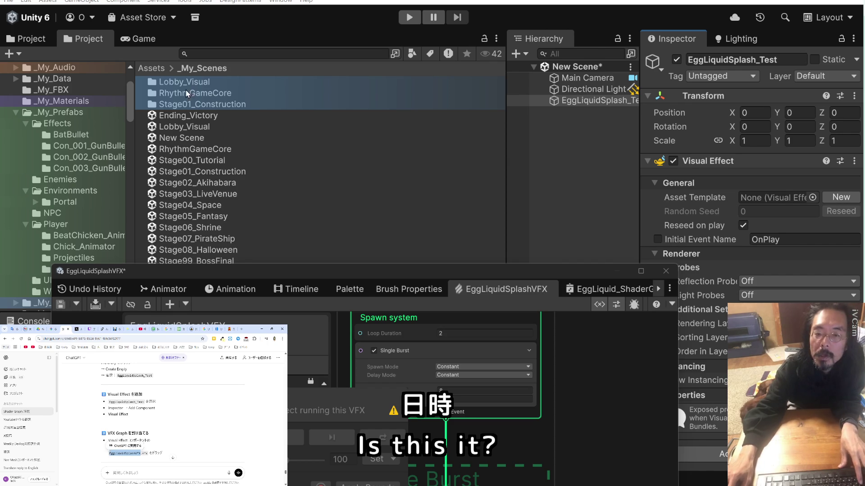
left_click(207, 54)
type("EggLiquidSplashVFX")
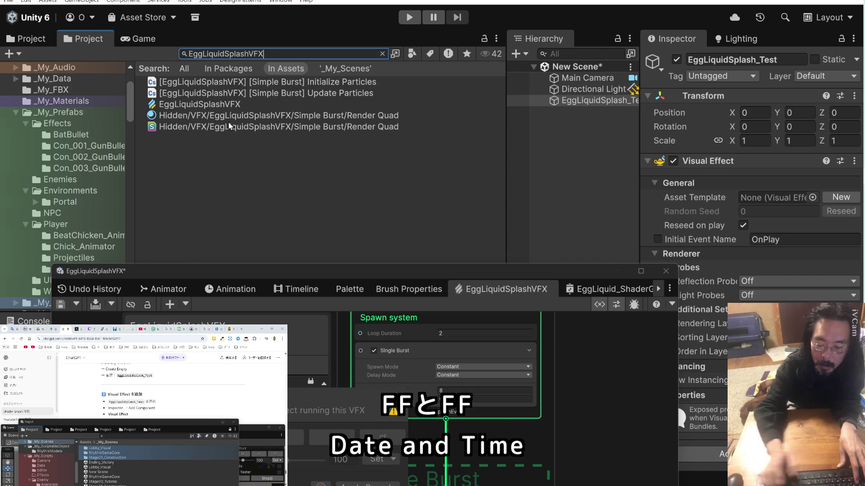
key("BackSpace")
key("BackSpace")
key("BackSpace")
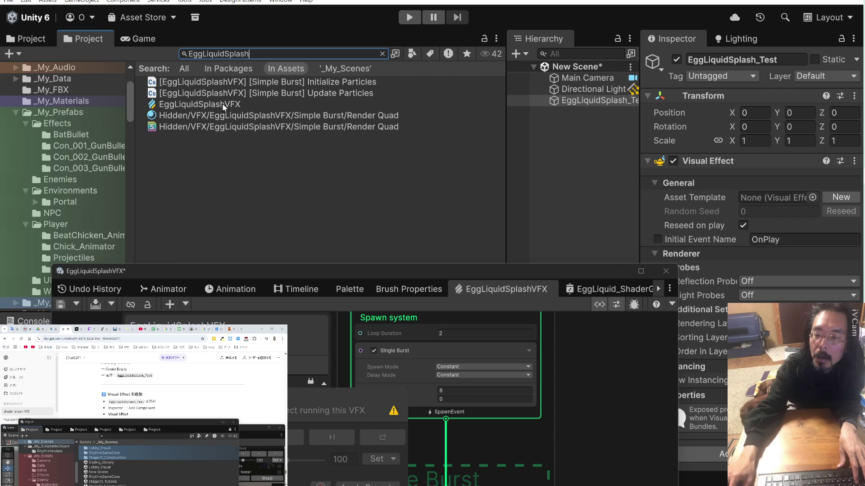
mouse_move(223, 106)
left_mouse_down()
mouse_move(747, 182)
mouse_move(761, 198)
left_mouse_up()
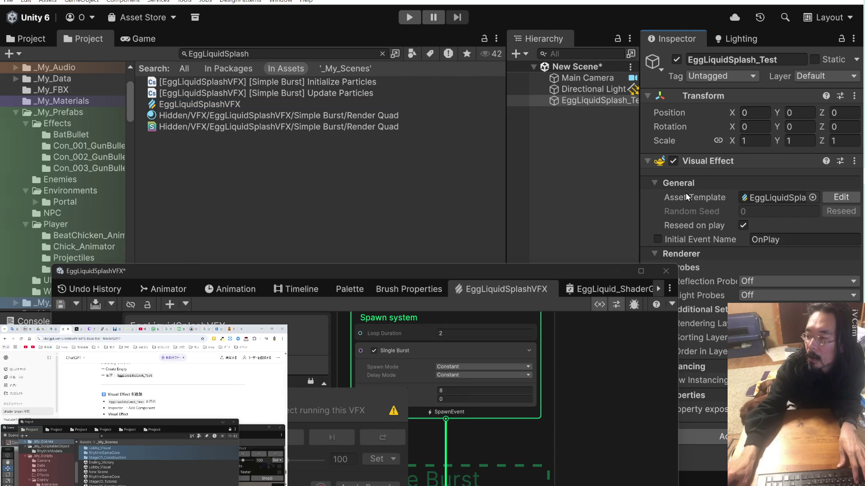
left_click(169, 402)
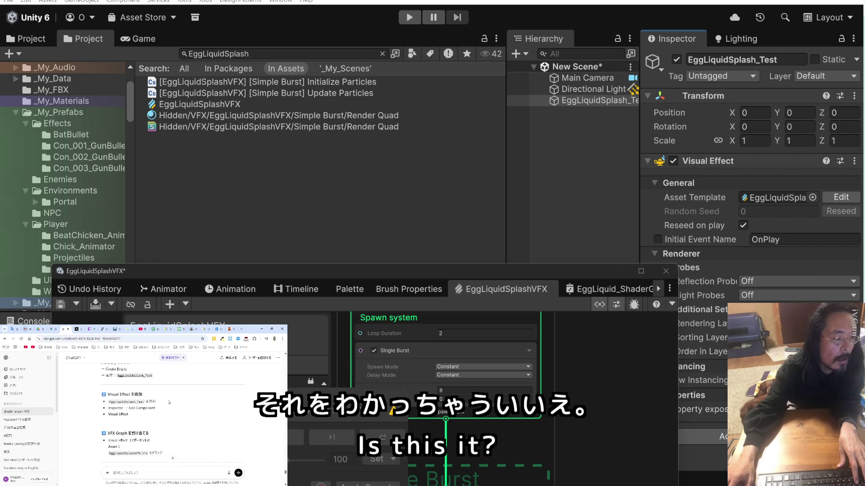
Move the graph window aside and enter Play mode to test the splash.
scroll(169, 403, "down", 3)
scroll(169, 402, "down", 2)
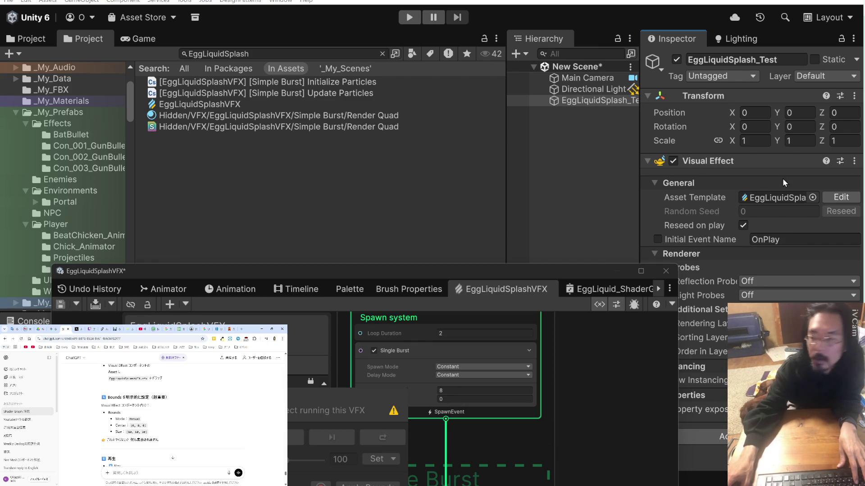
left_click_drag(538, 269, 480, 272)
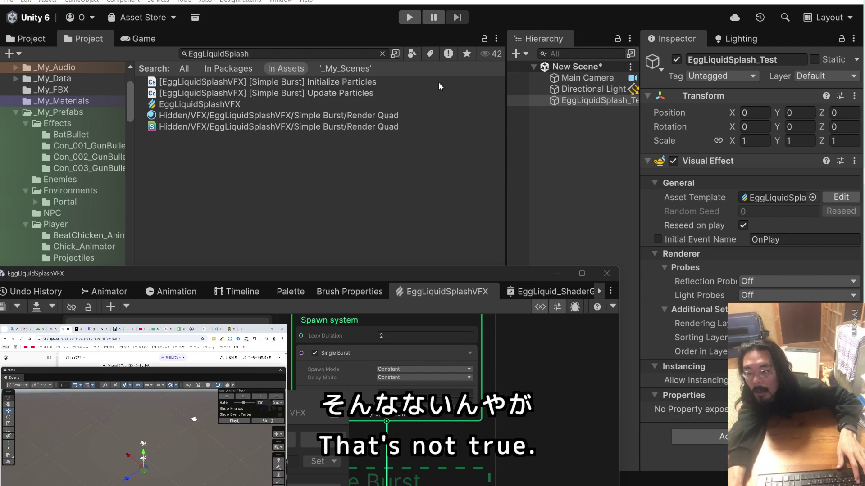
left_click(404, 17)
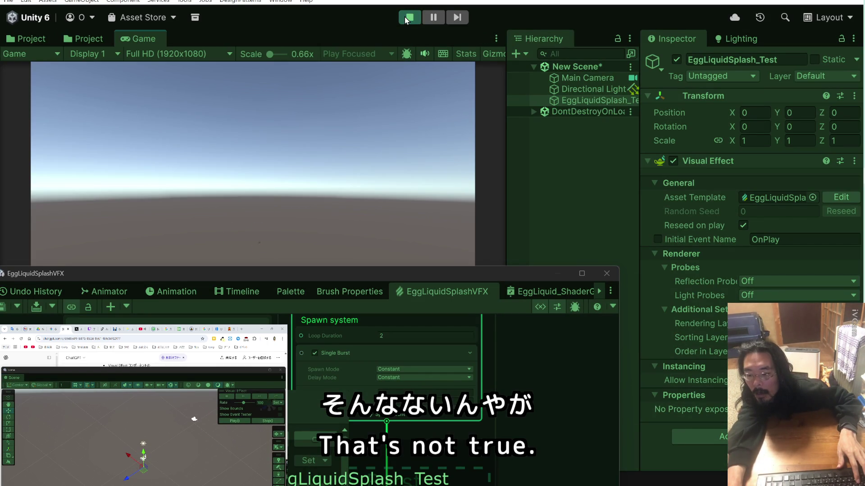
Trigger five splash bursts in the running Game view.
left_click_drag(314, 273, 323, 335)
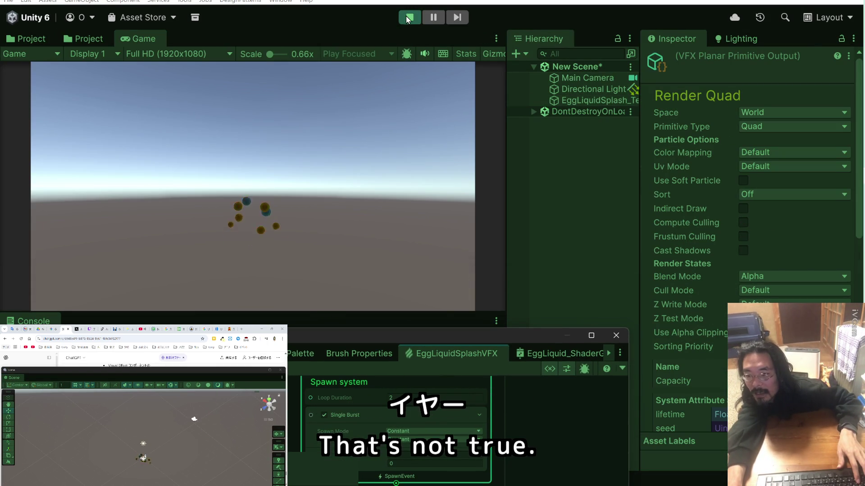
left_click(266, 235)
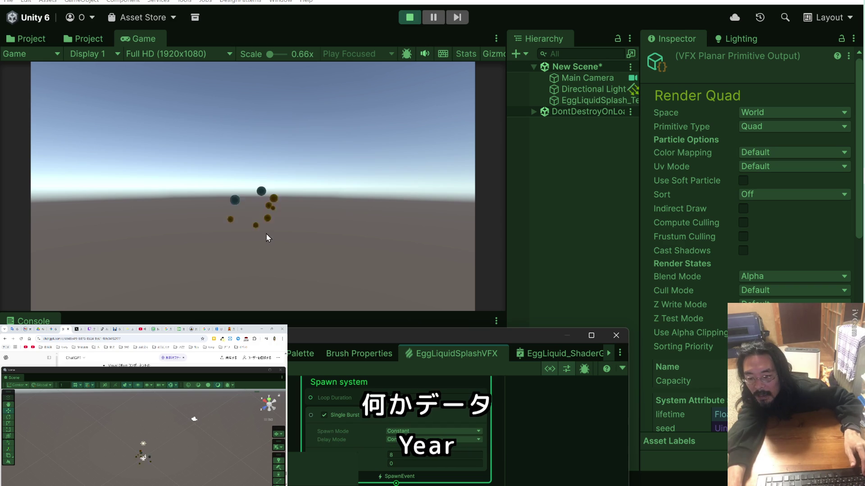
left_click(267, 233)
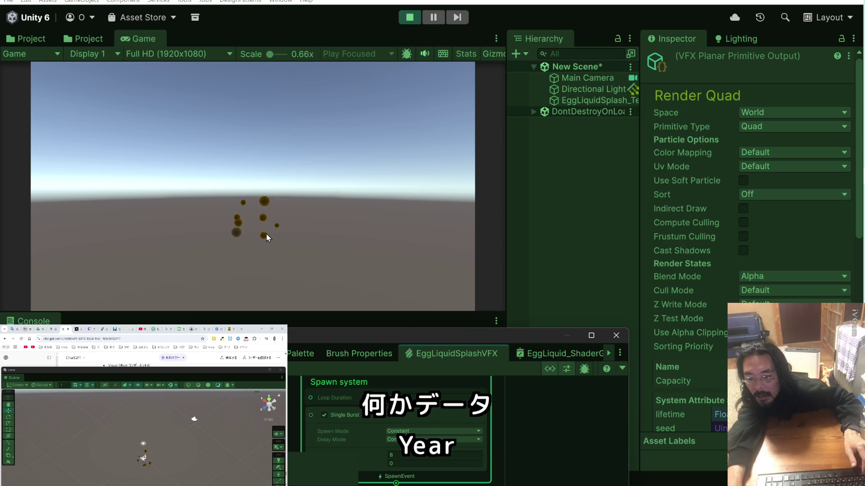
left_click(266, 234)
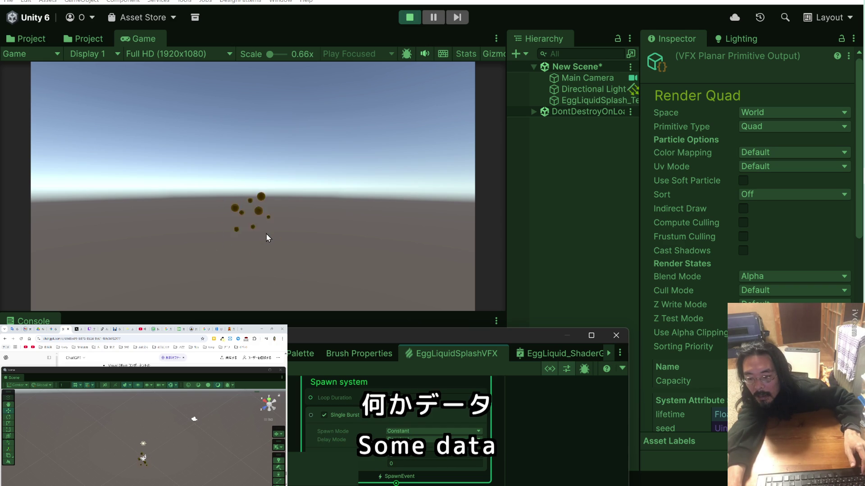
left_click(266, 233)
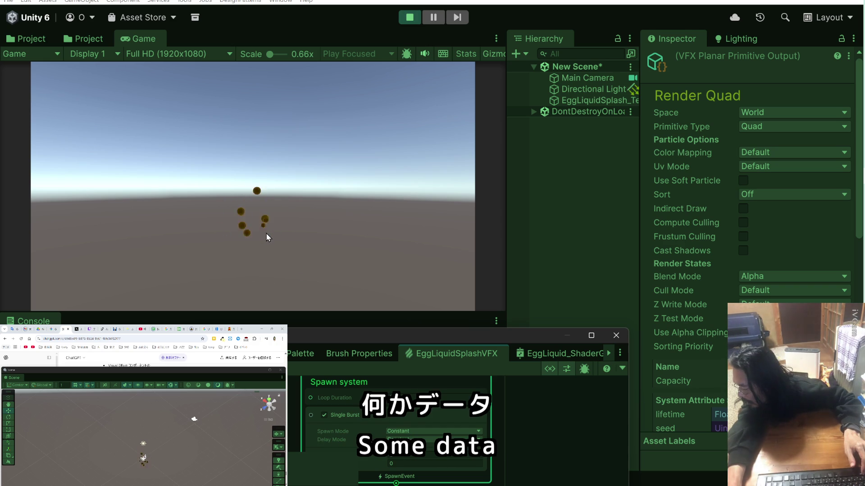
left_click(266, 234)
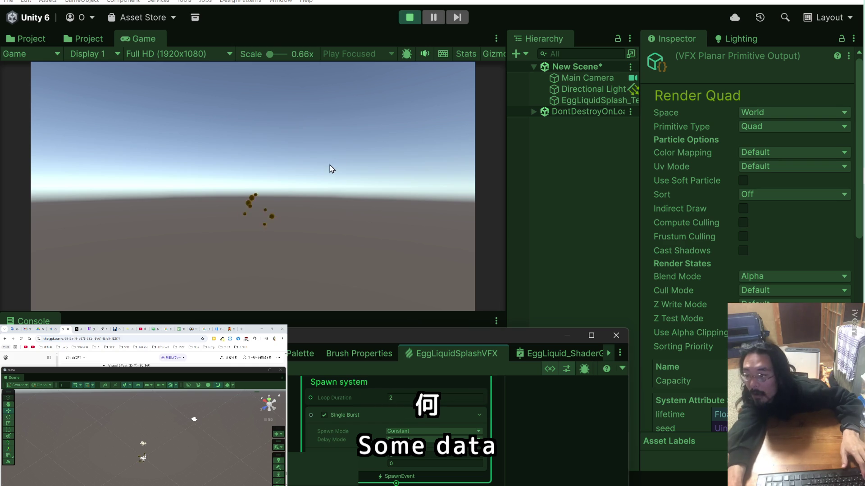
Stop Play mode and select the Directional Light in the Hierarchy.
scroll(663, 244, "down", 5)
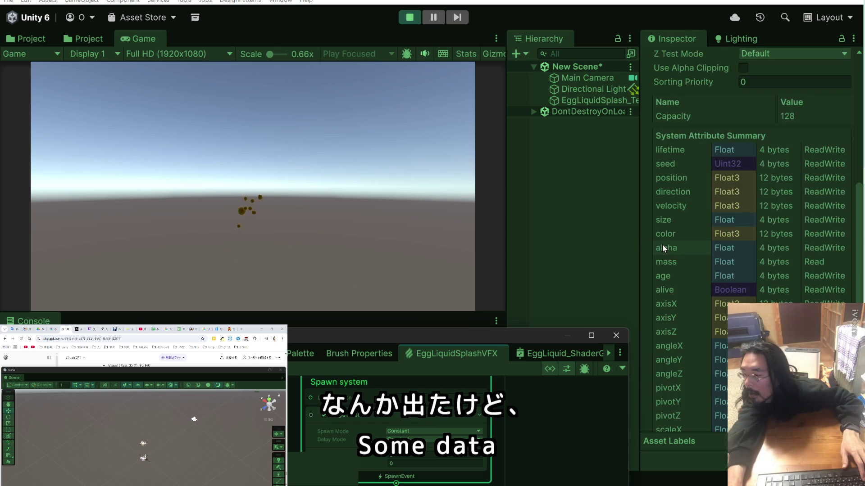
left_click(416, 21)
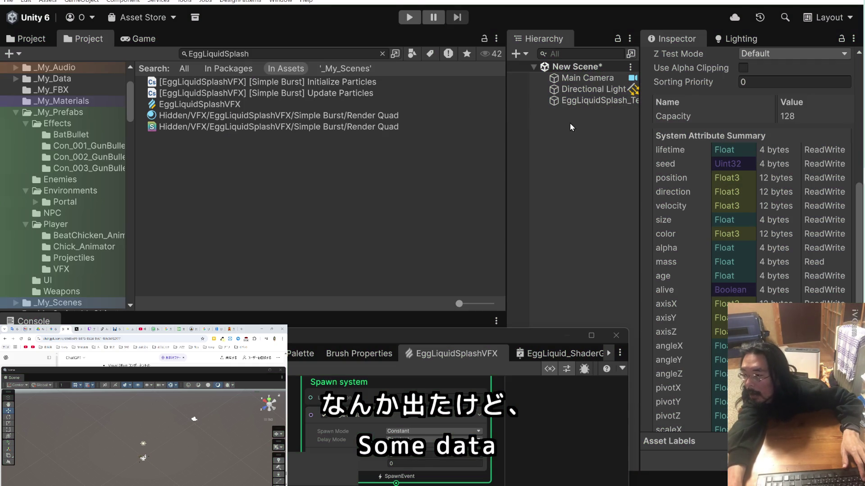
left_click(587, 90)
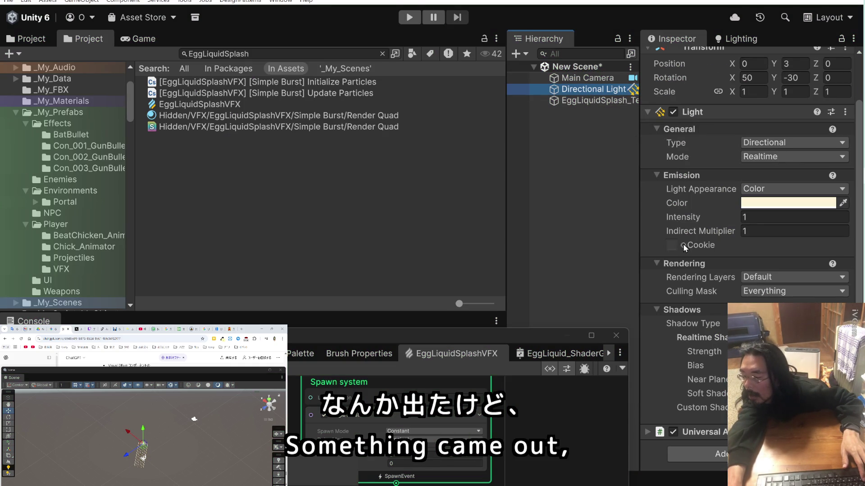
Select EggLiquidSplash_Test, then scroll through the assistant's previous reply in ChatGPT.
left_click(579, 97)
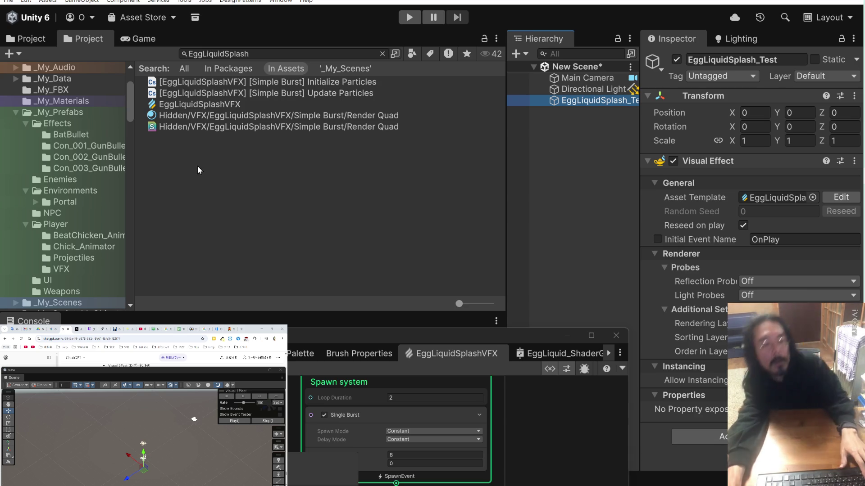
left_click(210, 394)
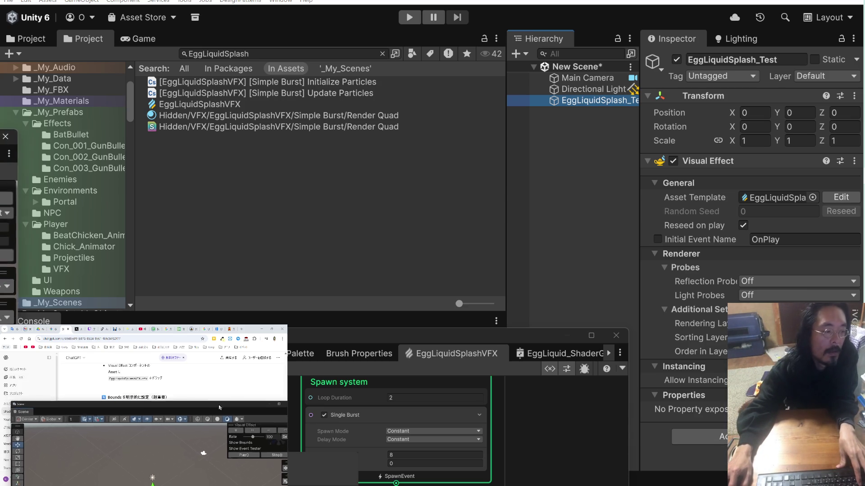
scroll(211, 394, "down", 2)
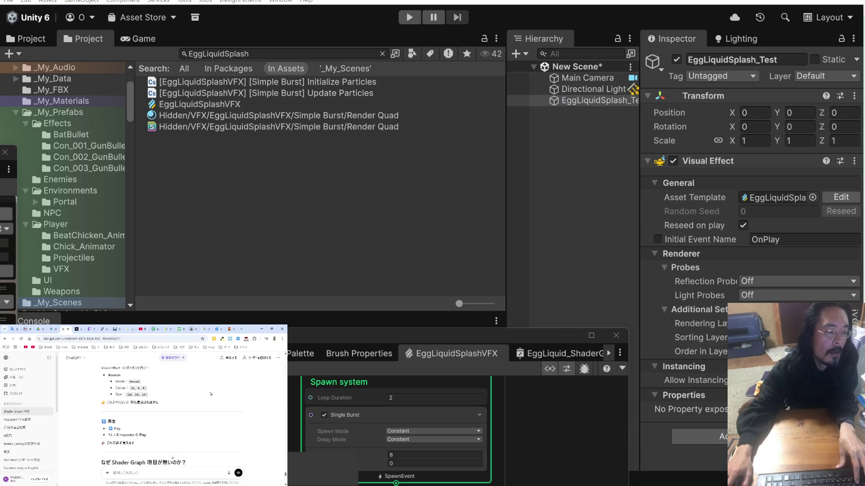
scroll(210, 394, "down", 2)
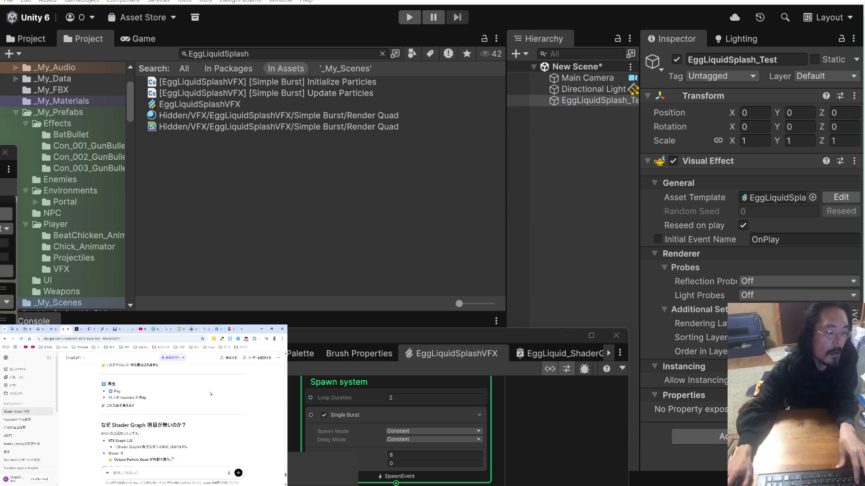
scroll(210, 394, "down", 2)
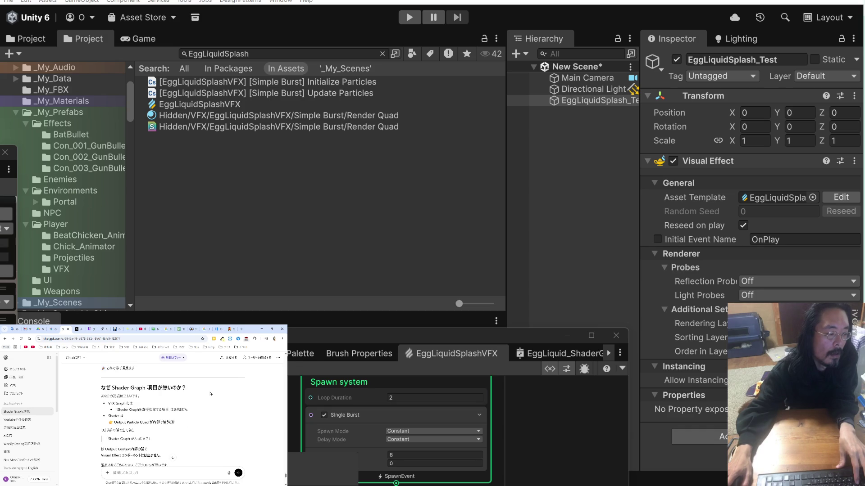
scroll(210, 394, "down", 3)
scroll(211, 394, "down", 2)
scroll(210, 395, "down", 4)
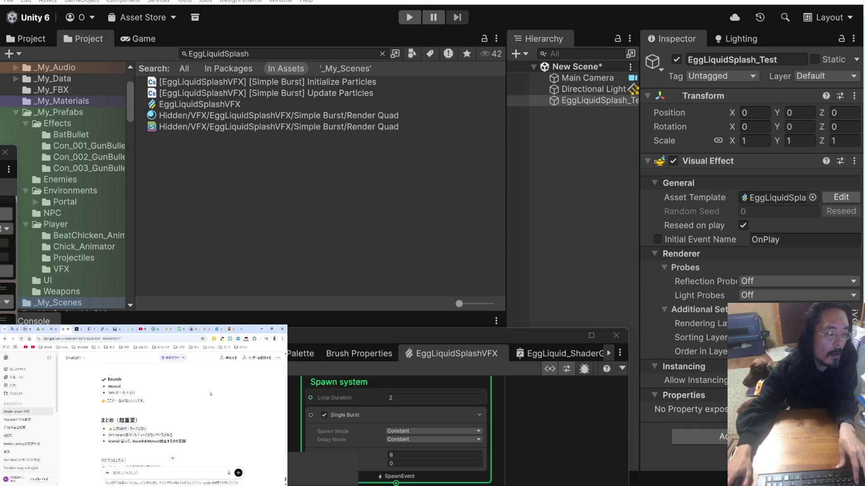
scroll(210, 394, "down", 2)
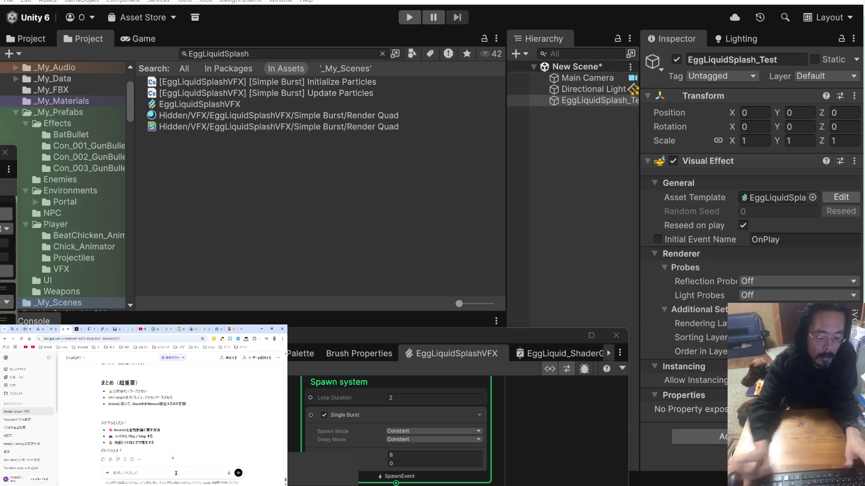
Type the first Japanese lines of the follow-up, saying something now works.
type("なん")
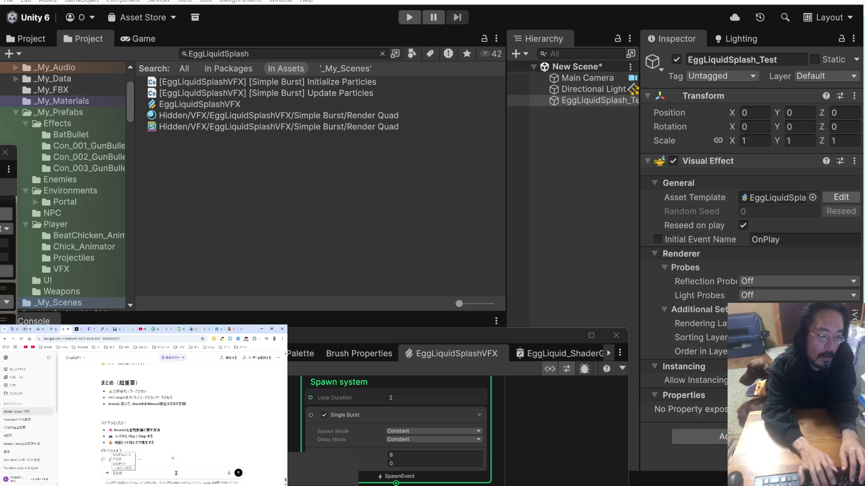
type("かできました。")
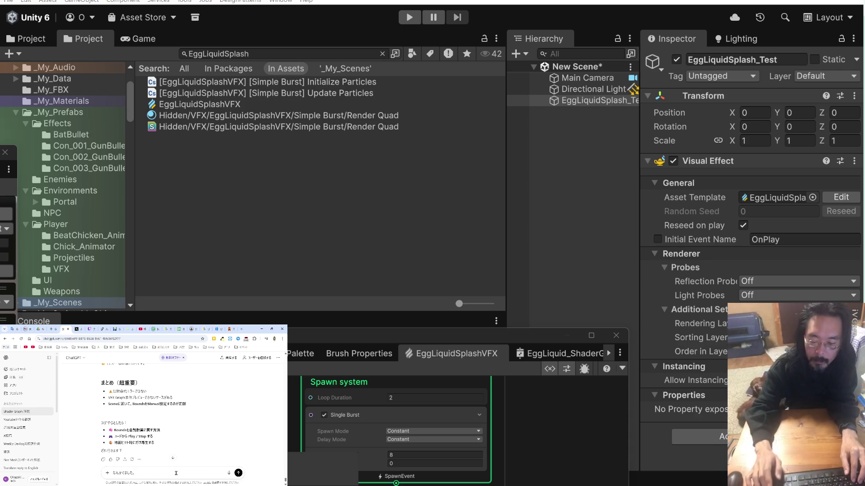
type("にくらいの")
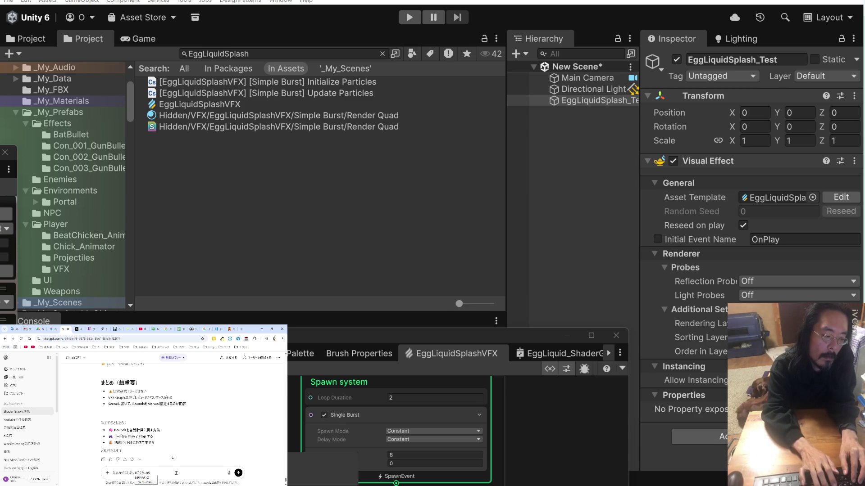
key("Return")
type("hou")
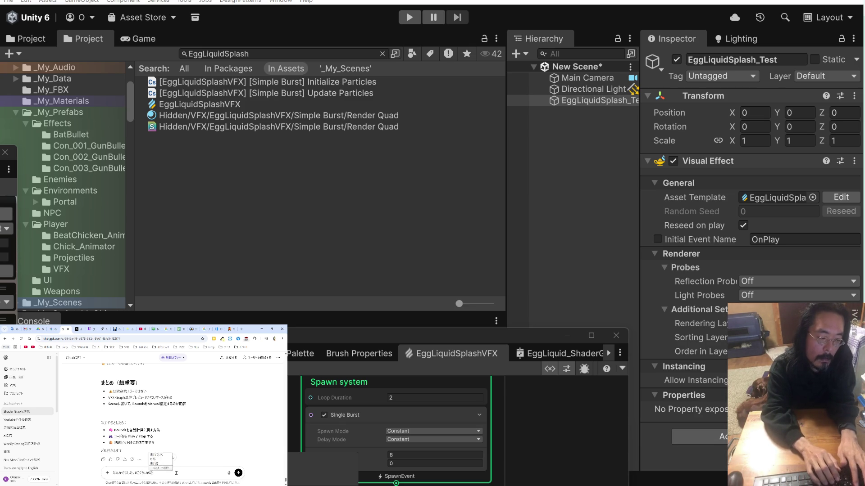
key("BackSpace")
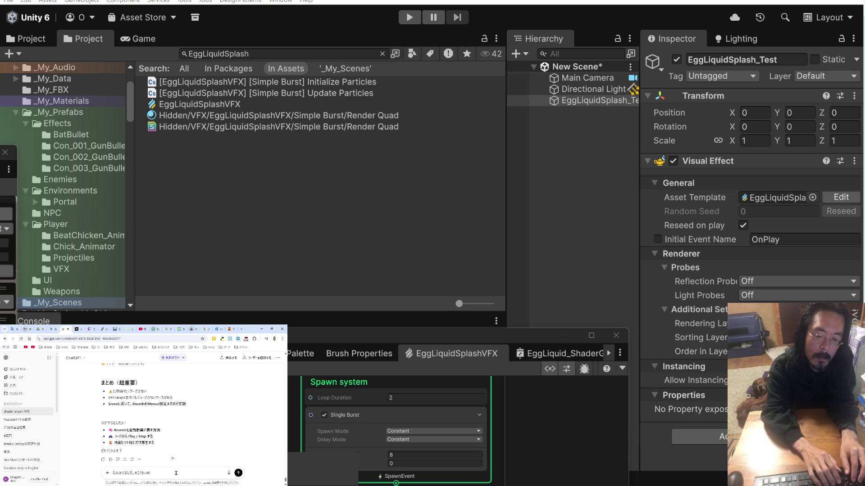
type("hennnazain")
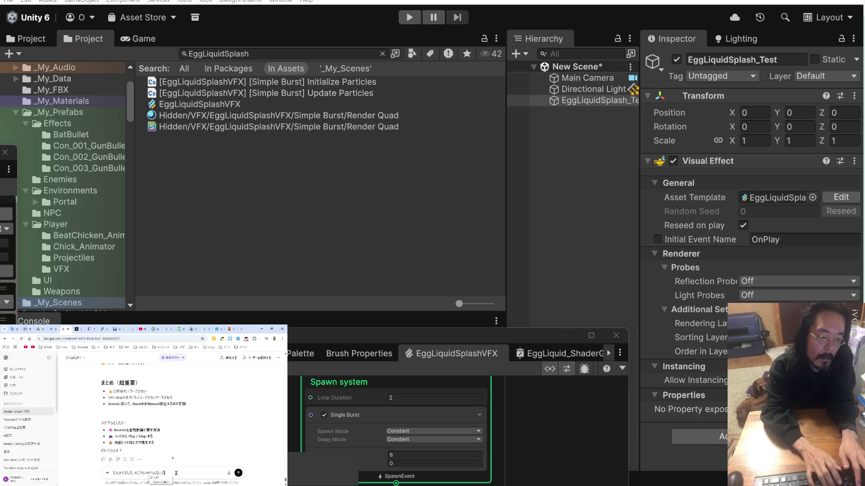
type("aemaega")
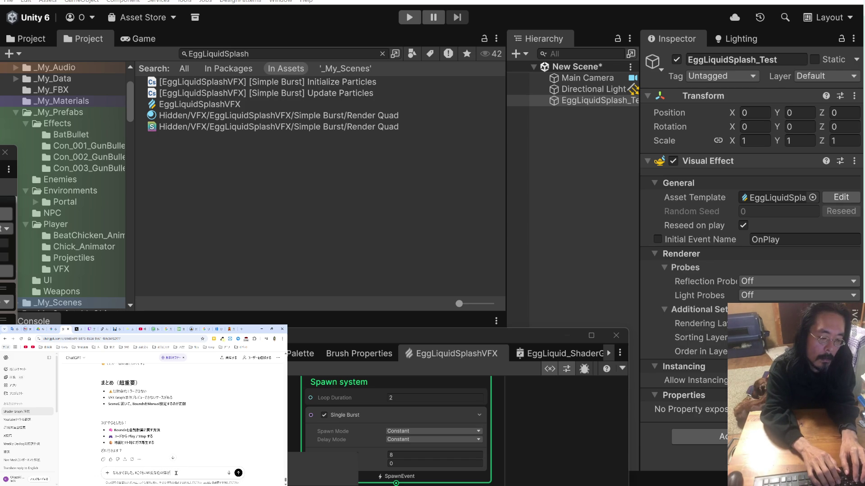
type("shi")
key("Return")
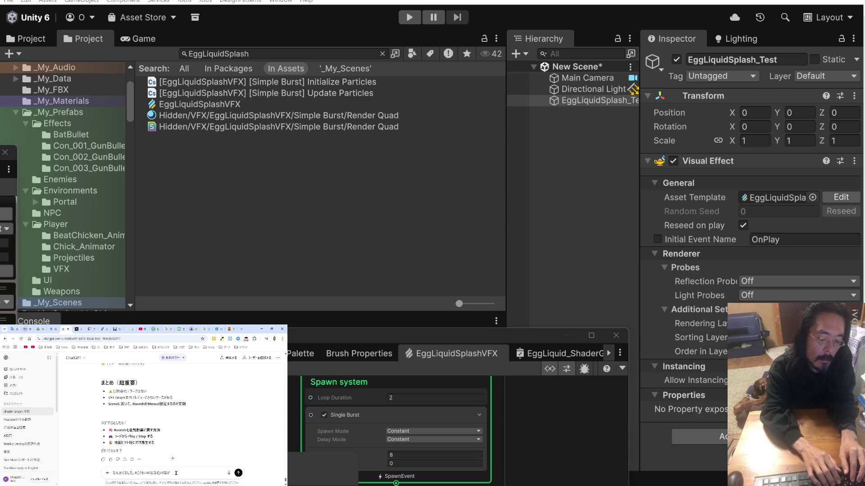
type("okiku")
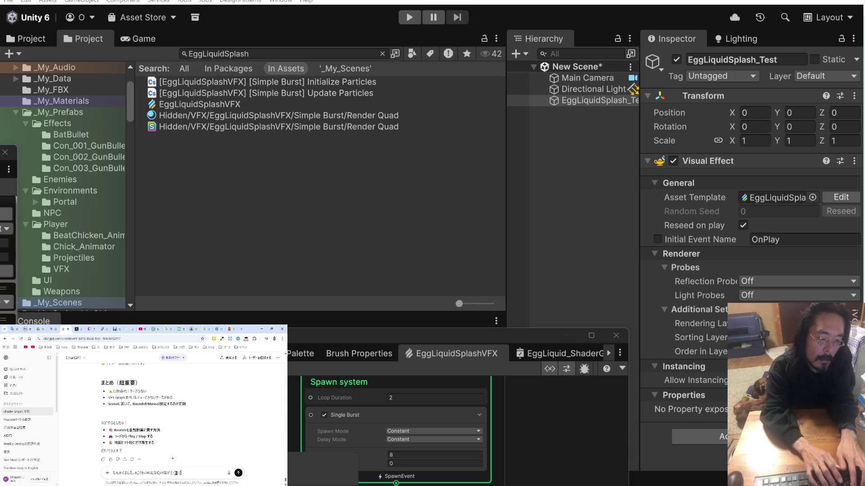
type("shitekakimasu")
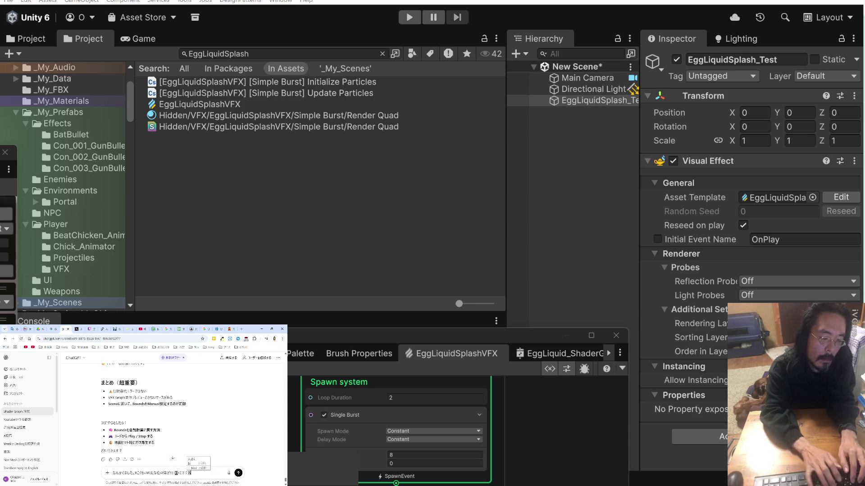
key("Return")
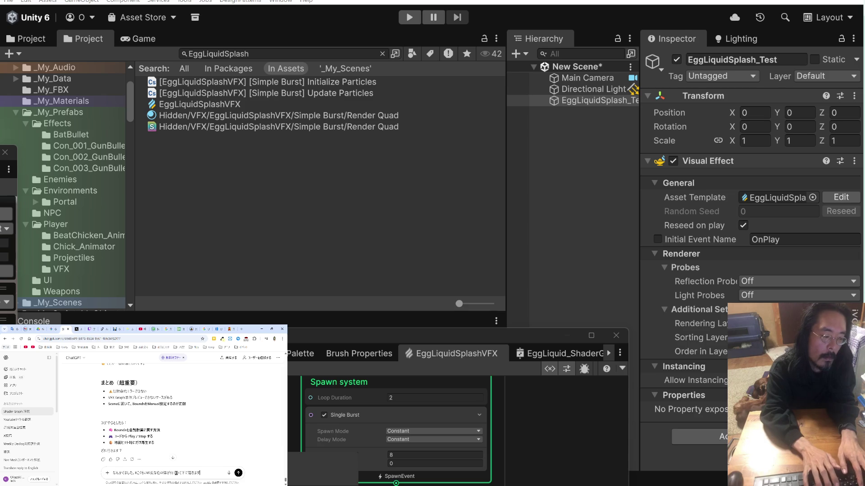
Add lines asking for it shorter and saying the colours look wrong, then send.
key("shift+Return")
type("m")
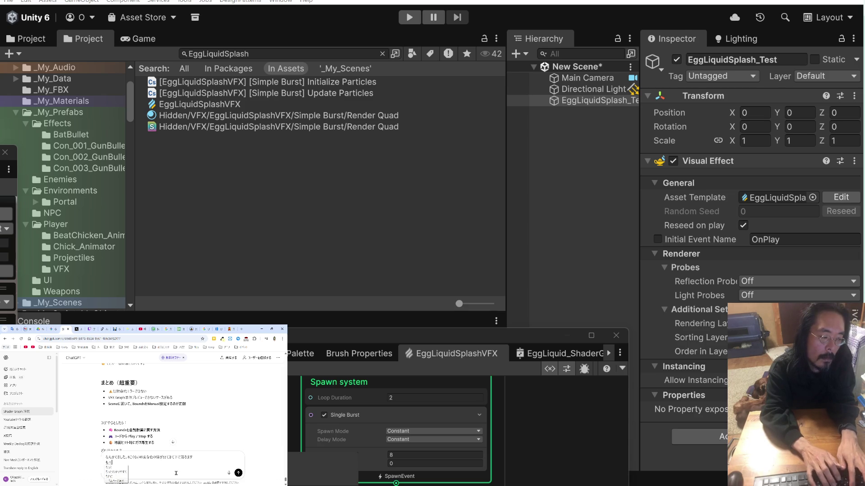
key("Return")
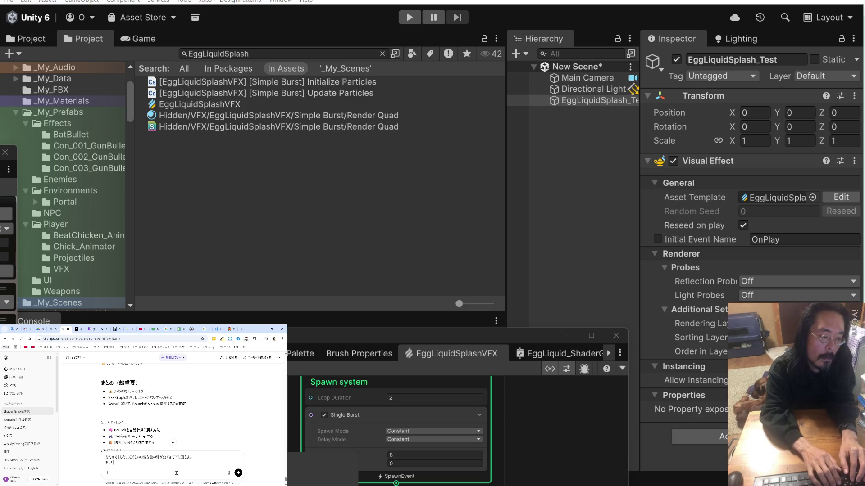
key("Zenkaku_Hankaku")
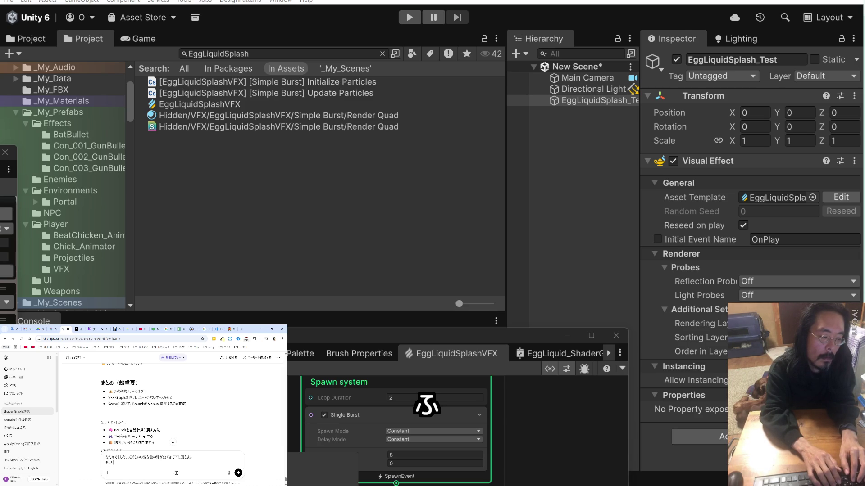
type("mijikakute")
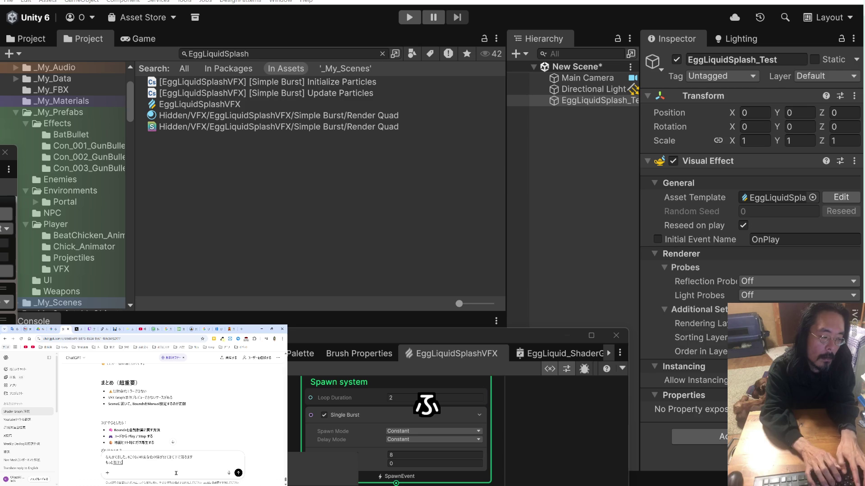
type("hoshii")
key("Return")
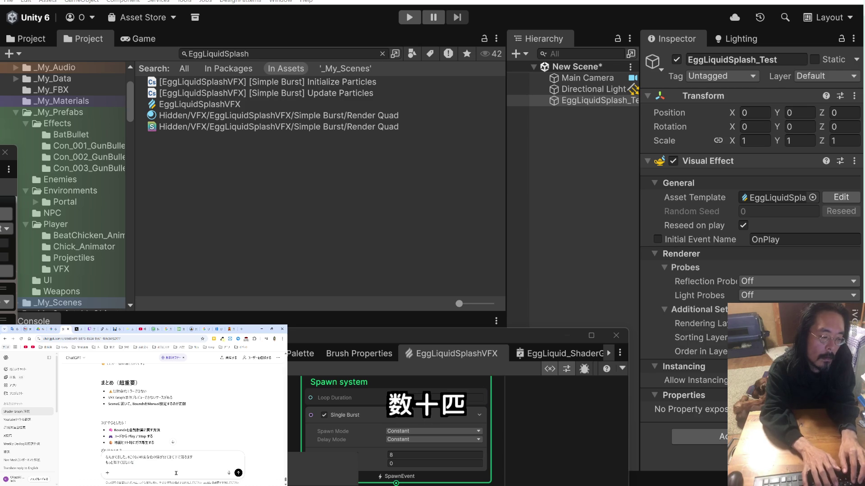
key("shift+Return")
type("atoirogaokashii")
key("Return")
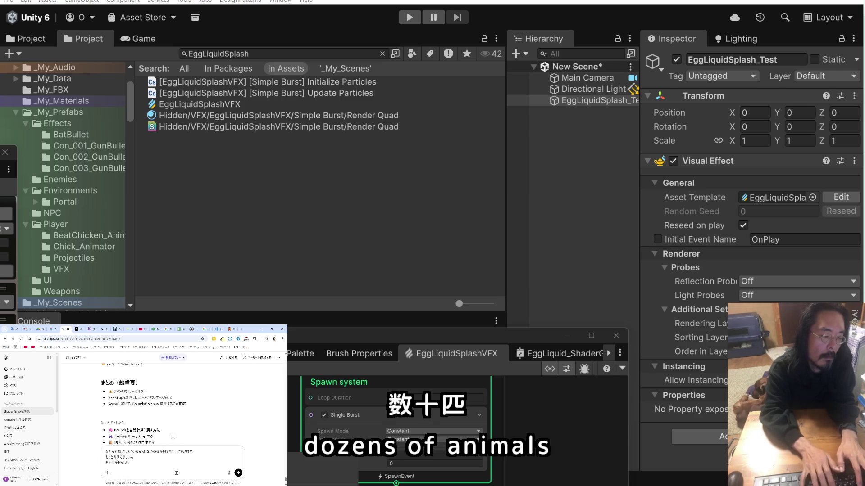
key("Return")
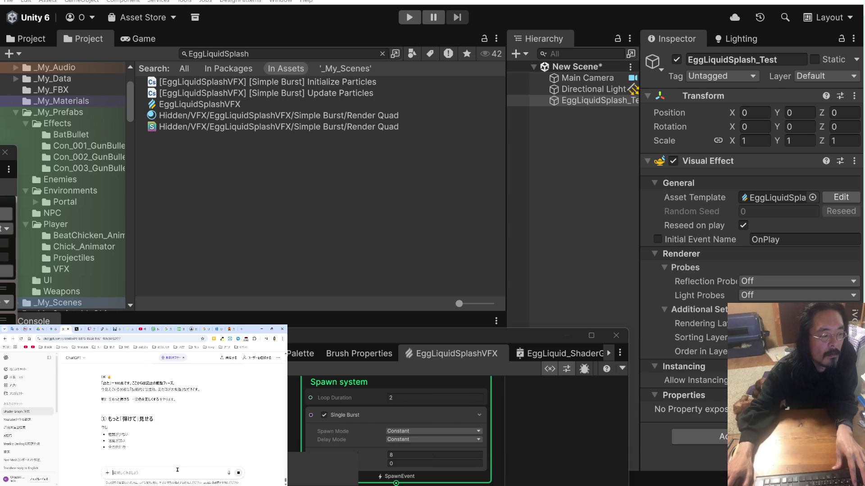
scroll(181, 449, "down", 2)
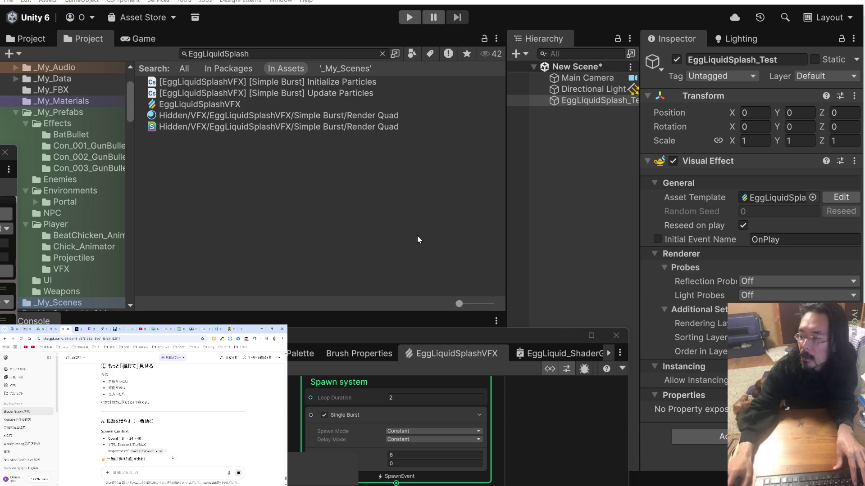
Toggle Bounds Recording on and off for the splash effect and apply the recorded bounds.
mouse_move(417, 335)
left_mouse_down()
mouse_move(452, 253)
mouse_move(437, 117)
left_mouse_up()
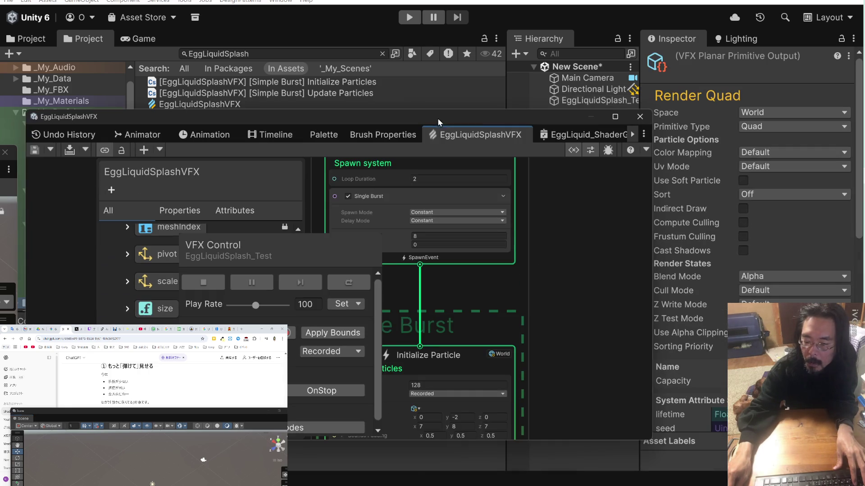
scroll(378, 325, "down", 1)
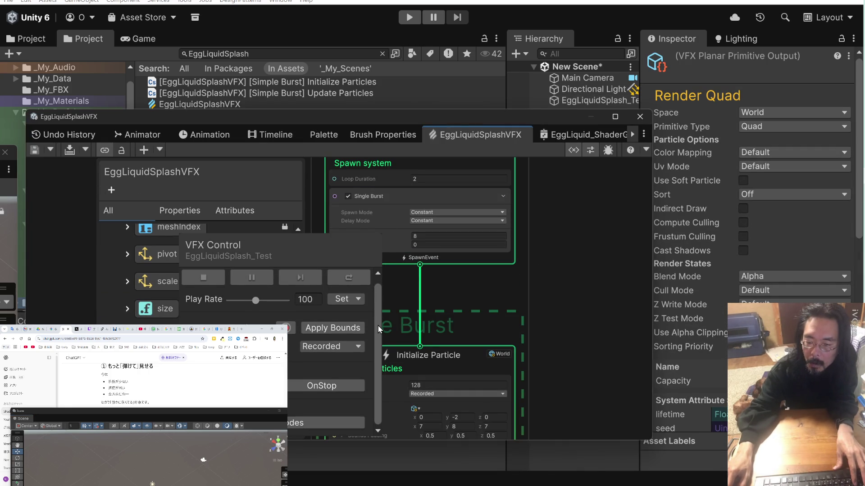
left_click(350, 329)
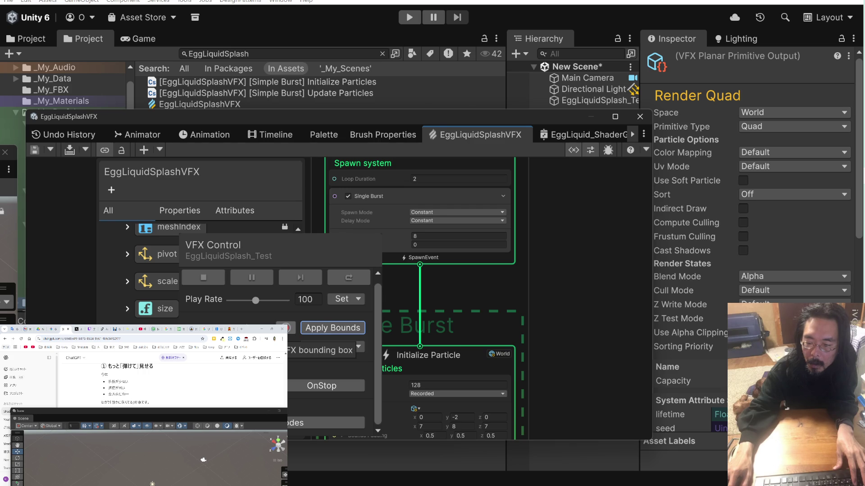
left_click(288, 328)
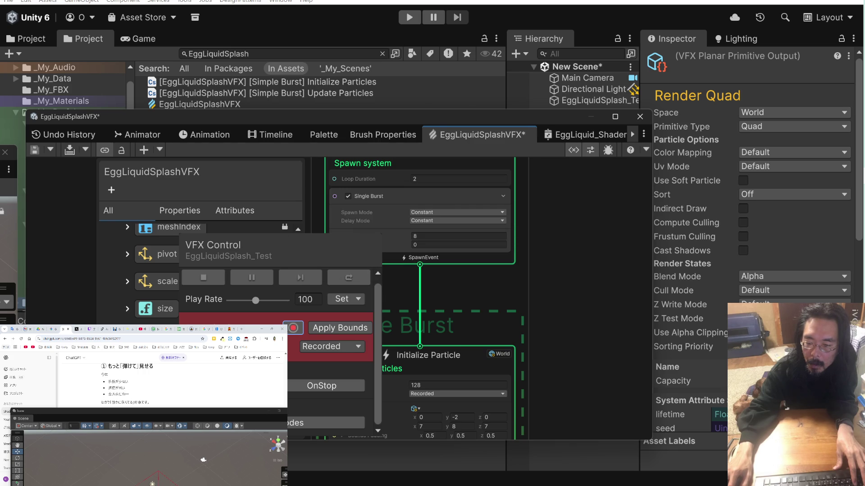
left_click(293, 328)
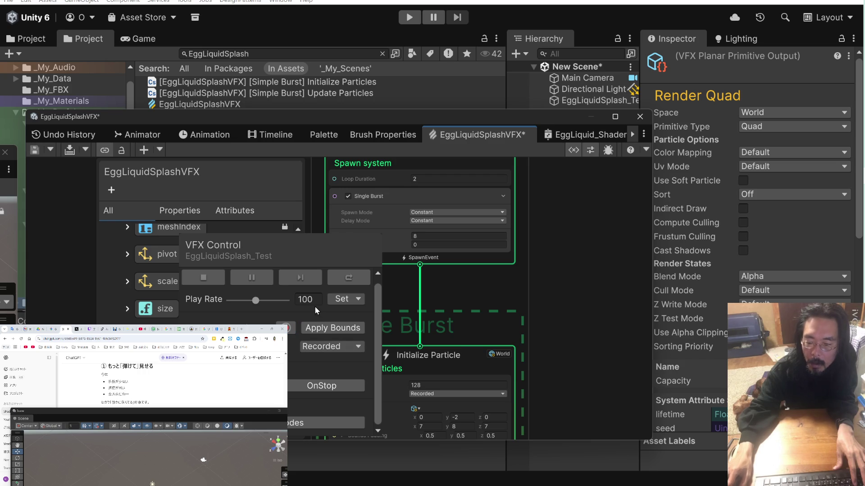
Replay the splash effect from the start with the OnPlay event.
left_click_drag(363, 120, 388, 38)
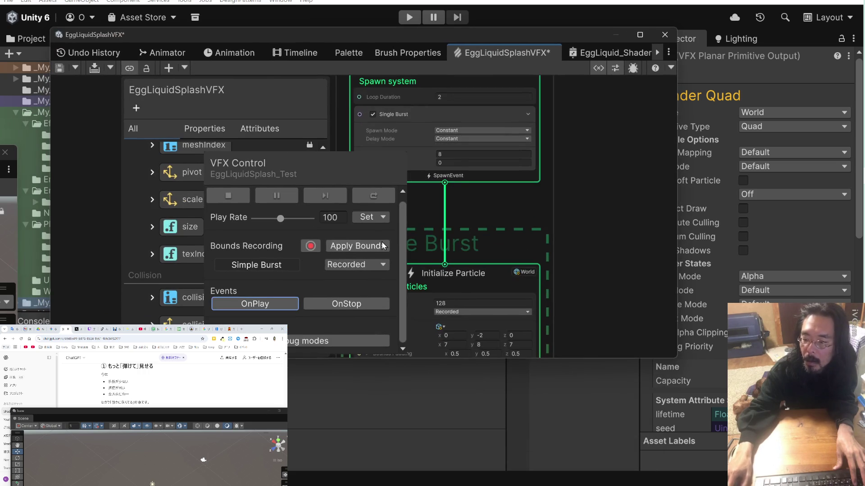
scroll(466, 266, "down", 3)
left_click_drag(492, 247, 596, 179)
left_click(280, 303)
scroll(453, 293, "down", 3)
mouse_move(437, 293)
left_mouse_down()
mouse_move(439, 204)
mouse_move(495, 161)
left_mouse_up()
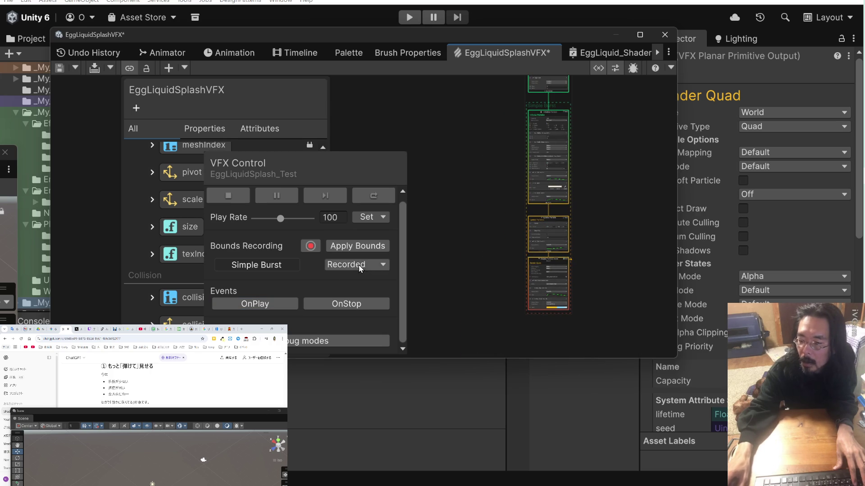
left_click(263, 304)
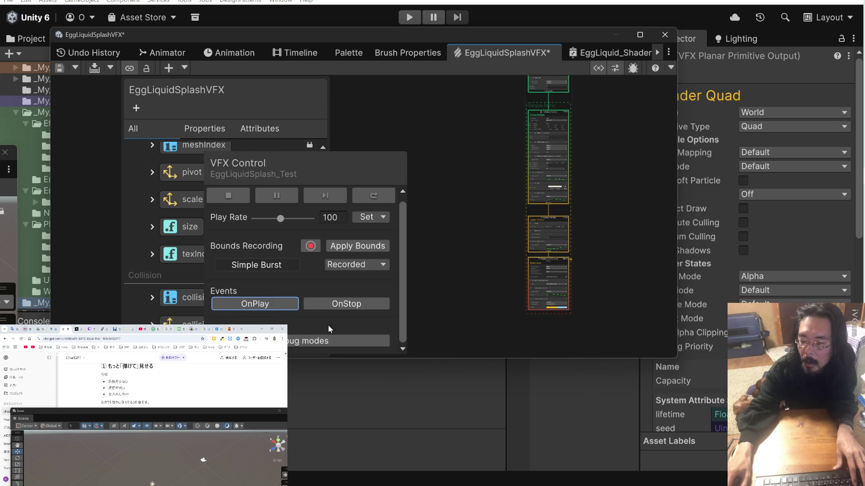
scroll(308, 313, "up", 1)
left_click(274, 270)
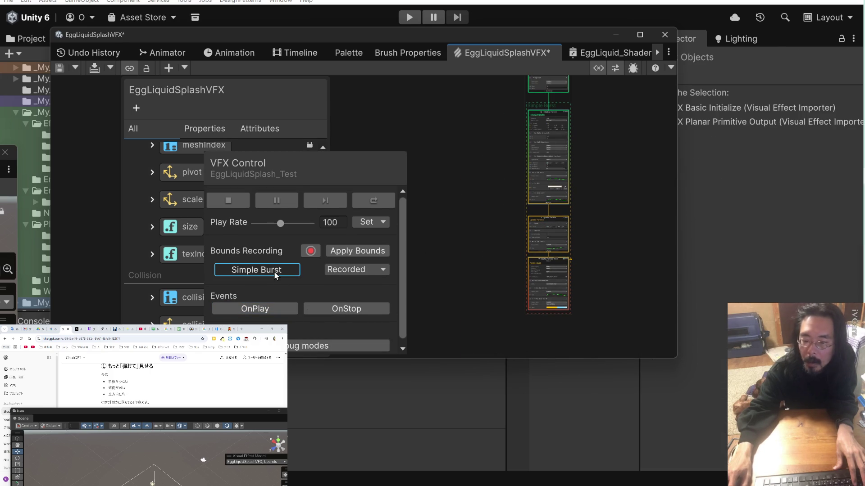
left_click_drag(253, 417, 254, 362)
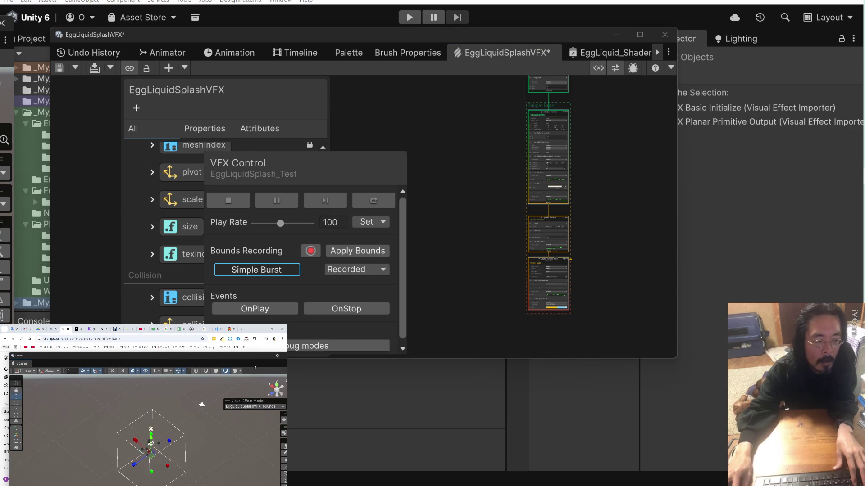
left_click(268, 308)
Open and close the VFX Graph help list, then hide the playback controls.
left_click_drag(361, 166, 428, 151)
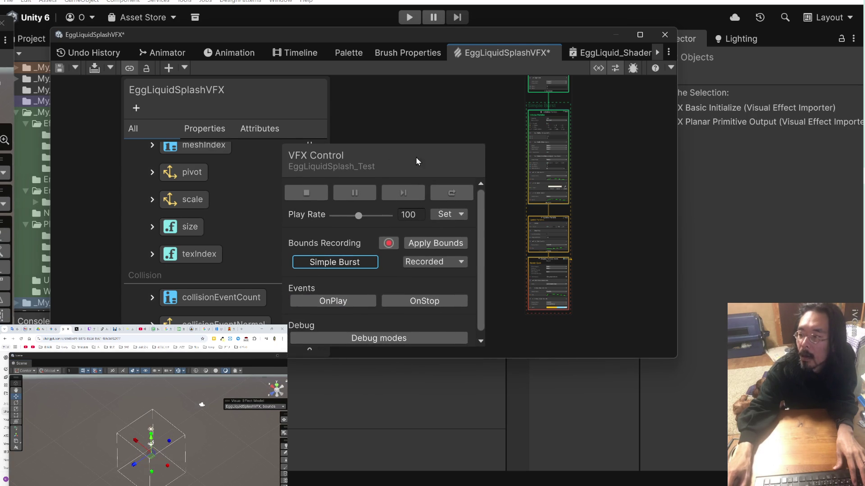
left_click(671, 68)
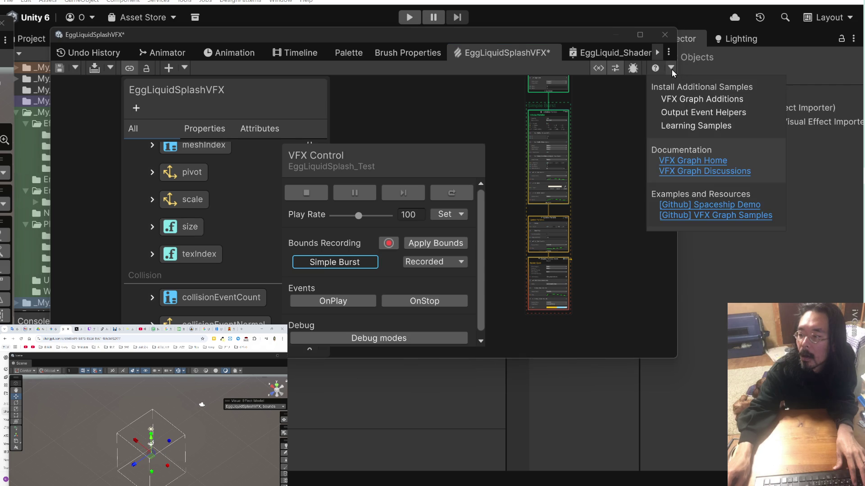
left_click(645, 93)
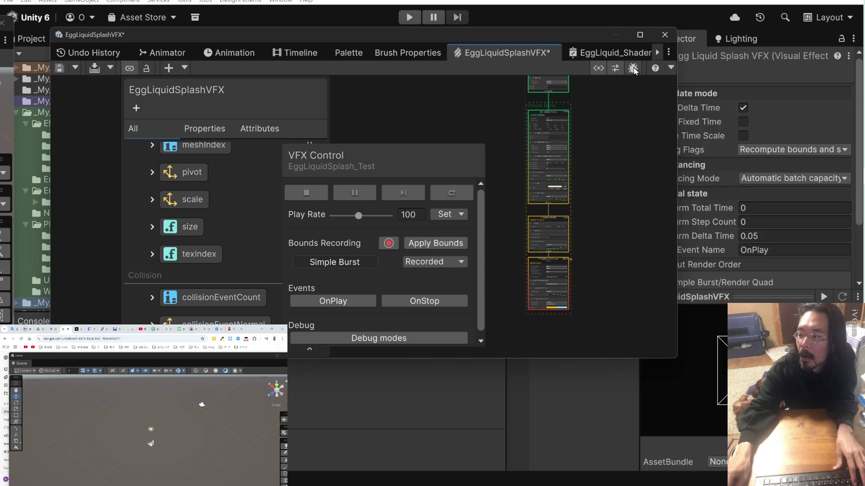
left_click(617, 67)
left_click(617, 67)
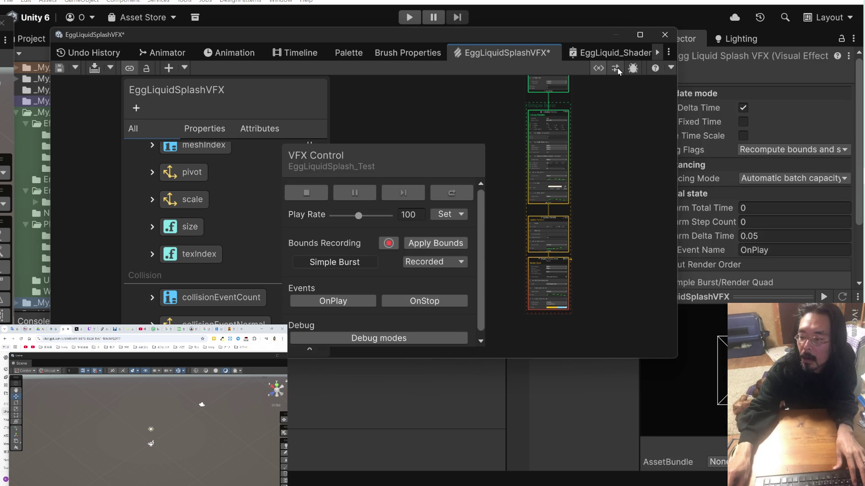
left_click(617, 68)
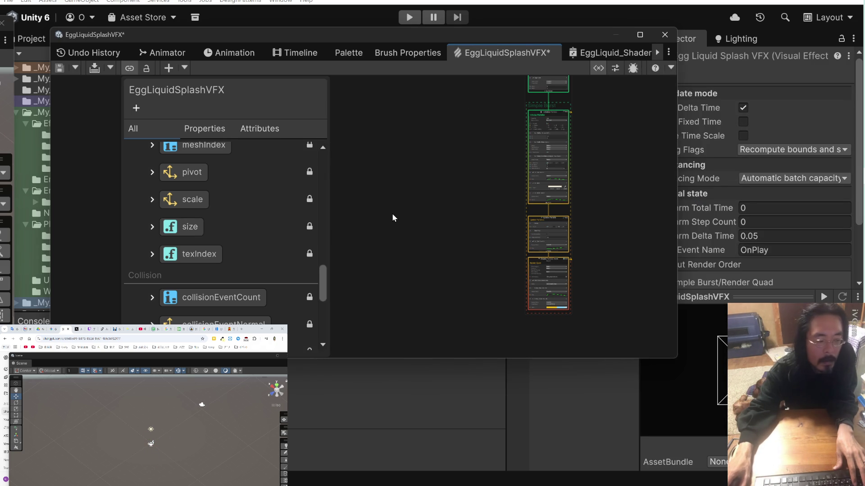
Set the burst particle count to 30 and save the graph.
scroll(434, 216, "up", 2)
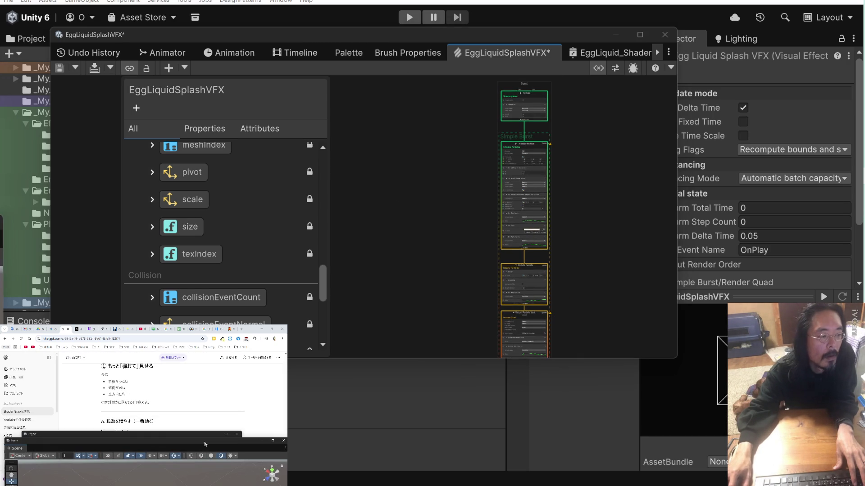
left_click(191, 407)
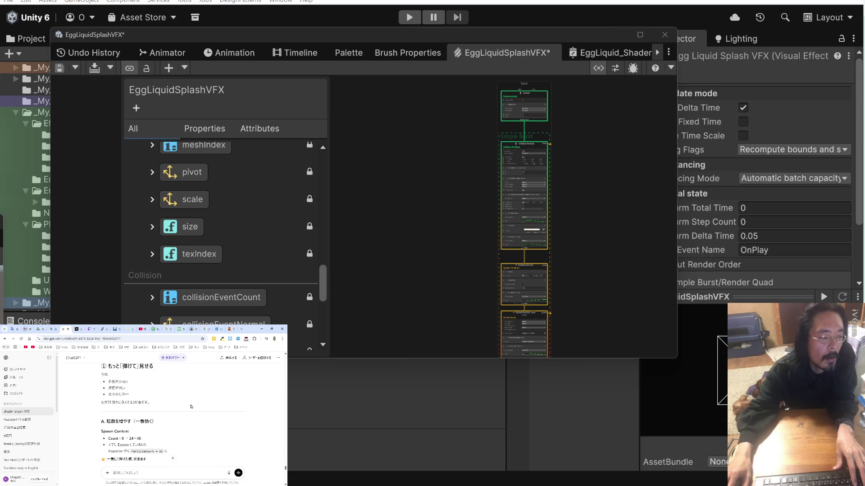
scroll(458, 177, "up", 3)
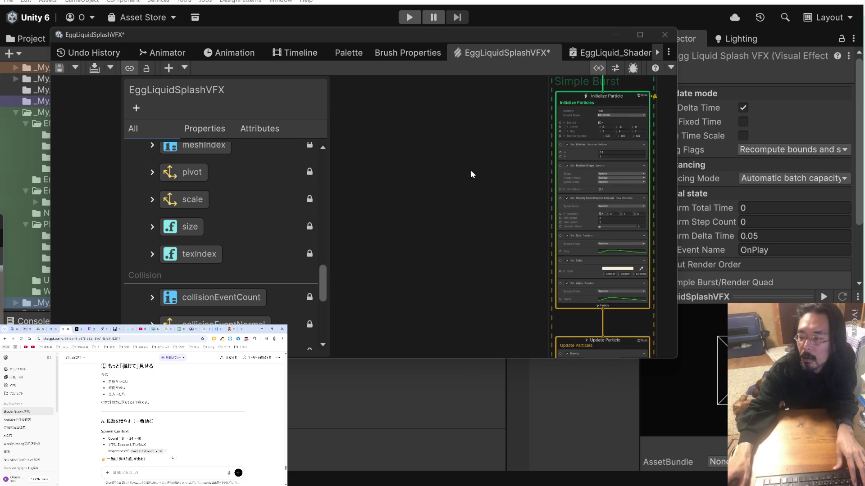
scroll(412, 242, "up", 5)
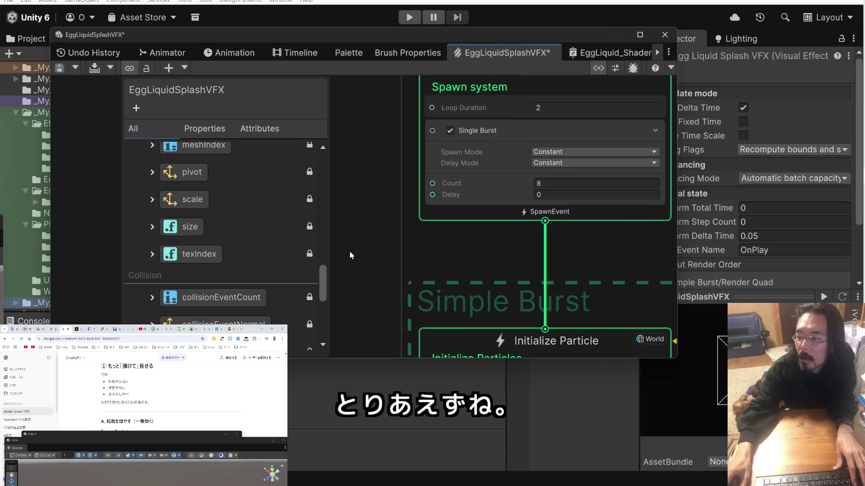
left_click(517, 183)
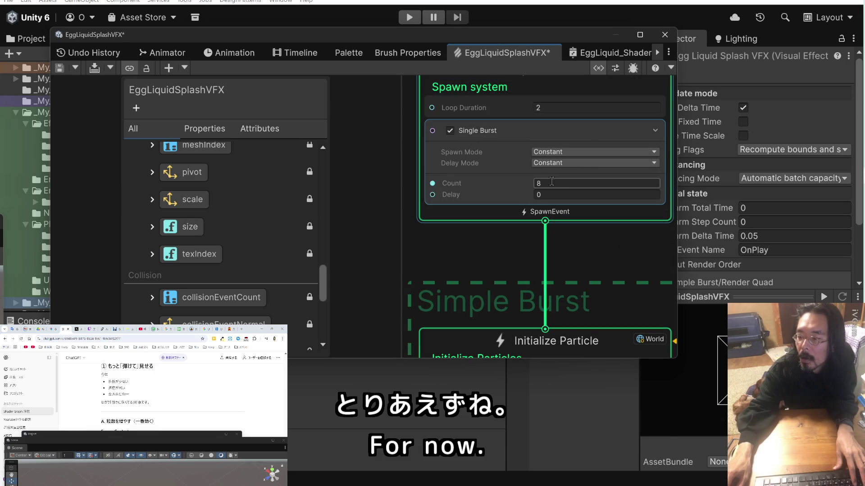
type("30")
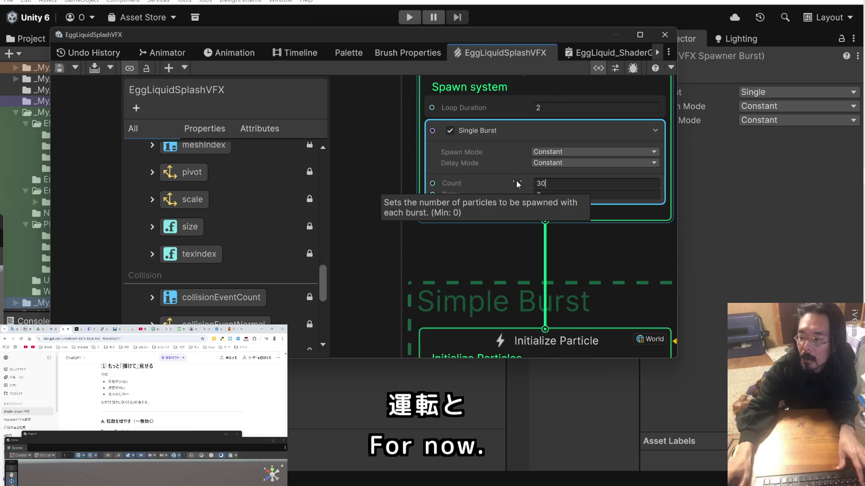
key("ctrl+s")
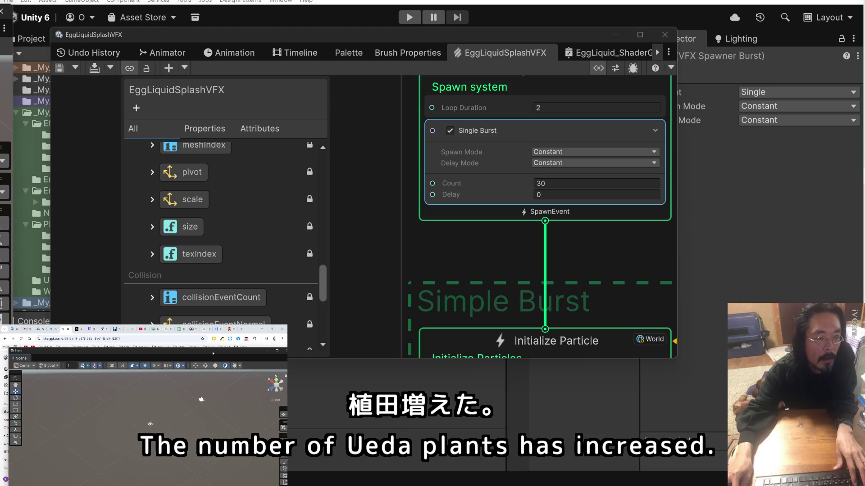
Change the burst particle count to 10 and save again.
left_click_drag(212, 354, 212, 440)
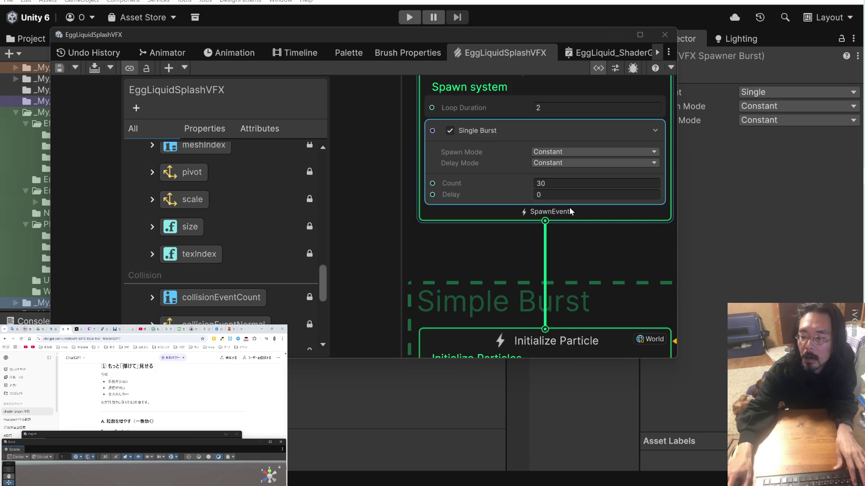
left_click(549, 183)
type("10")
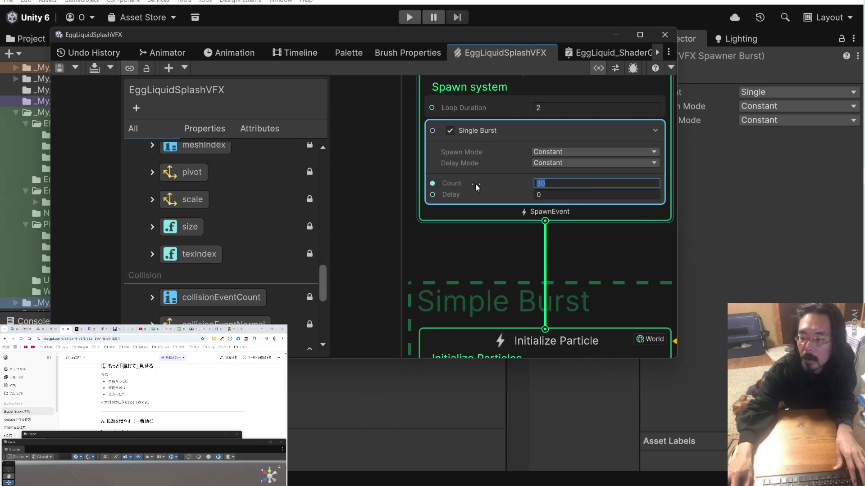
key("Return")
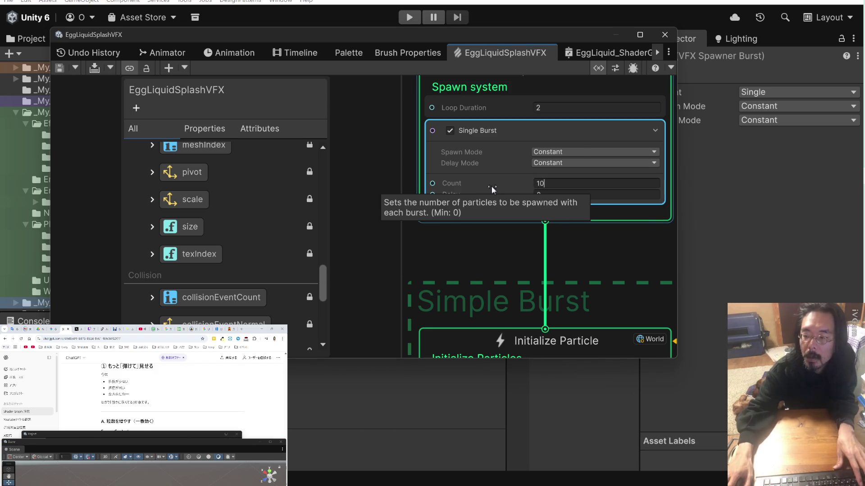
key("ctrl+s")
Pan the graph down to show the Initialize Particles context.
scroll(192, 398, "down", 3)
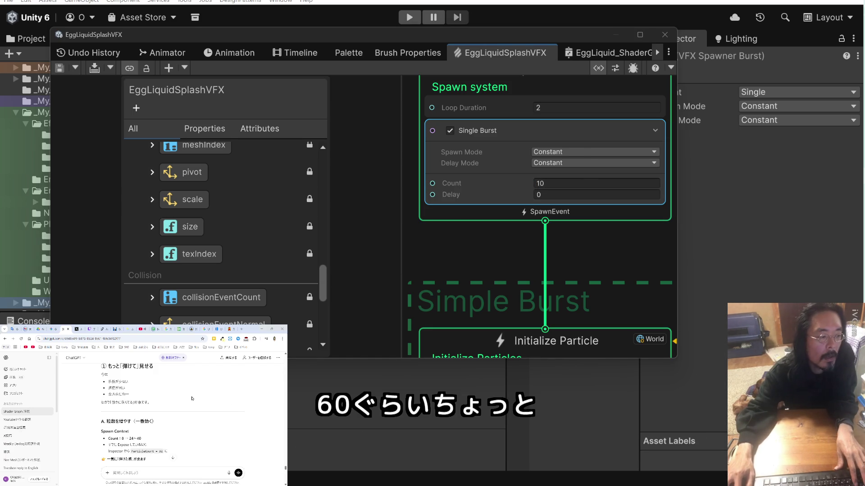
scroll(191, 398, "down", 2)
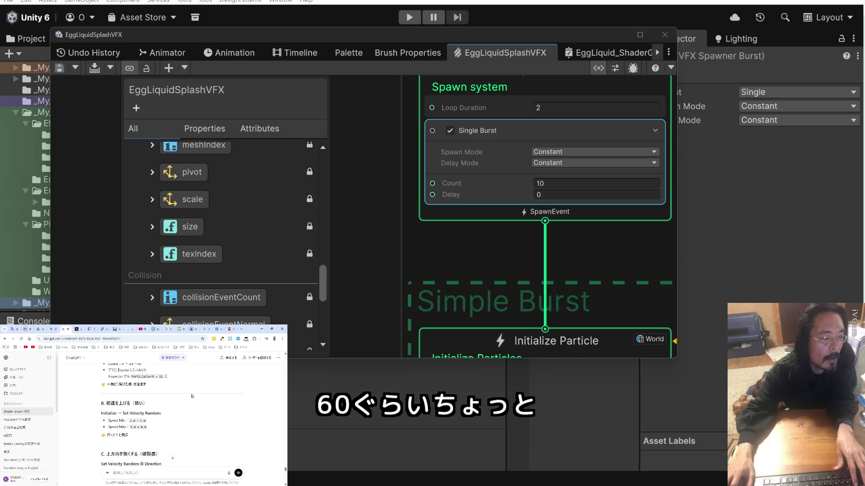
left_click_drag(352, 237, 380, 127)
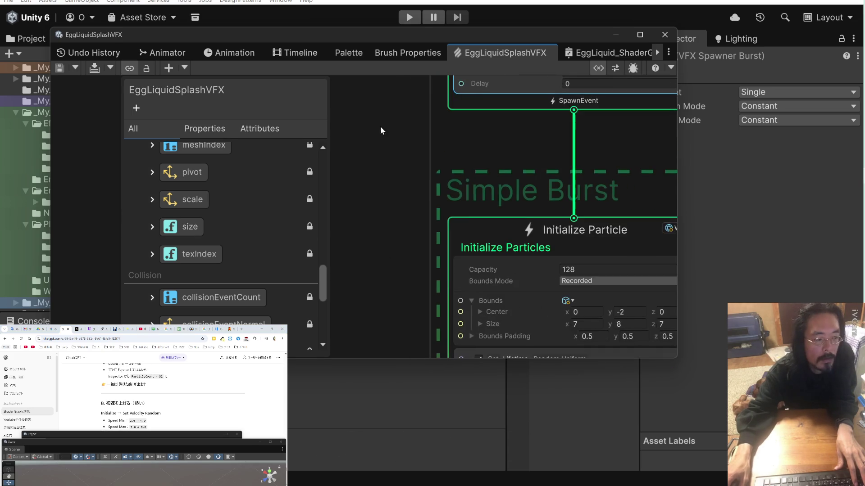
Set Min Speed to 5 and Max Speed to 8 in Set Velocity from Direction & Speed.
scroll(402, 184, "down", 5)
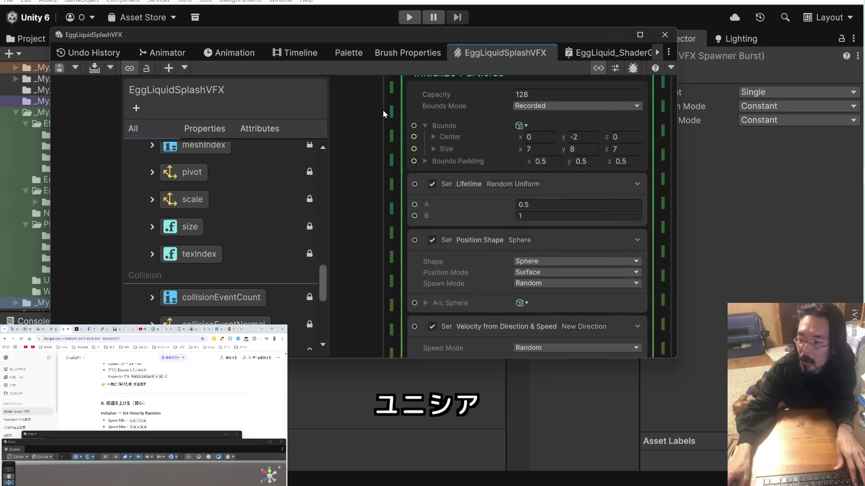
scroll(382, 118, "down", 2)
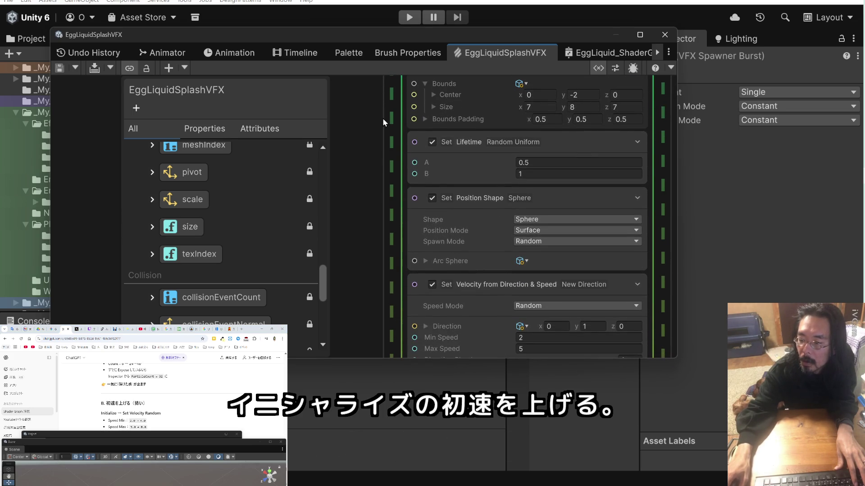
left_click_drag(382, 185, 388, 147)
left_click(531, 295)
type("5")
left_click(547, 306)
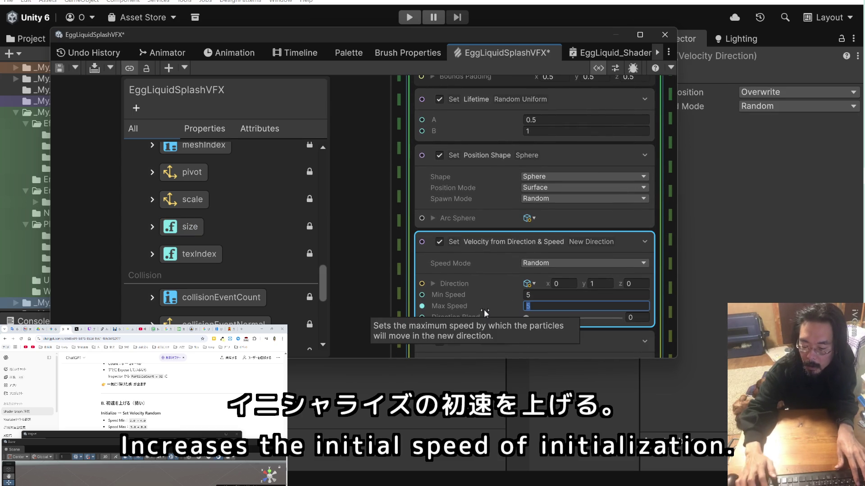
type("8")
Enlarge and orbit the scene preview, then inspect the sphere position shape settings.
left_click_drag(262, 465, 229, 354)
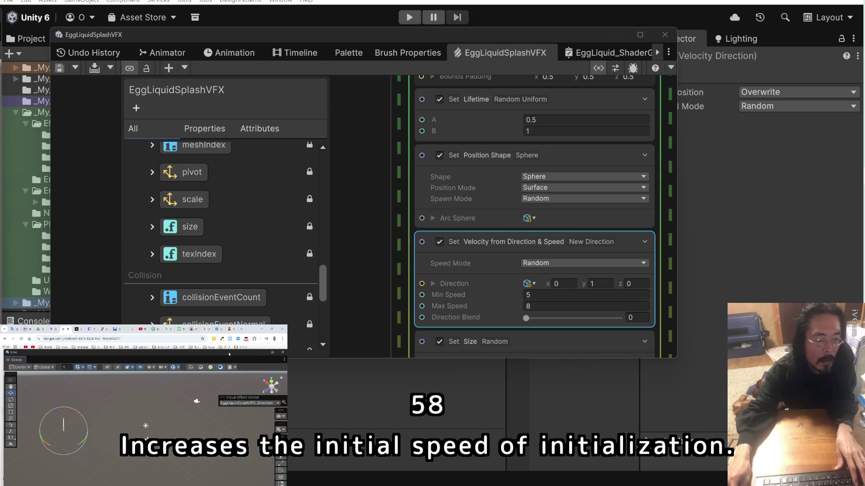
left_click_drag(193, 406, 179, 398)
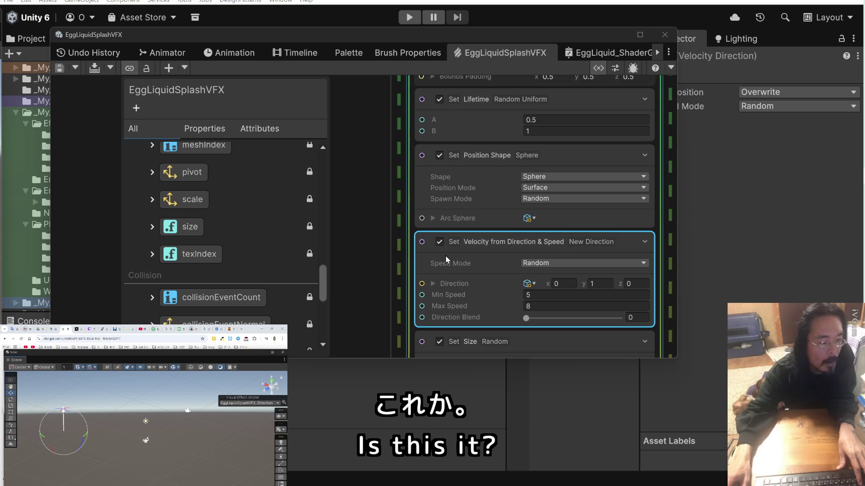
scroll(475, 201, "up", 1)
left_click(475, 203)
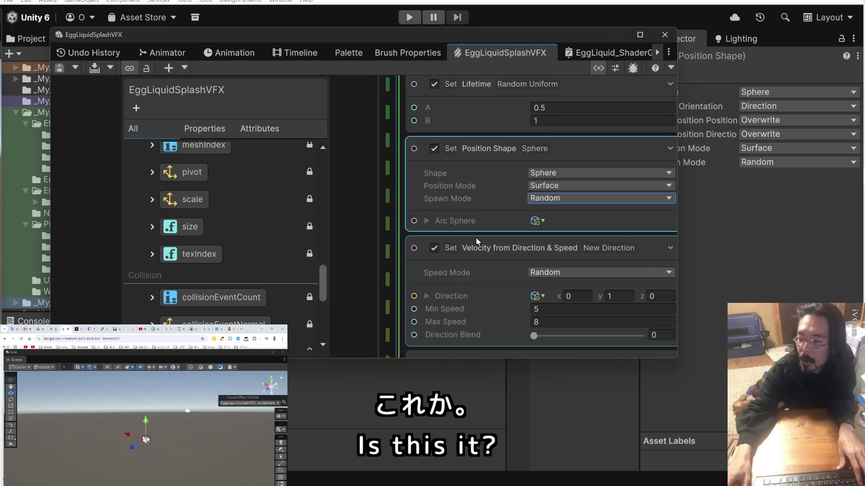
scroll(476, 236, "down", 3)
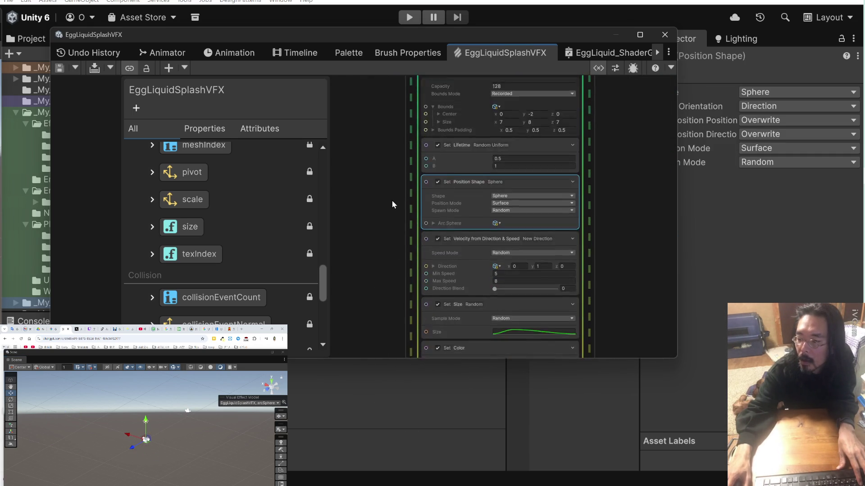
scroll(385, 187, "up", 2)
scroll(384, 188, "up", 1)
Open the Set Size curve and steepen the first key so size rises sharply from zero.
left_click_drag(382, 196, 383, 164)
left_click(577, 266)
left_click(577, 267)
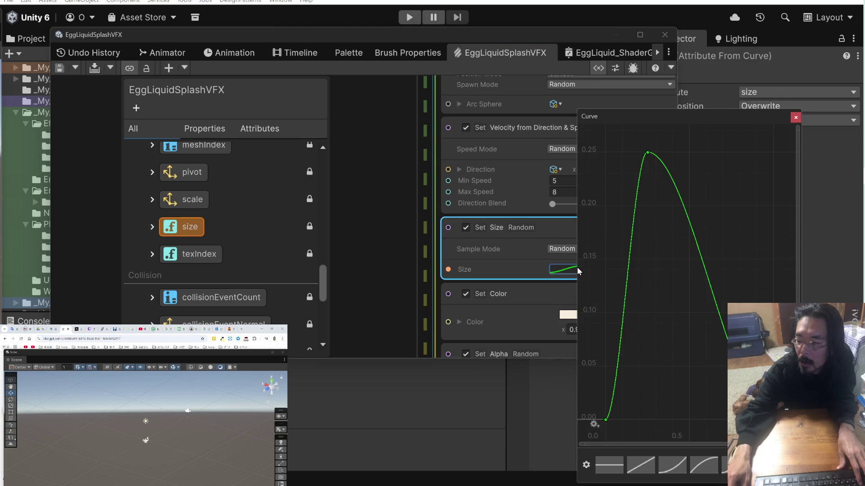
left_click(606, 420)
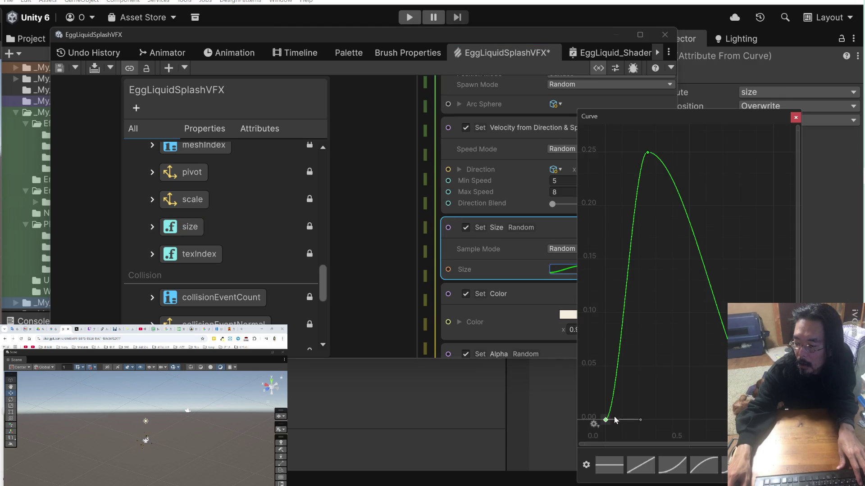
mouse_move(636, 424)
left_mouse_down()
mouse_move(593, 366)
mouse_move(602, 407)
mouse_move(607, 375)
left_mouse_up()
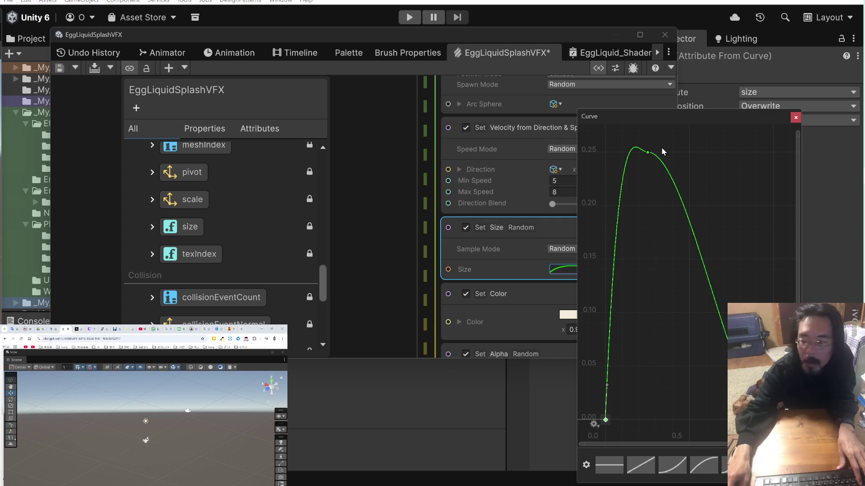
left_click(639, 335)
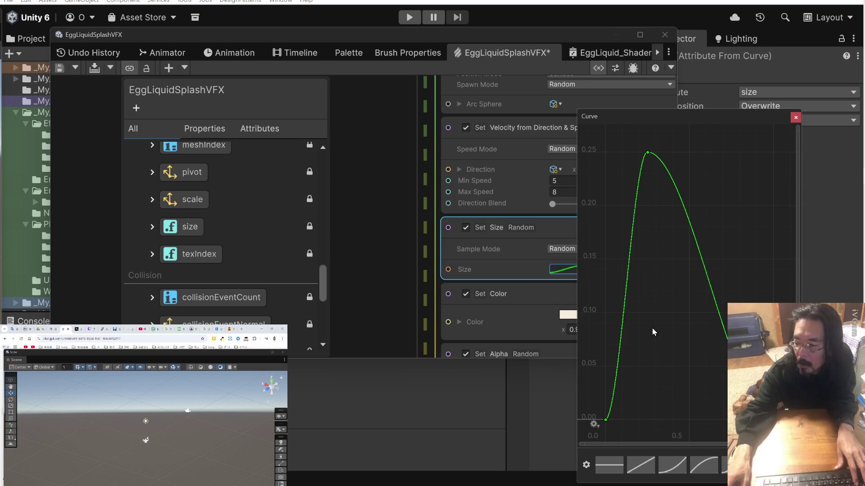
Drag the size peak earlier in lifetime, about 0.12, and close the curve editor.
left_click_drag(647, 154, 626, 157)
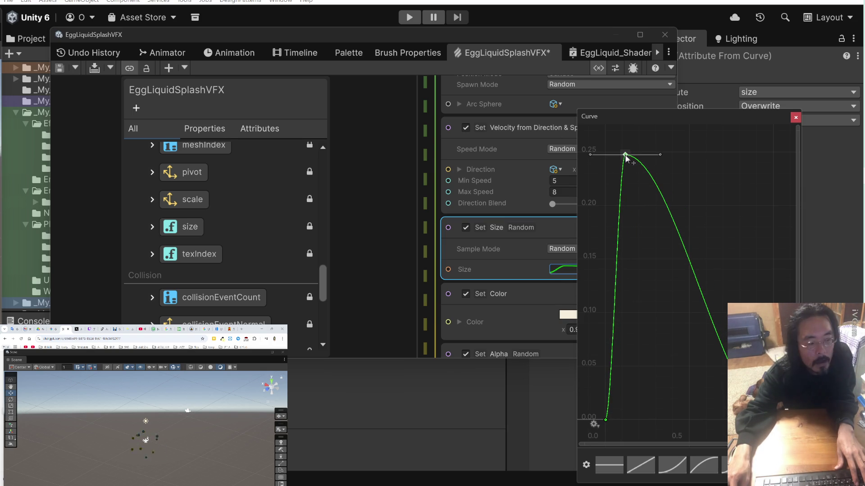
left_click(605, 419)
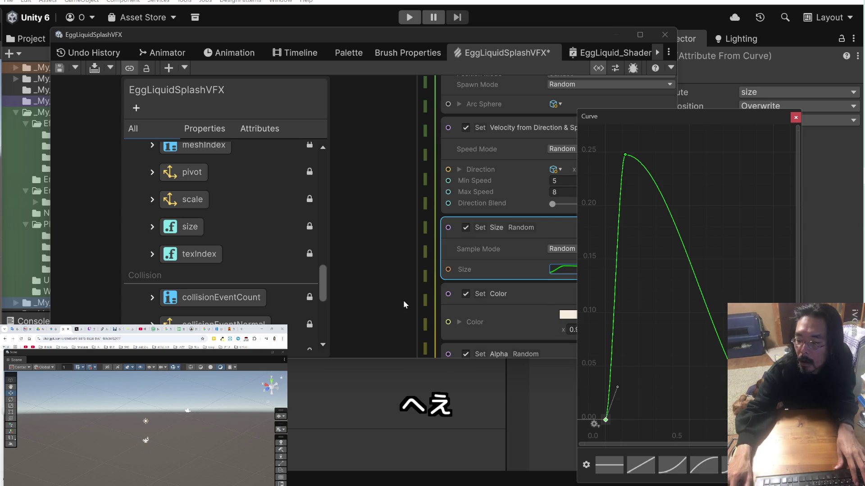
left_click(403, 300)
left_click(504, 301)
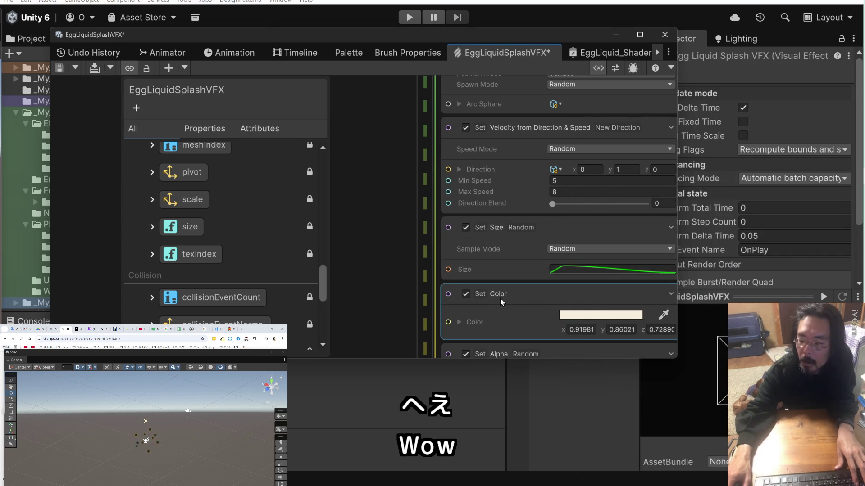
Open the Set Alpha curve and make alpha fall steeply after the peak key.
scroll(428, 272, "down", 3)
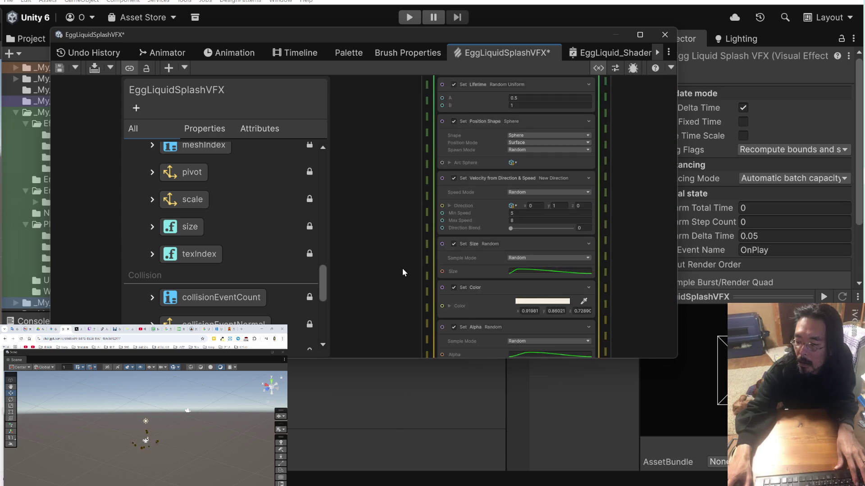
left_click_drag(402, 269, 399, 167)
scroll(399, 185, "up", 2)
left_click(581, 290)
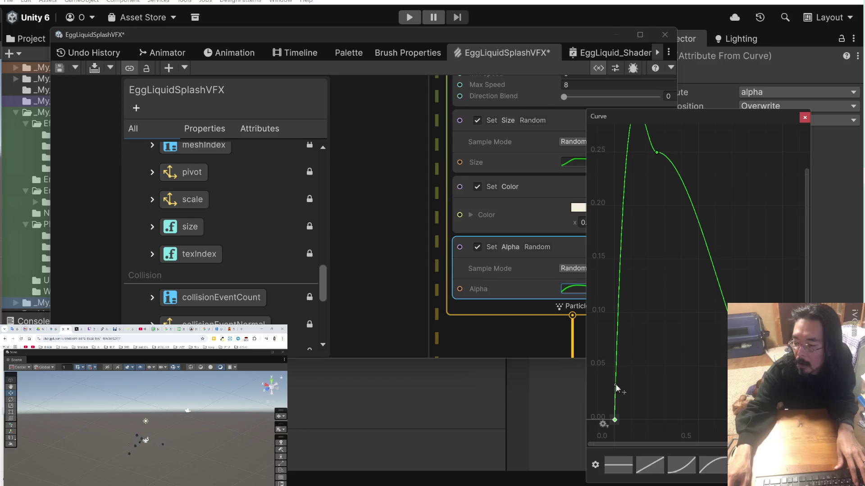
left_click_drag(658, 234, 655, 331)
left_click_drag(655, 236, 658, 239)
left_click_drag(653, 380, 665, 255)
left_click(657, 209)
mouse_move(689, 209)
left_mouse_down()
mouse_move(688, 231)
mouse_move(669, 243)
left_mouse_up()
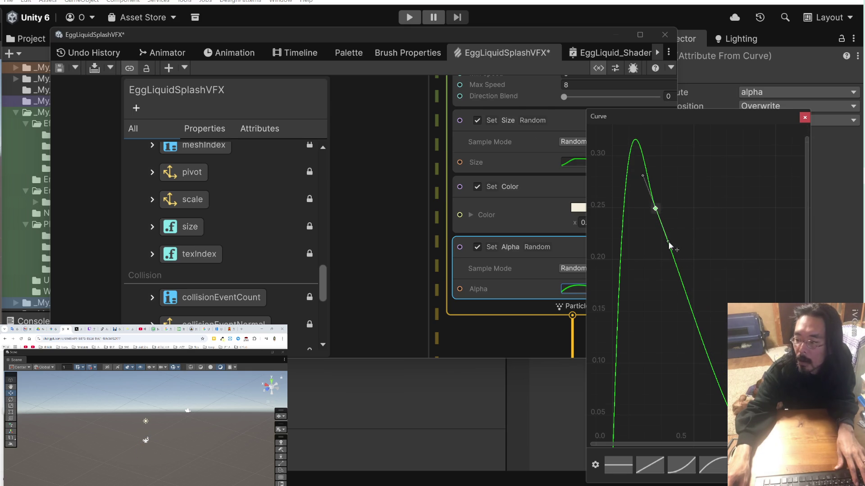
scroll(662, 284, "down", 2)
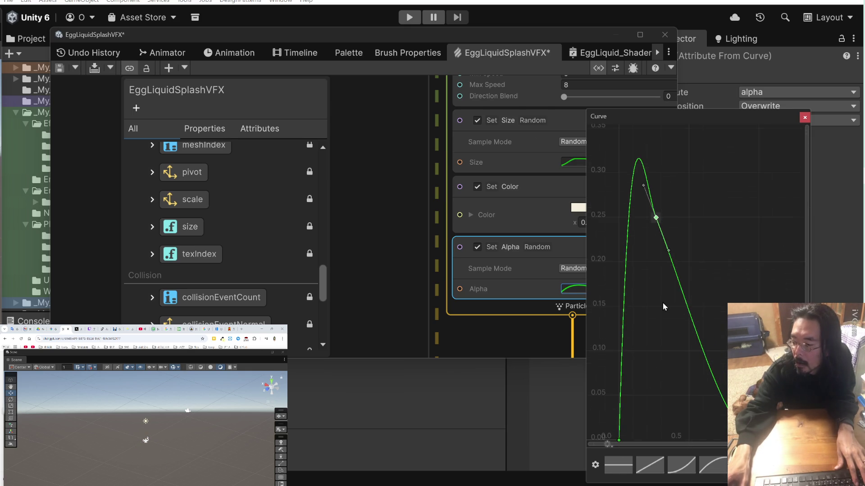
scroll(694, 335, "down", 4)
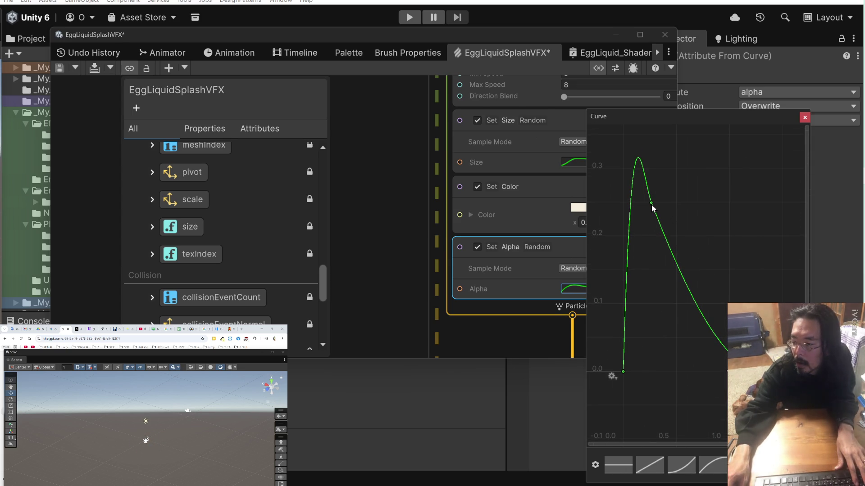
Adjust the start key slope and round the alpha peak to about 0.28, then close the editor.
left_click(623, 372)
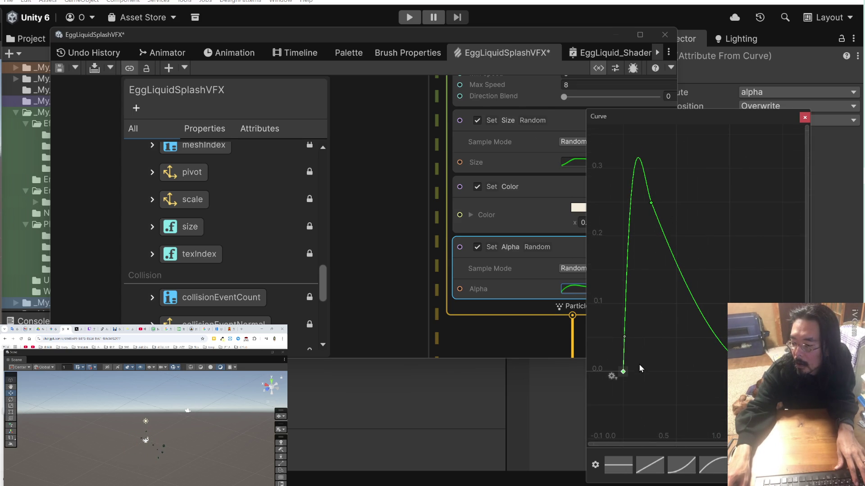
scroll(620, 350, "up", 2)
left_click_drag(624, 339, 633, 349)
left_click_drag(654, 183, 663, 193)
mouse_move(650, 160)
left_mouse_down()
mouse_move(630, 179)
mouse_move(661, 165)
left_mouse_up()
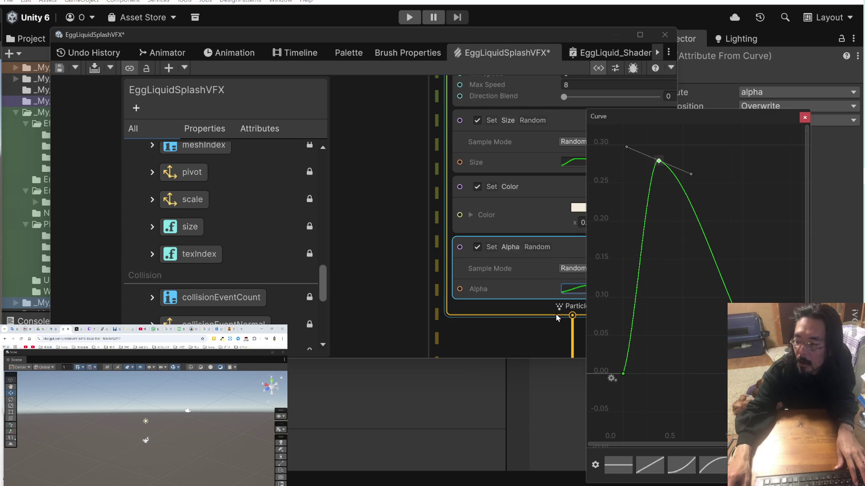
left_click(536, 328)
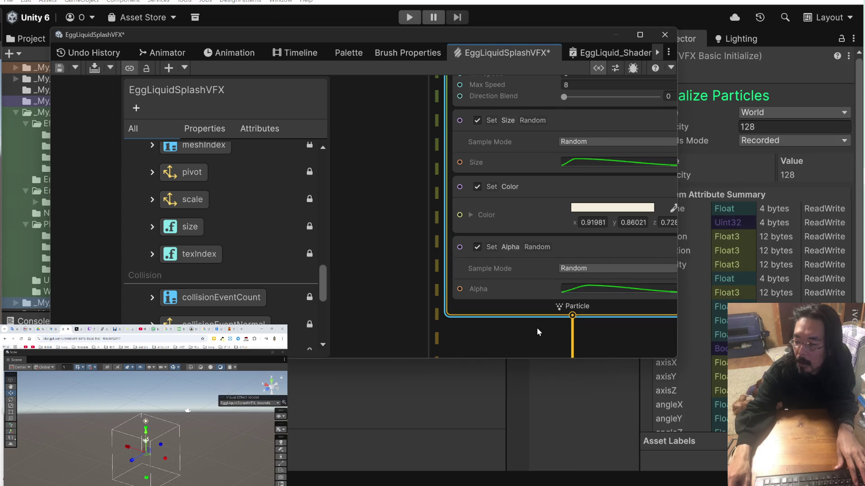
Close the alpha curve, save EggLiquidSplashVFX with Ctrl+S, and switch to EggLiquid_ShaderGraph.
left_click(591, 288)
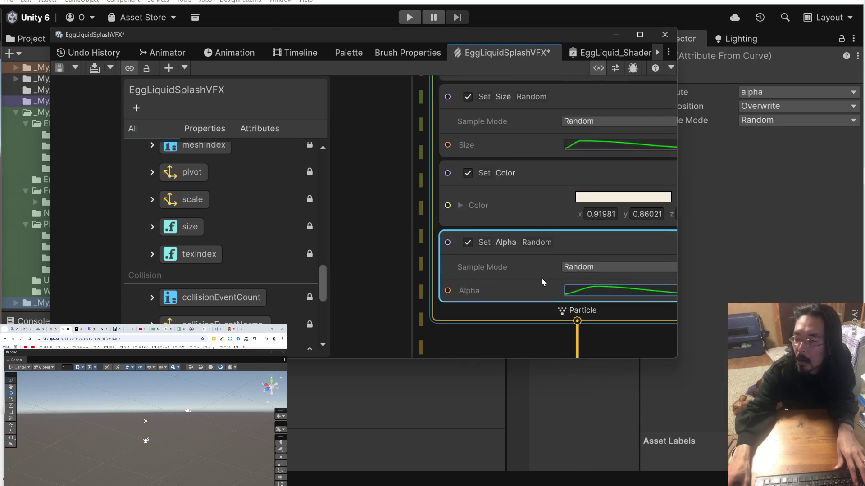
left_click_drag(408, 187, 392, 273)
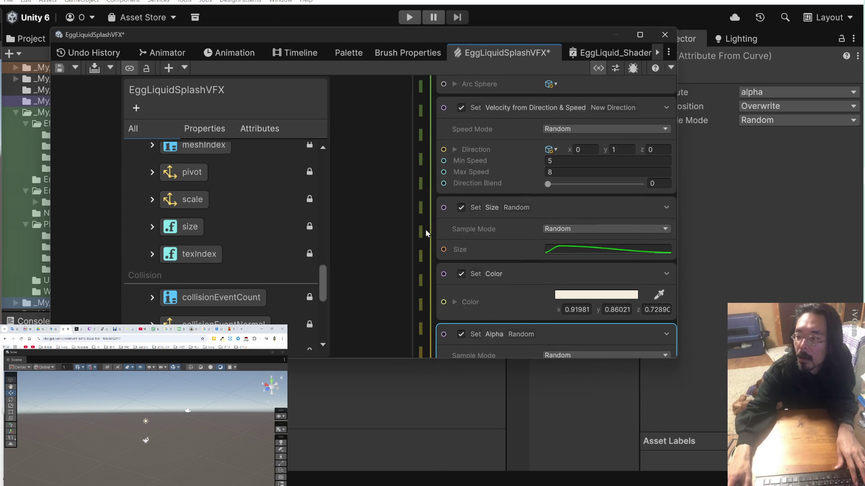
key("ctrl+s")
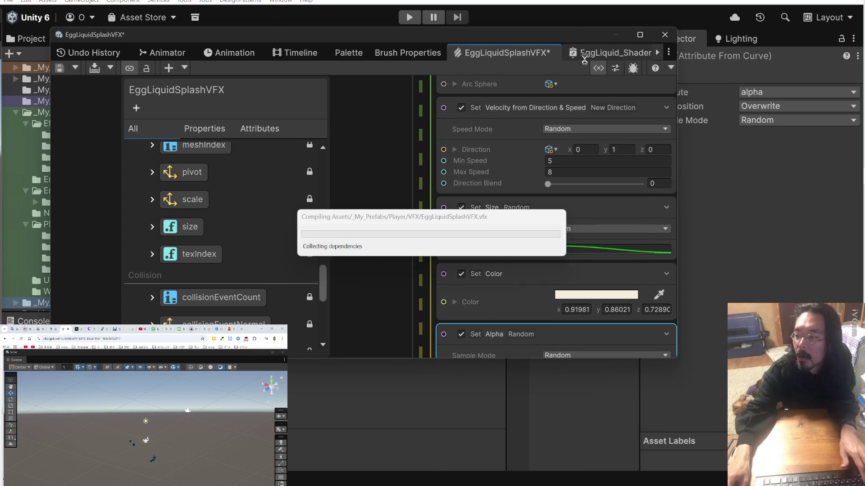
left_click(588, 55)
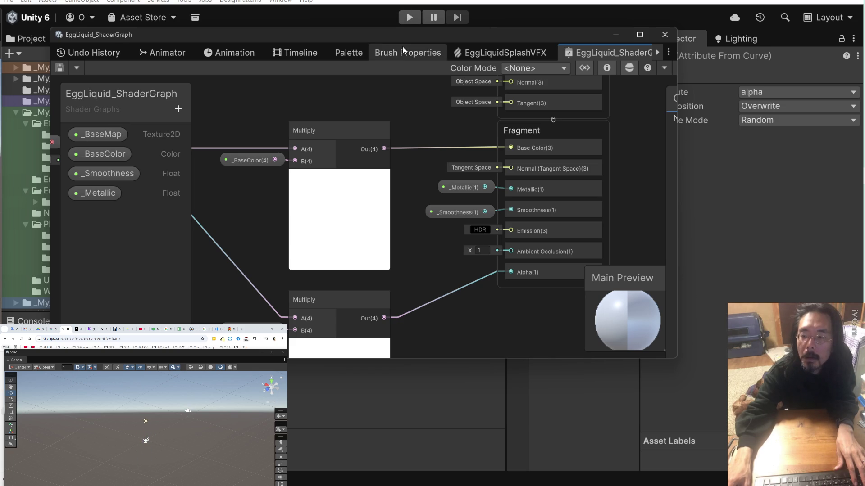
Move the EggLiquid_ShaderGraph window down and widen it until the Graph Inspector shows.
mouse_move(401, 36)
left_mouse_down()
mouse_move(426, 242)
mouse_move(380, 117)
left_mouse_up()
scroll(388, 222, "down", 3)
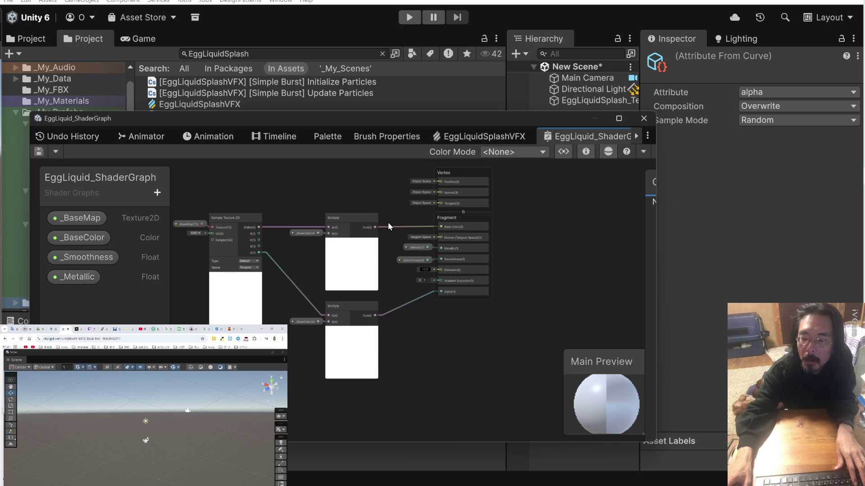
mouse_move(364, 121)
left_mouse_down()
mouse_move(374, 197)
mouse_move(375, 183)
left_mouse_up()
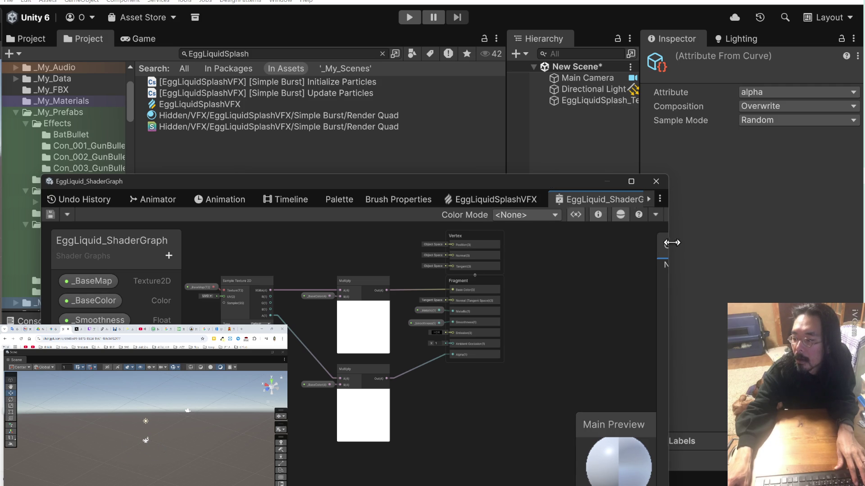
left_click_drag(669, 242, 771, 242)
left_click_drag(629, 182, 637, 162)
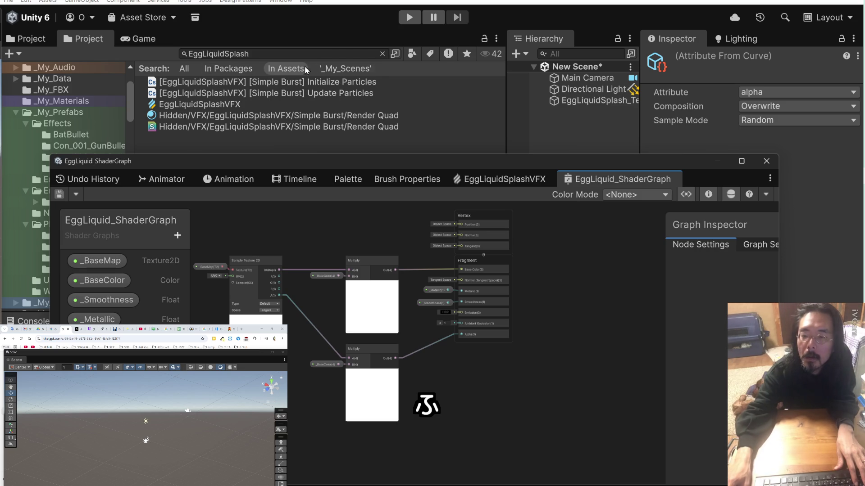
Clear the Project search and browse into the Player VFX folder in the Assets tree.
left_click(383, 54)
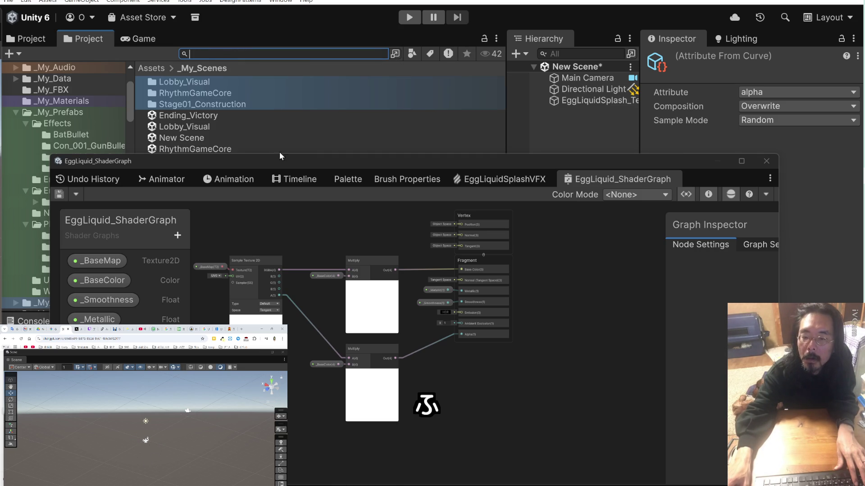
left_click(53, 40)
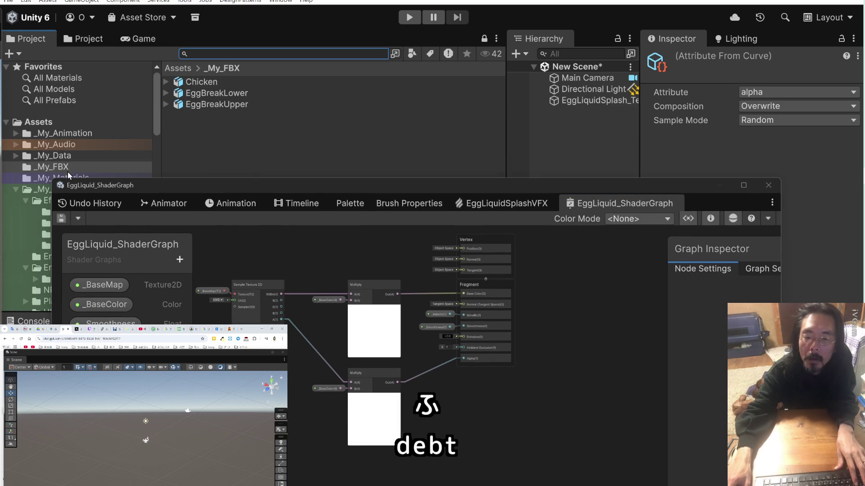
mouse_move(139, 191)
left_mouse_down()
mouse_move(142, 206)
mouse_move(194, 188)
left_mouse_up()
left_click(59, 301)
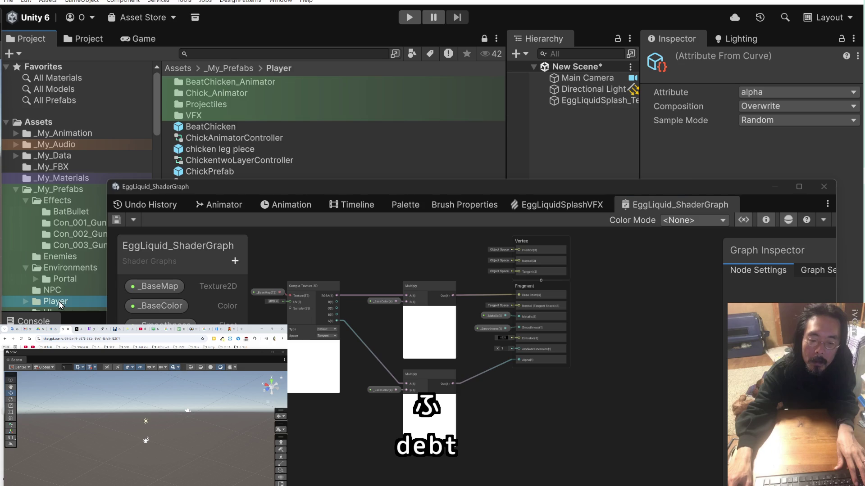
left_click(205, 108)
double_click(203, 115)
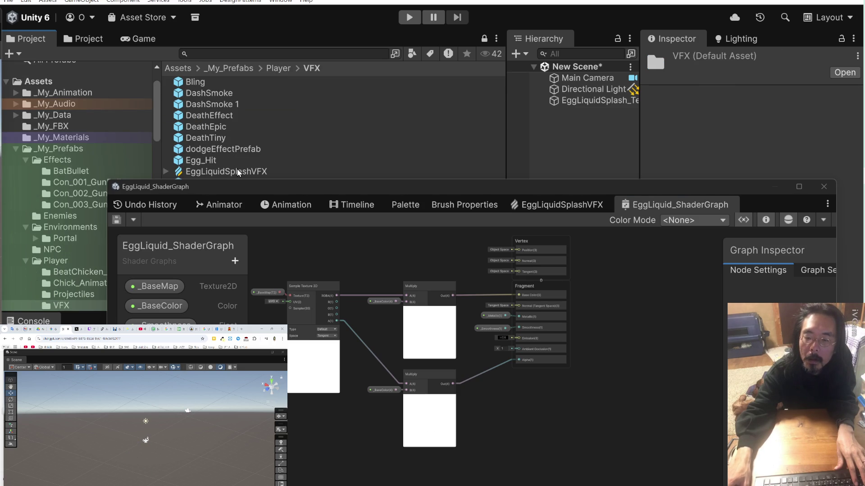
Open the _My_Shaders folder and select the EggLiquid_ShaderGraph asset to inspect it.
scroll(97, 228, "down", 5)
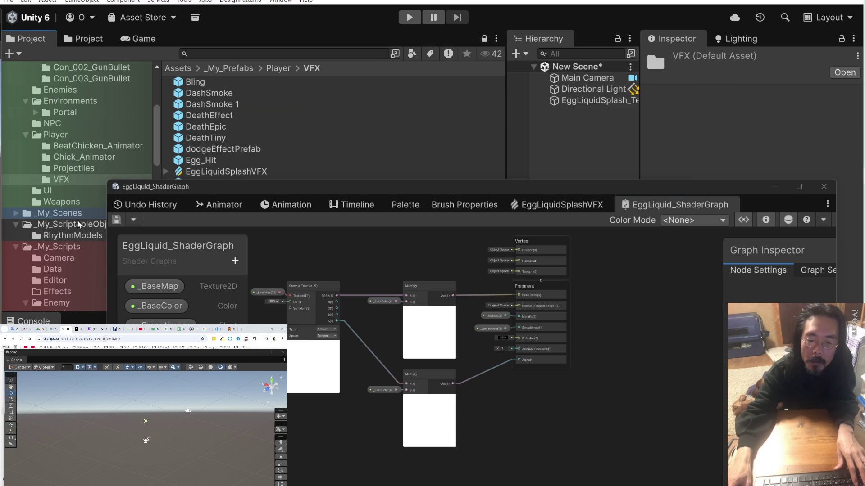
scroll(53, 185, "up", 3)
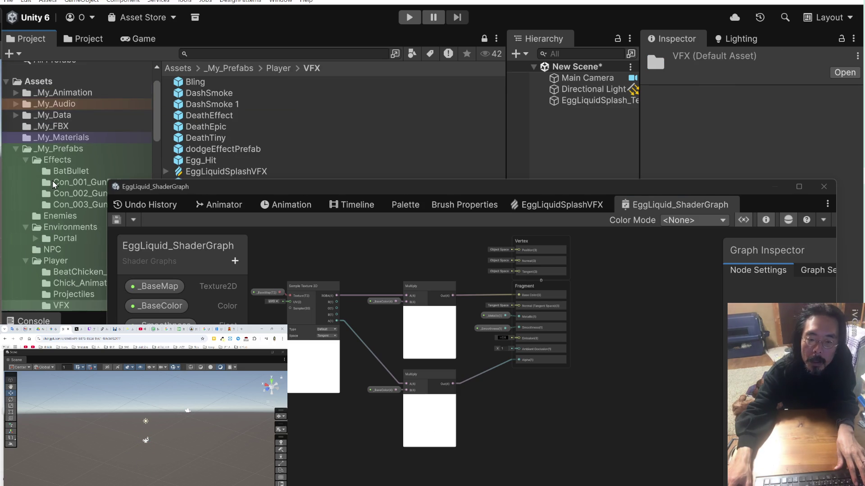
scroll(53, 185, "down", 6)
scroll(55, 170, "up", 2)
scroll(54, 170, "down", 3)
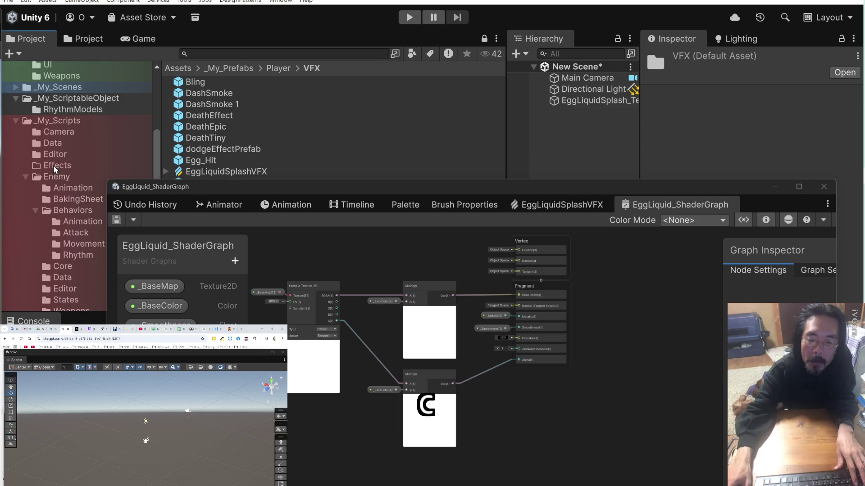
scroll(56, 164, "up", 6)
scroll(57, 160, "up", 5)
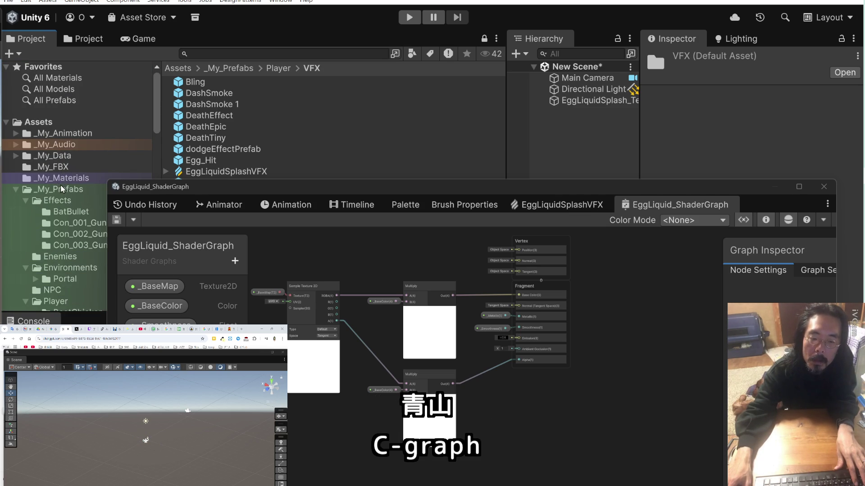
scroll(62, 185, "down", 5)
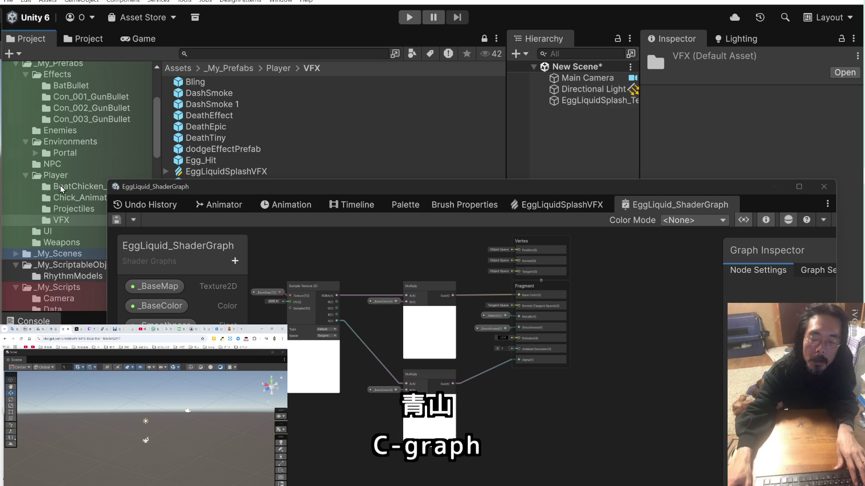
scroll(62, 189, "down", 2)
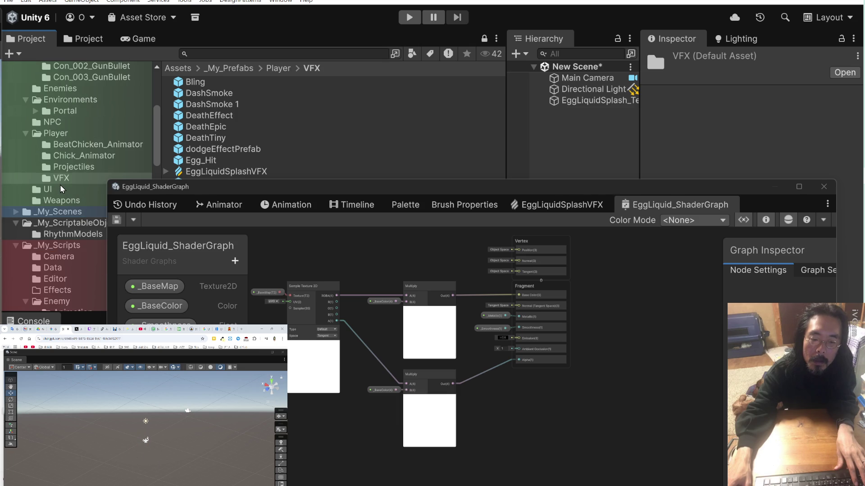
scroll(61, 186, "down", 10)
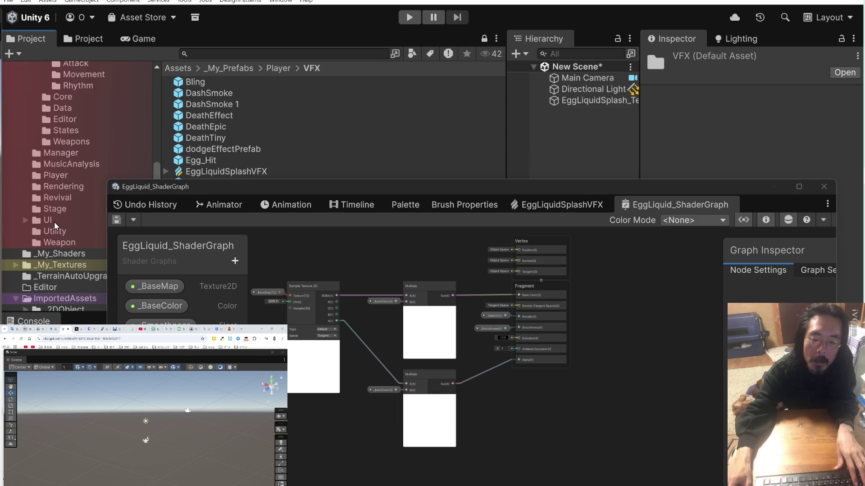
scroll(56, 236, "down", 10)
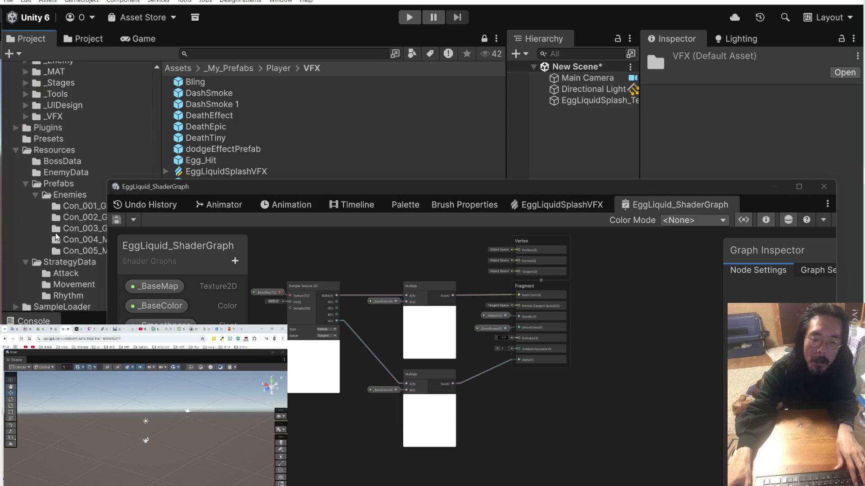
scroll(56, 236, "up", 10)
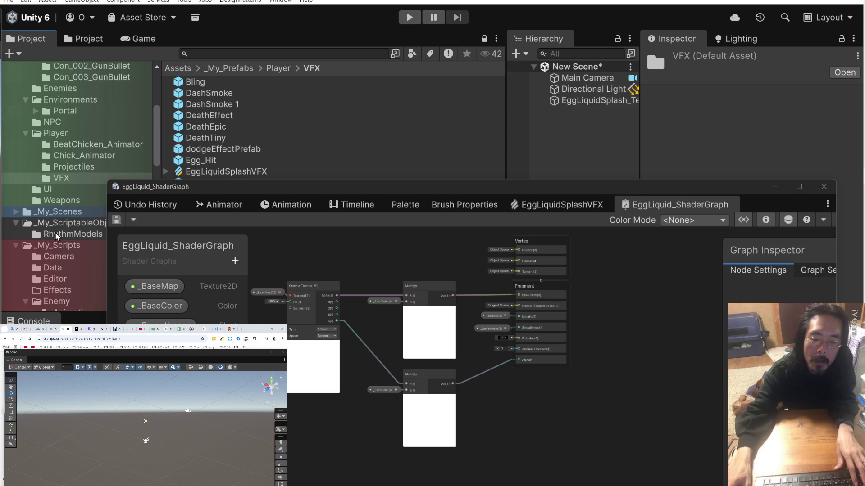
scroll(56, 229, "up", 3)
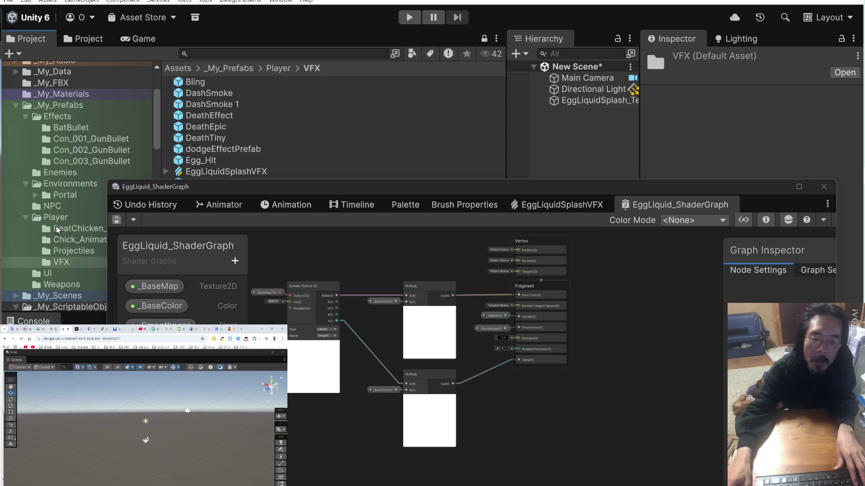
scroll(58, 230, "up", 2)
scroll(57, 230, "up", 2)
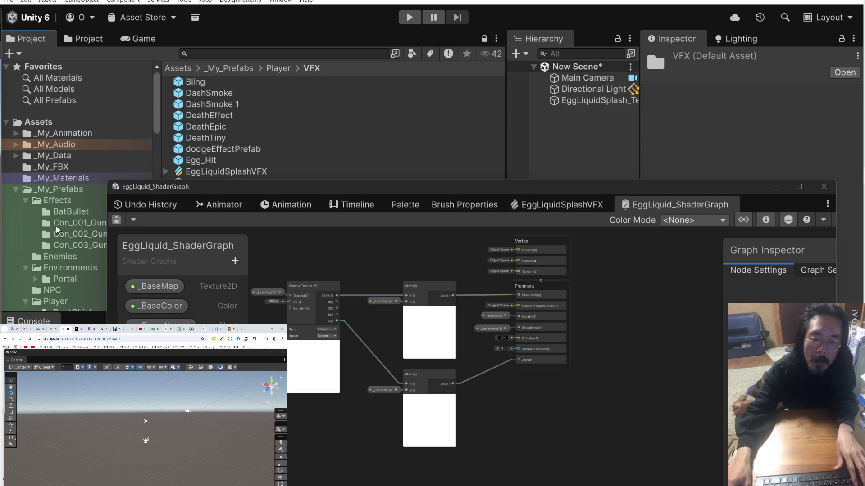
scroll(57, 229, "down", 8)
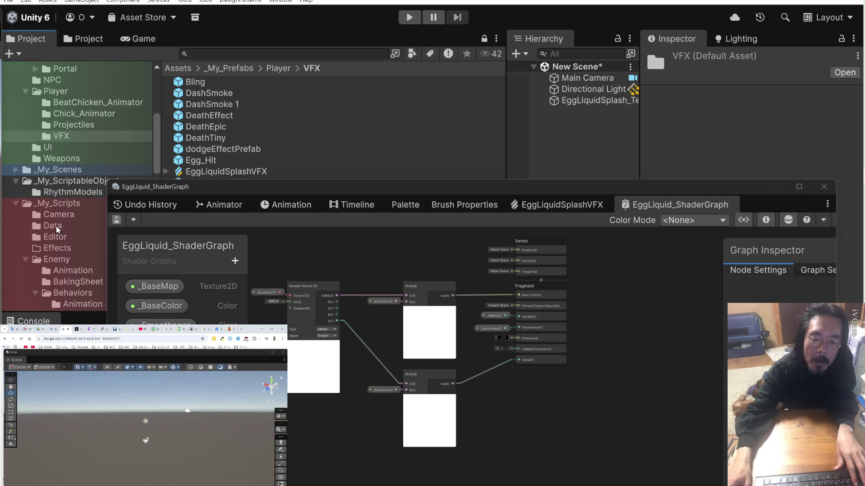
scroll(57, 230, "down", 8)
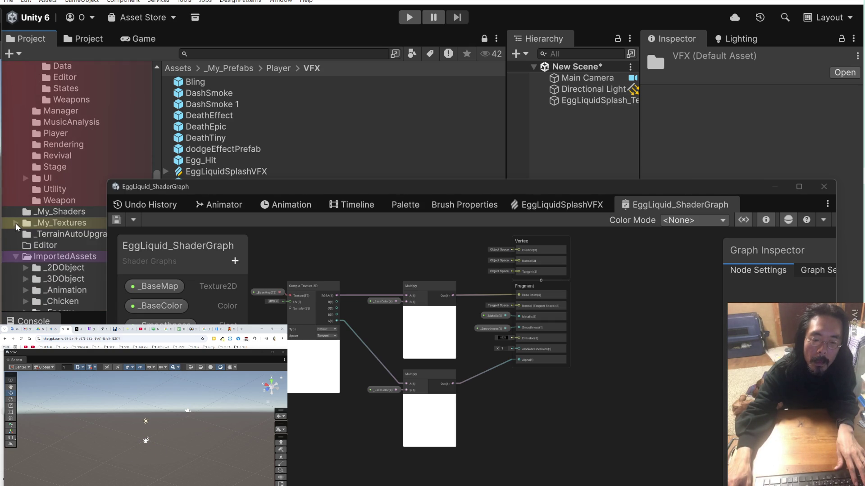
left_click(16, 223)
left_click(40, 214)
left_click(16, 223)
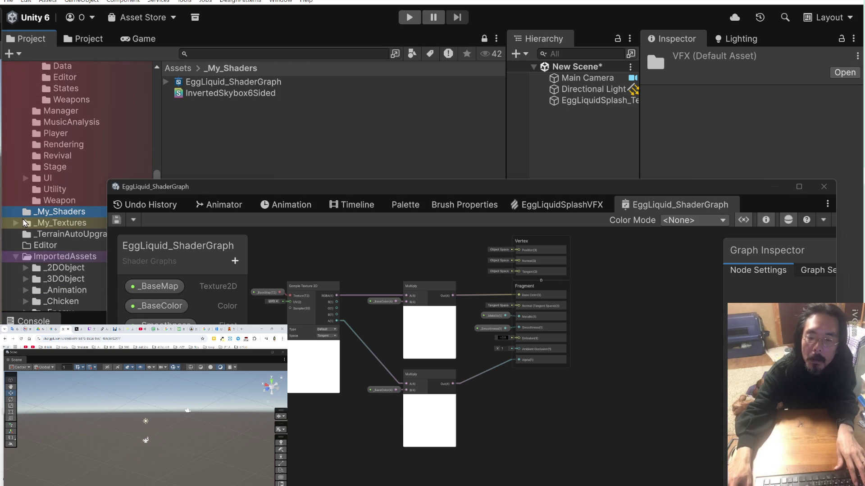
left_click(272, 82)
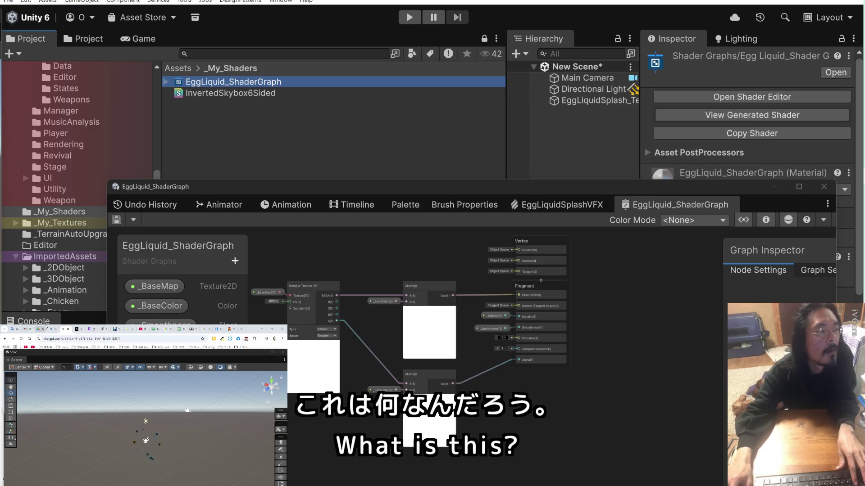
Bring the ChatGPT notes forward, moving the Shader Graph window up-left and shrinking the Scene view.
left_click(173, 327)
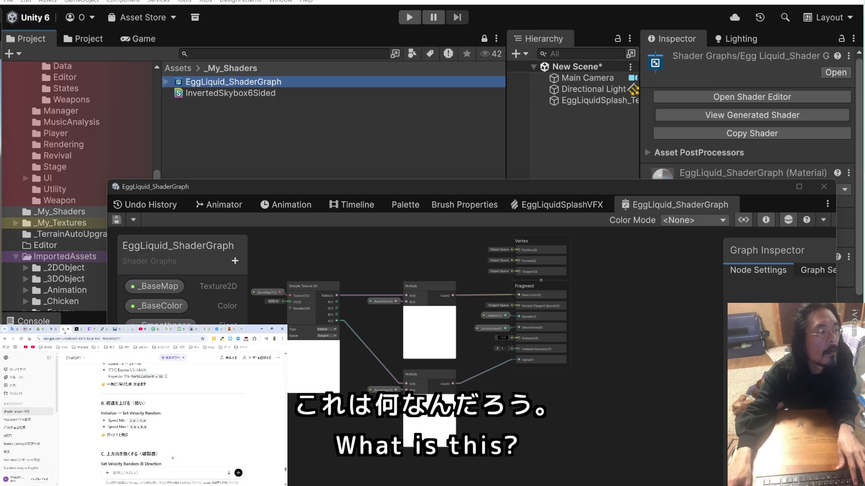
scroll(144, 455, "down", 1)
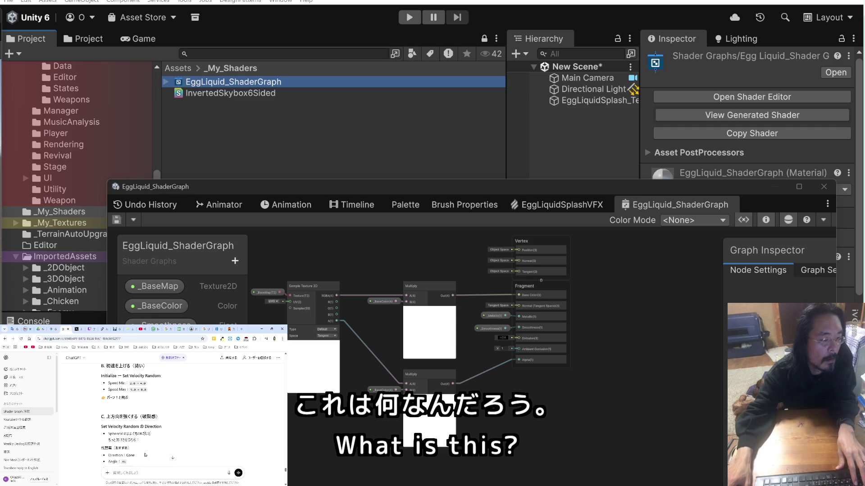
scroll(145, 455, "down", 1)
left_click_drag(362, 186, 325, 132)
left_click_drag(191, 354, 185, 438)
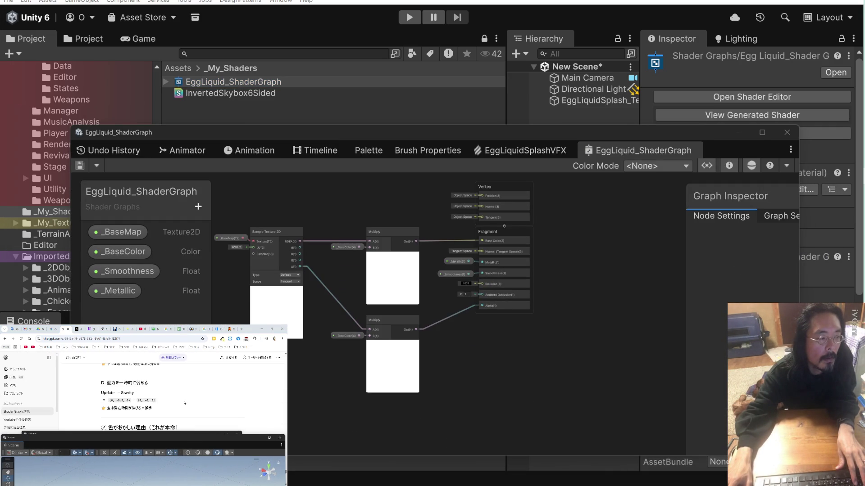
scroll(184, 402, "up", 1)
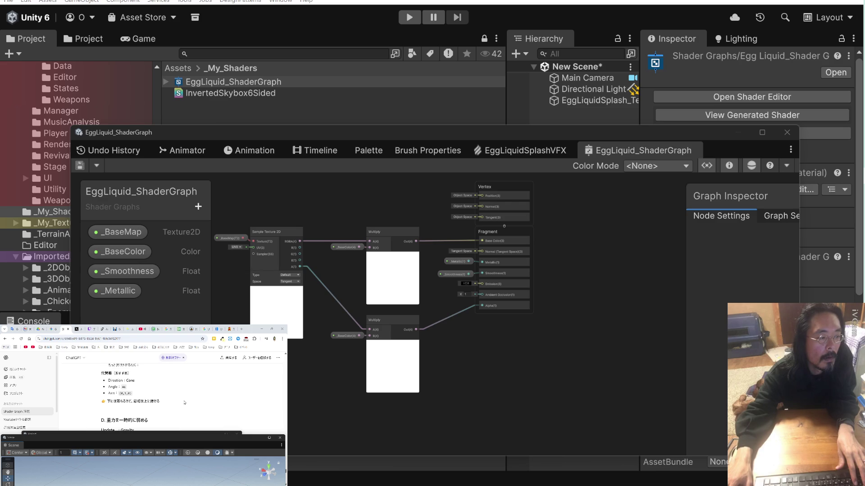
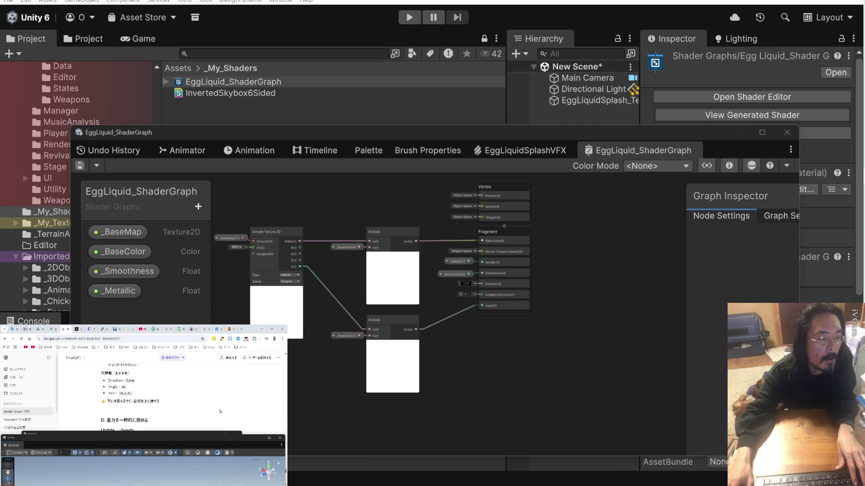
Bring the EggLiquidSplashVFX graph to the front.
scroll(220, 412, "down", 2)
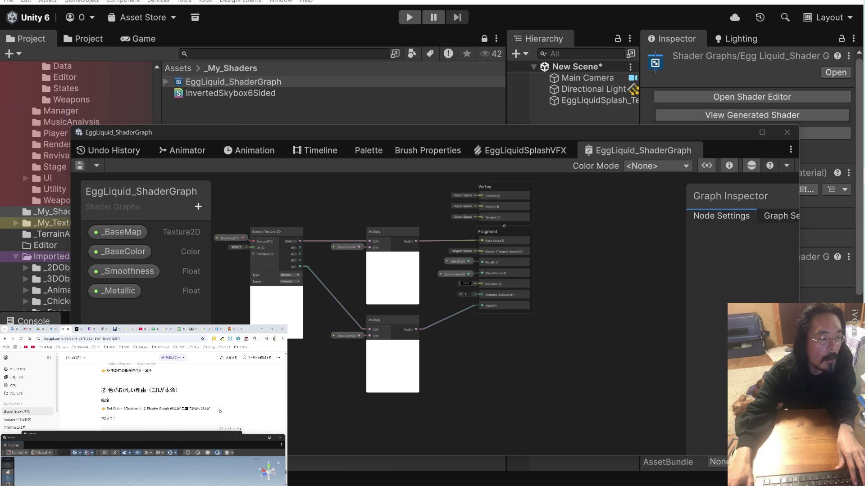
scroll(220, 411, "down", 2)
scroll(220, 411, "down", 2)
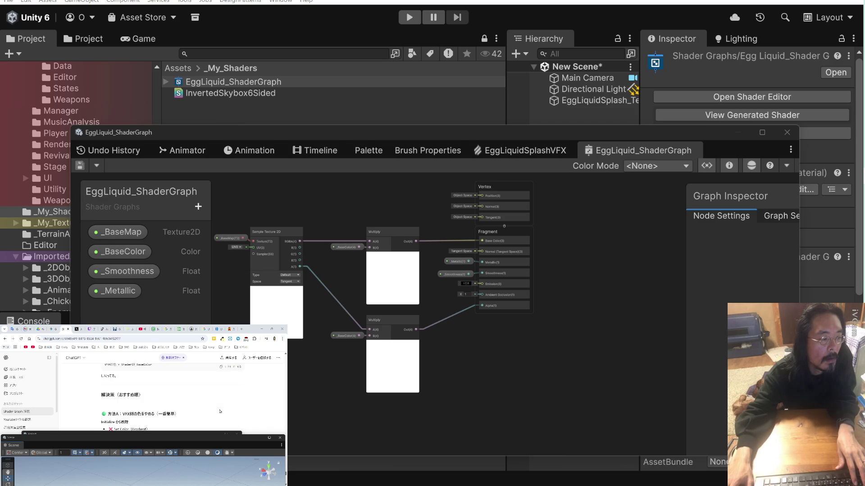
scroll(220, 412, "down", 2)
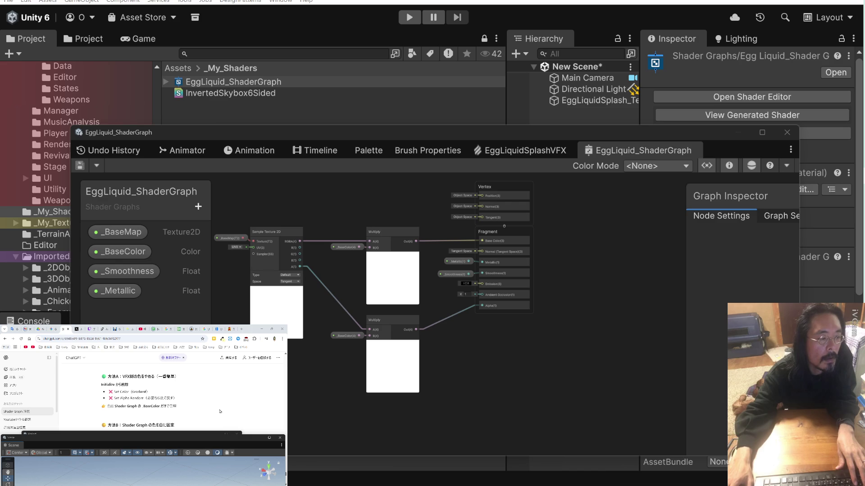
mouse_move(390, 131)
left_mouse_down()
mouse_move(382, 65)
mouse_move(366, 40)
left_mouse_up()
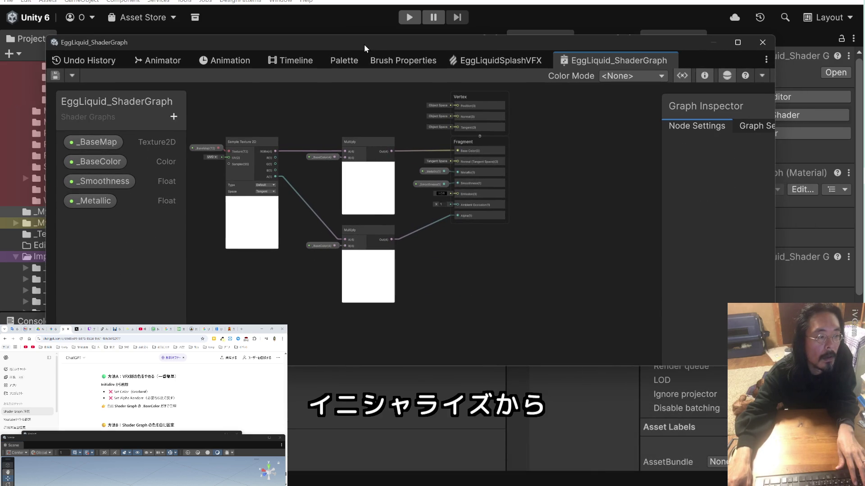
left_click(492, 62)
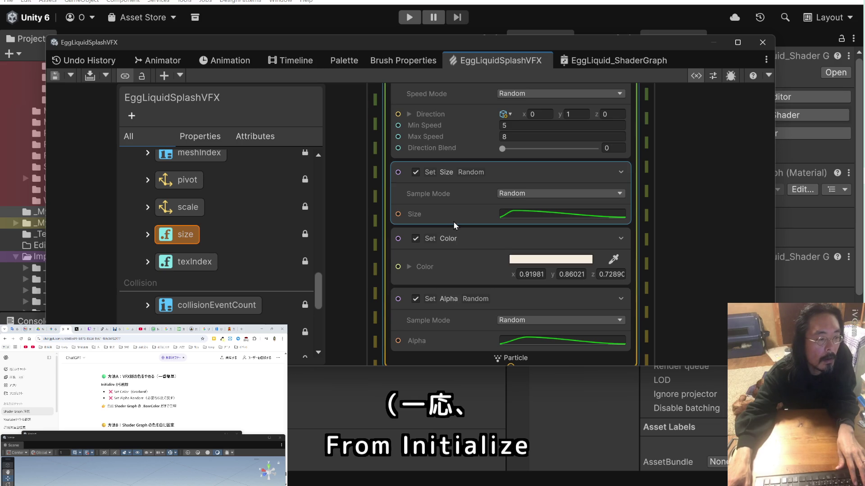
Delete the Set Color and Set Alpha blocks from Initialize and save the graph.
left_click(416, 238)
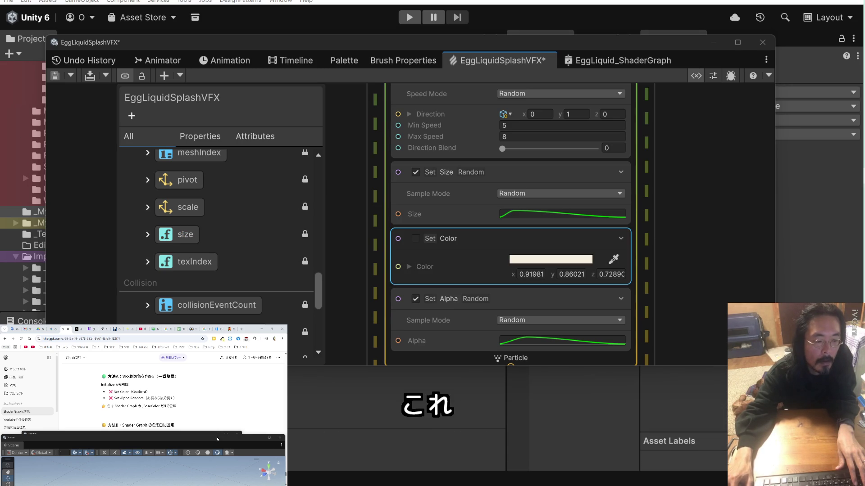
left_click_drag(217, 439, 216, 371)
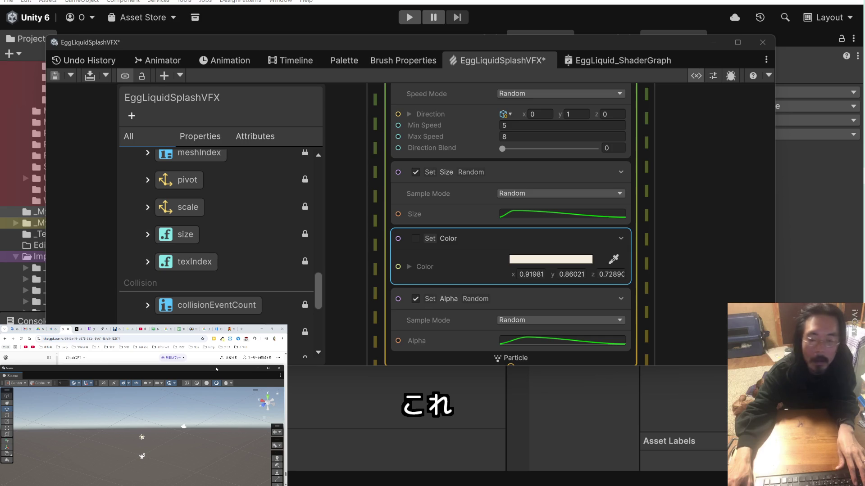
left_click_drag(217, 369, 218, 410)
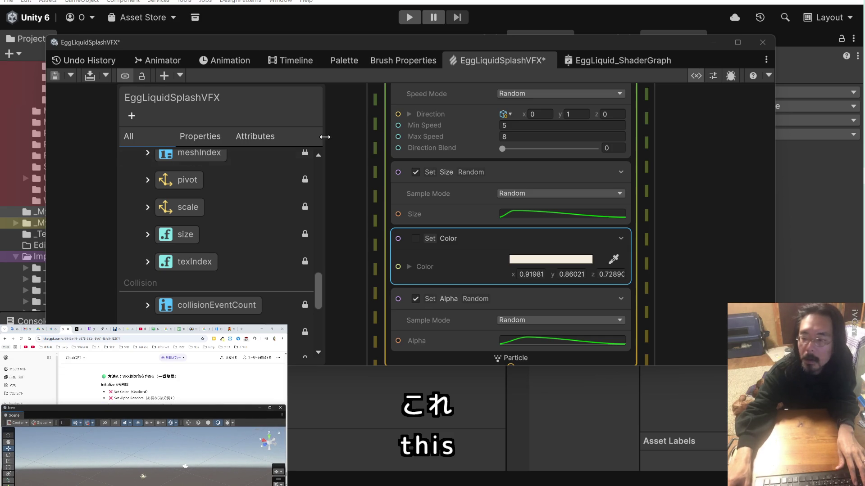
left_click(620, 238)
left_click(621, 238)
right_click(555, 238)
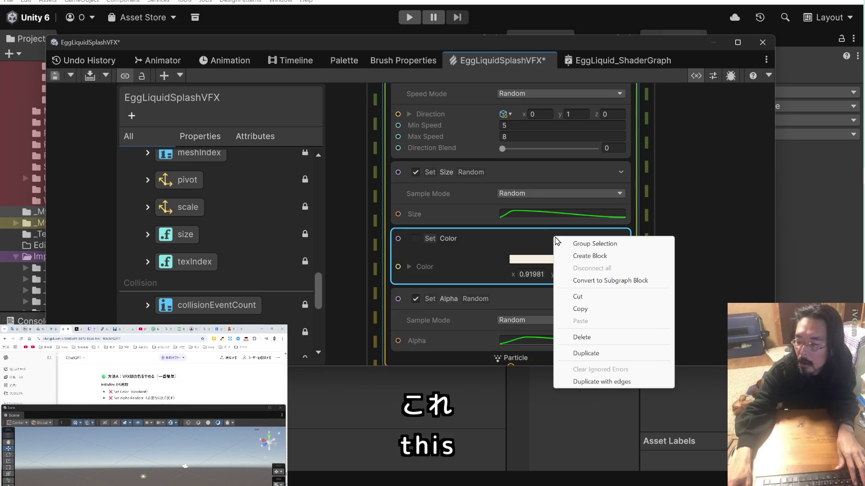
left_click(594, 337)
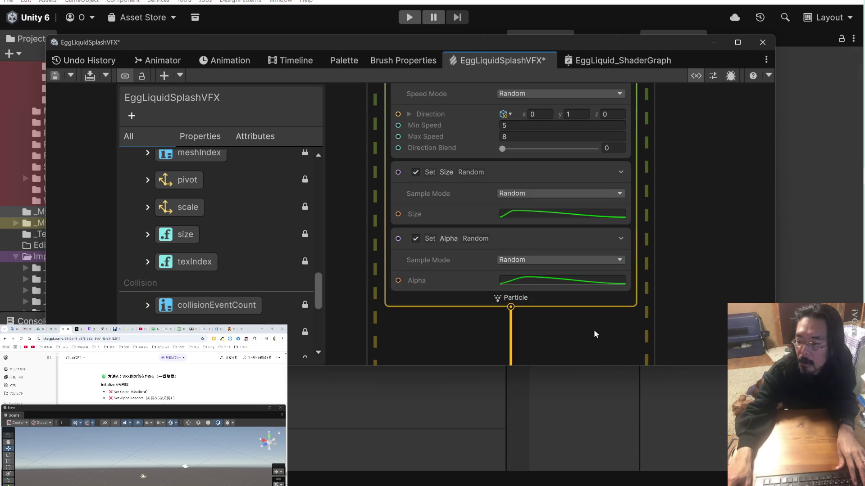
right_click(540, 238)
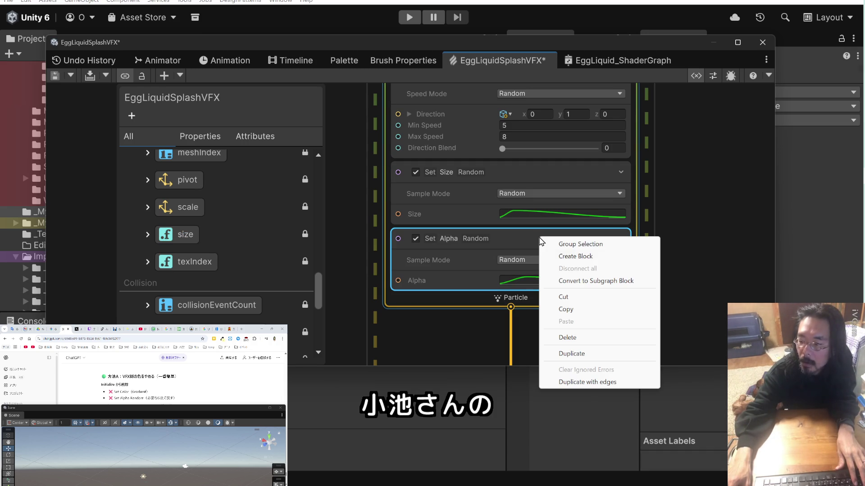
left_click(576, 337)
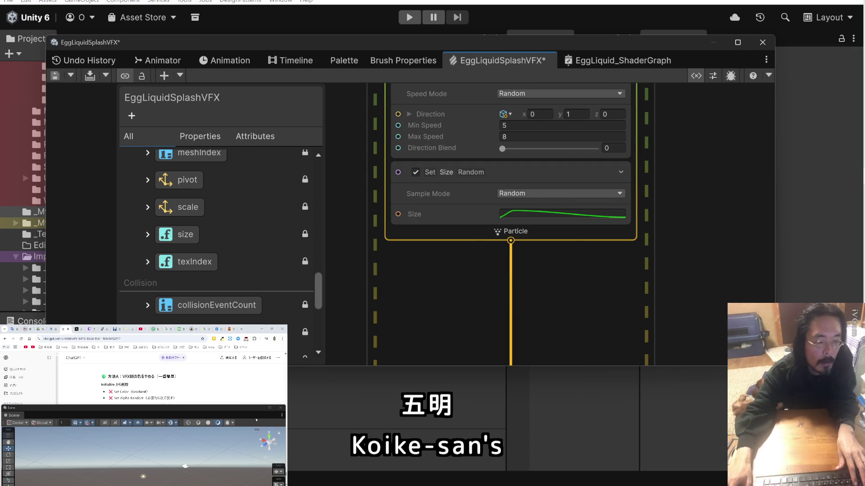
key("ctrl+s")
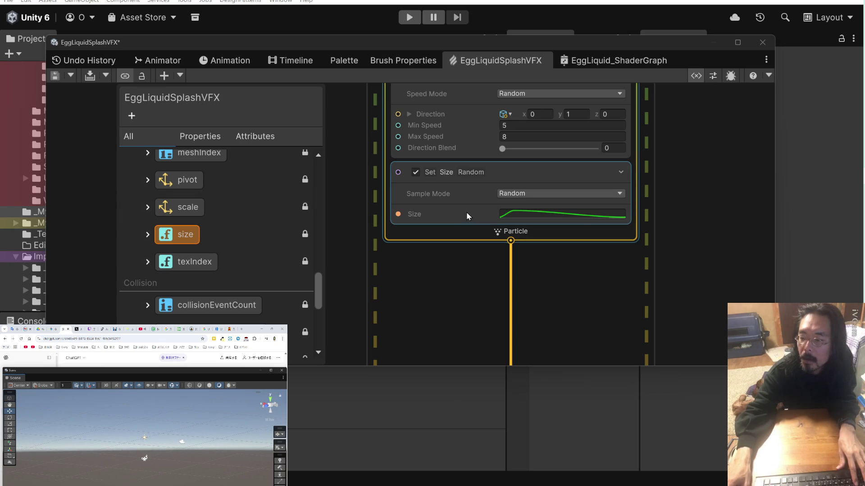
Disable and save the Set Size block, then delete it.
right_click(476, 175)
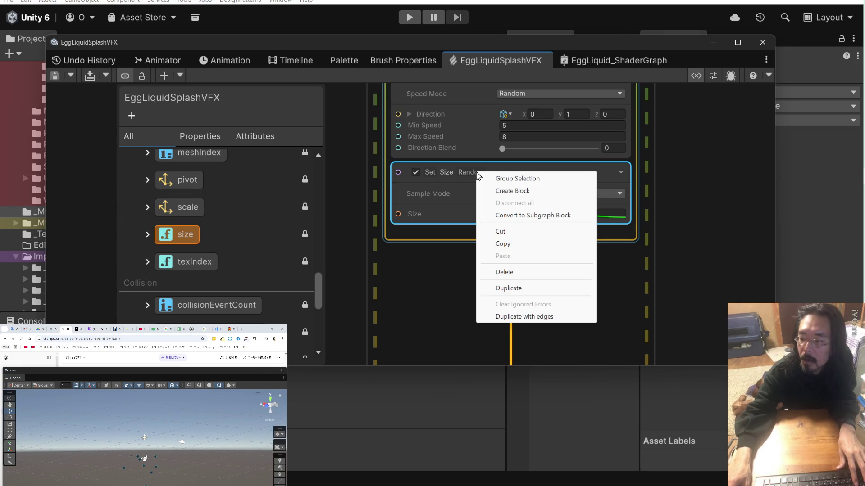
left_click(417, 171)
key("ctrl+s")
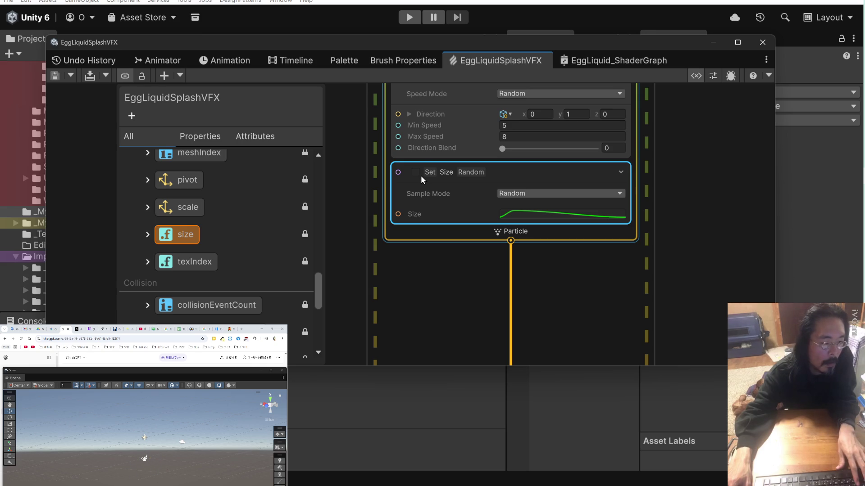
right_click(450, 177)
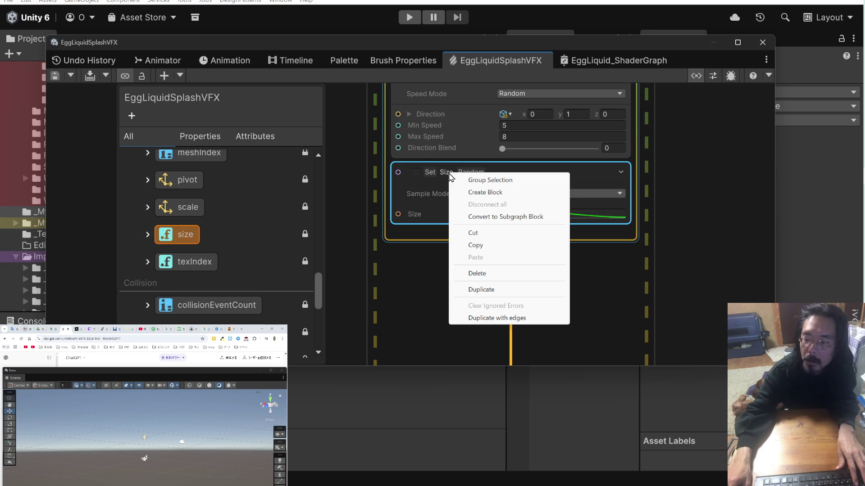
left_click(491, 274)
scroll(466, 239, "up", 3)
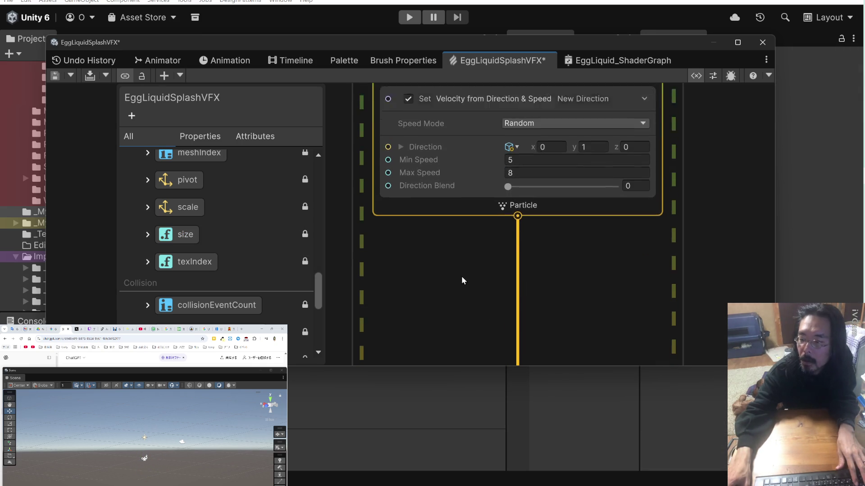
scroll(460, 297, "down", 3)
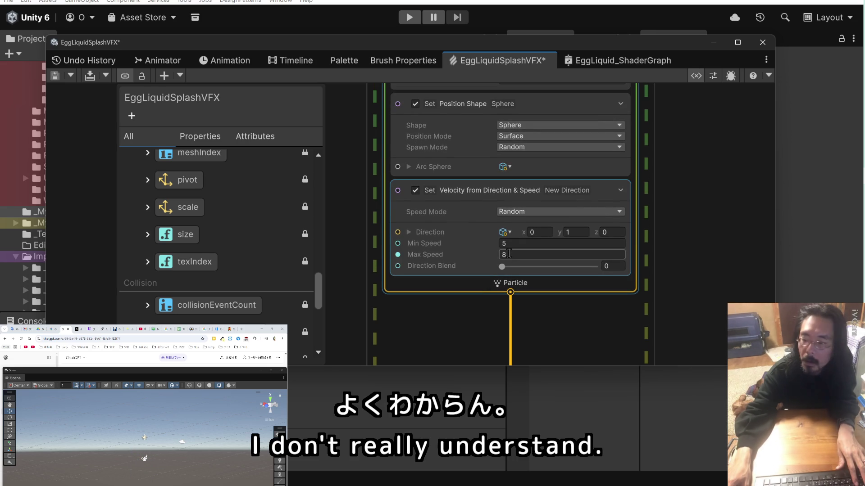
Set Velocity from Direction & Speed to Min Speed 10 and Max Speed 20, and save.
mouse_move(231, 370)
left_mouse_down()
mouse_move(234, 439)
mouse_move(234, 422)
left_mouse_up()
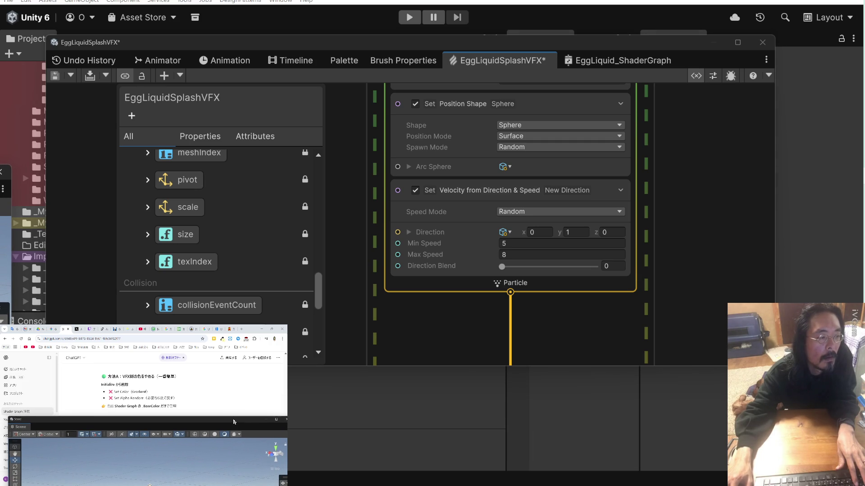
scroll(217, 390, "down", 3)
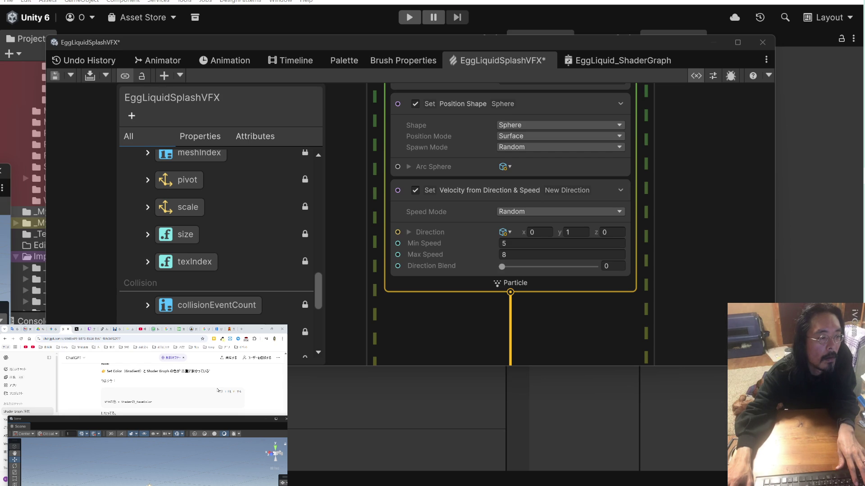
scroll(218, 390, "up", 2)
scroll(217, 390, "up", 2)
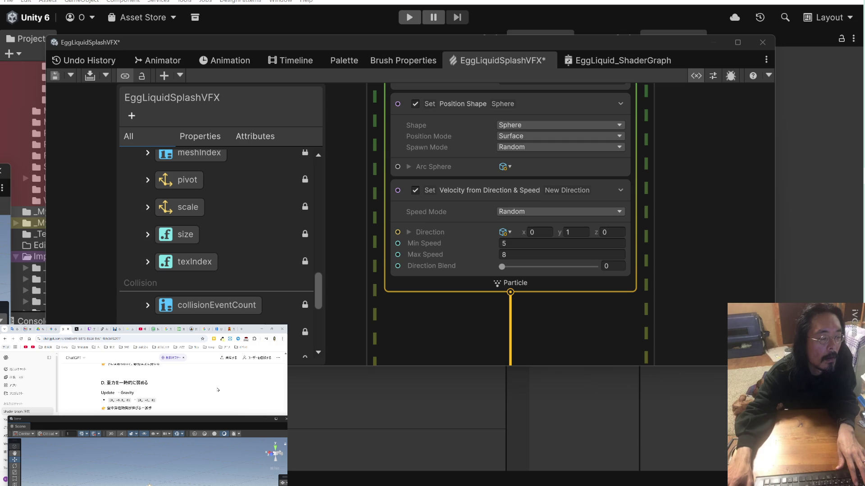
scroll(218, 390, "up", 2)
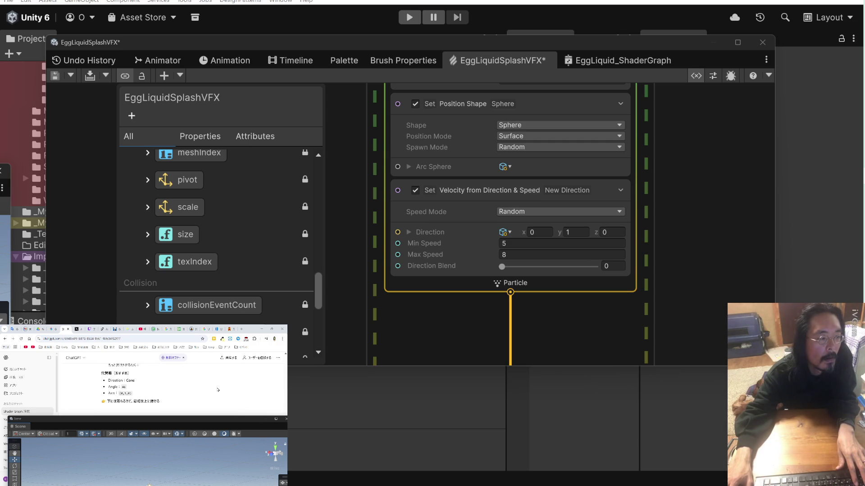
left_click(503, 244)
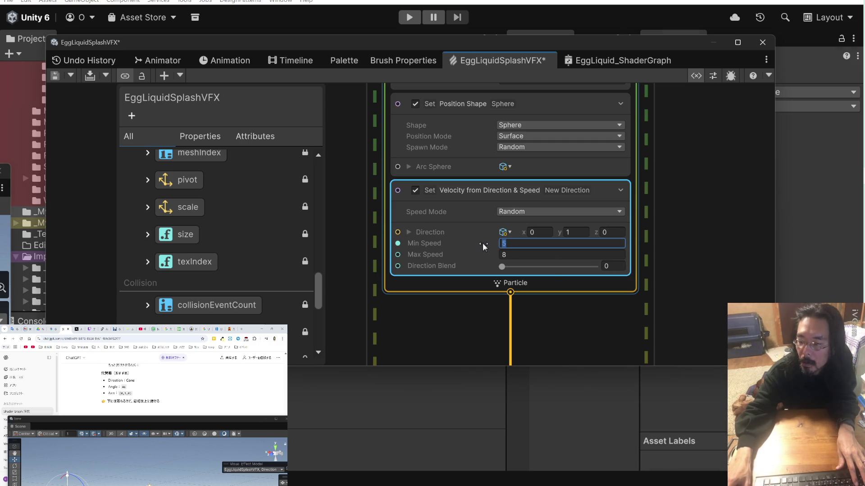
type("10")
key("Tab")
type("20")
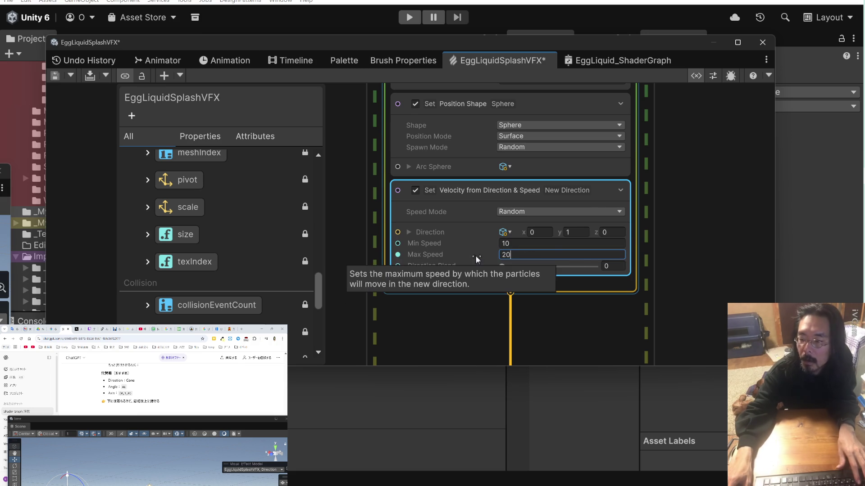
key("ctrl+s")
left_click_drag(228, 421, 229, 373)
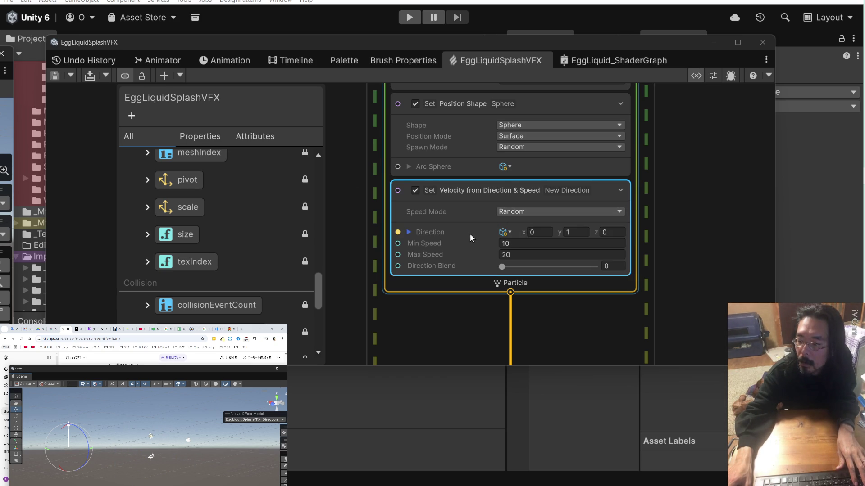
scroll(461, 215, "up", 1)
scroll(462, 214, "down", 1)
left_click_drag(664, 188, 666, 250)
scroll(667, 249, "up", 4)
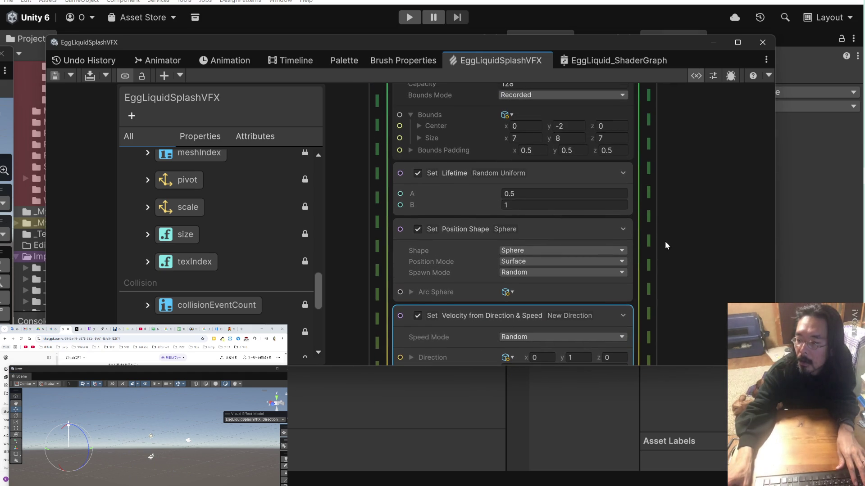
left_click(514, 203)
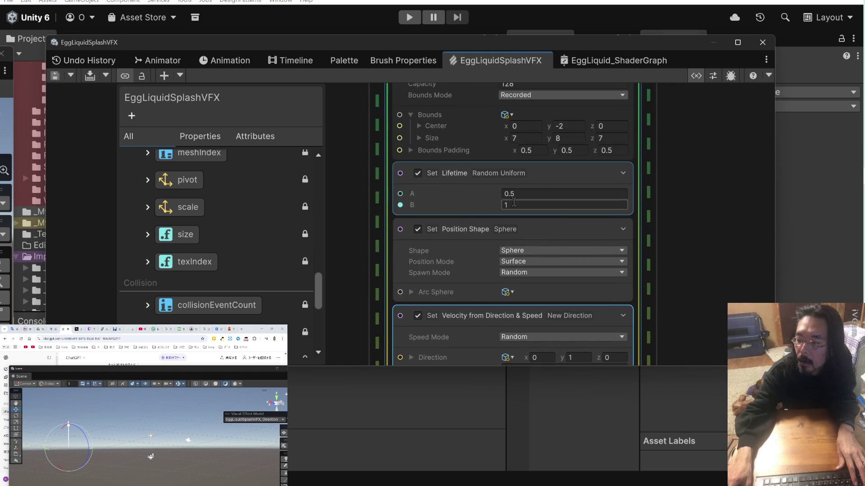
left_click(493, 205)
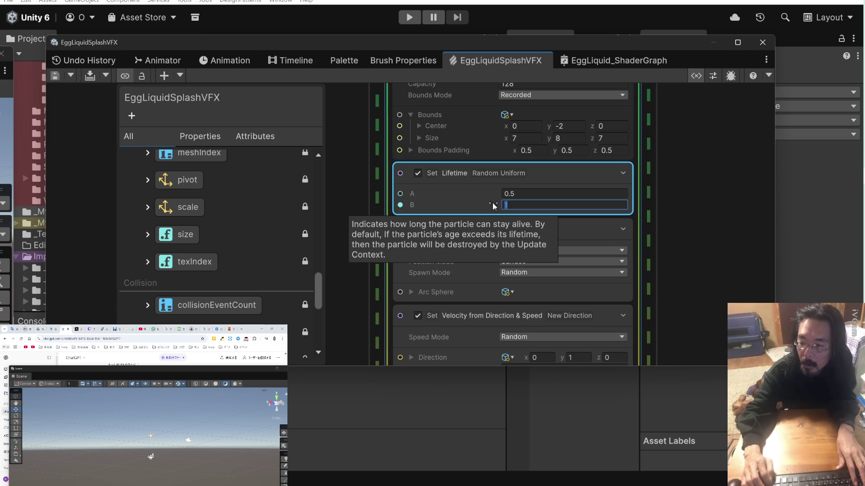
left_click(512, 193)
type("0.1")
key("Tab")
type("2")
key("ctrl+s")
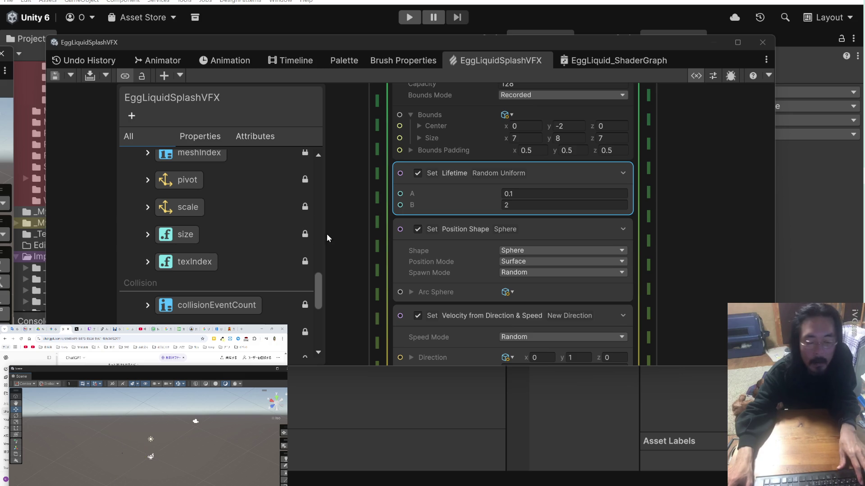
scroll(456, 216, "up", 1)
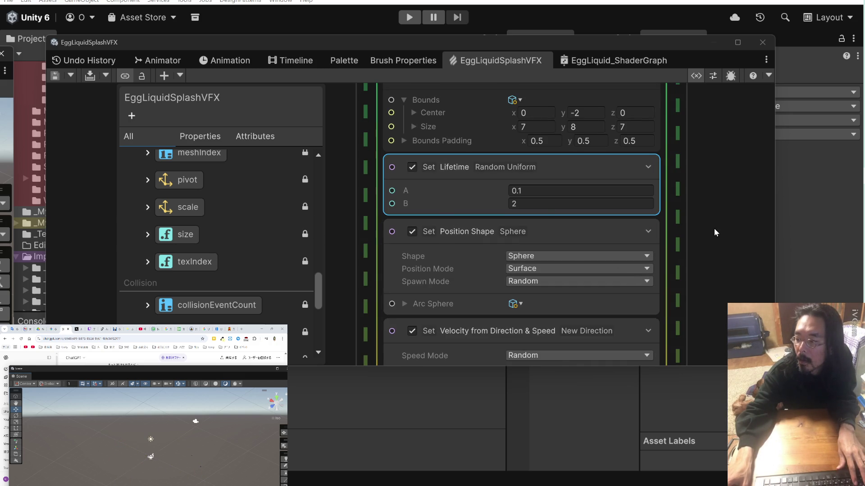
scroll(712, 225, "down", 2)
left_click_drag(709, 254, 708, 280)
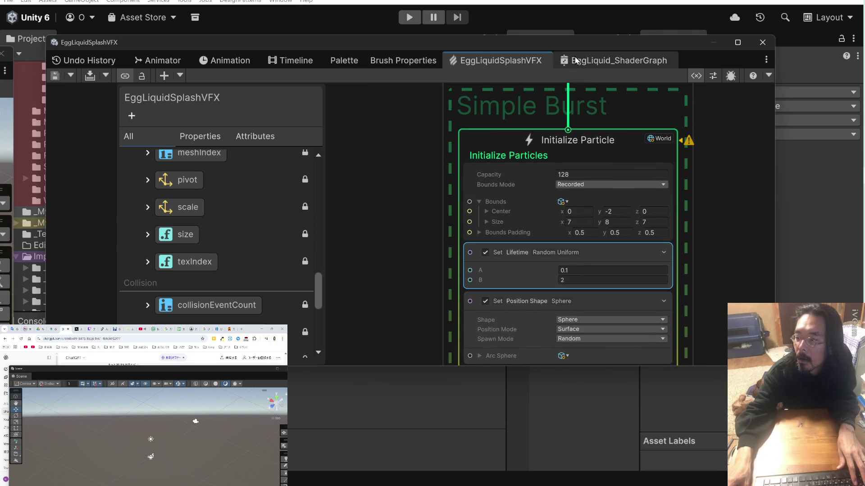
scroll(376, 160, "up", 5)
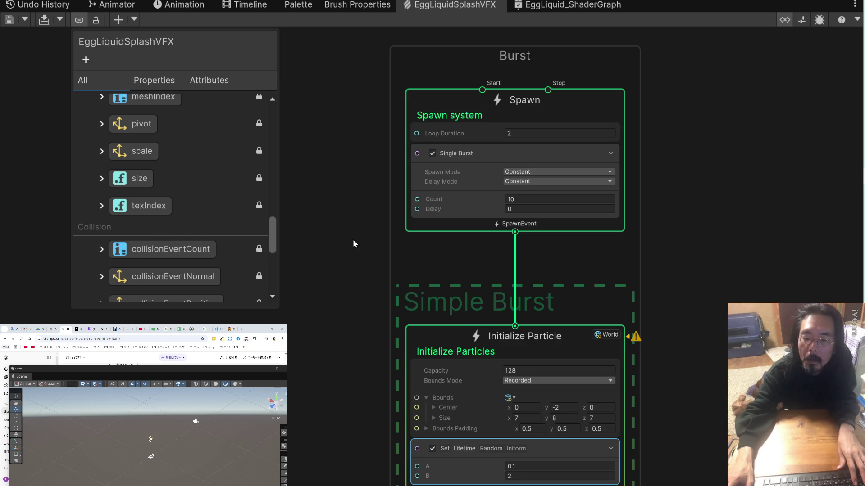
scroll(353, 239, "down", 5)
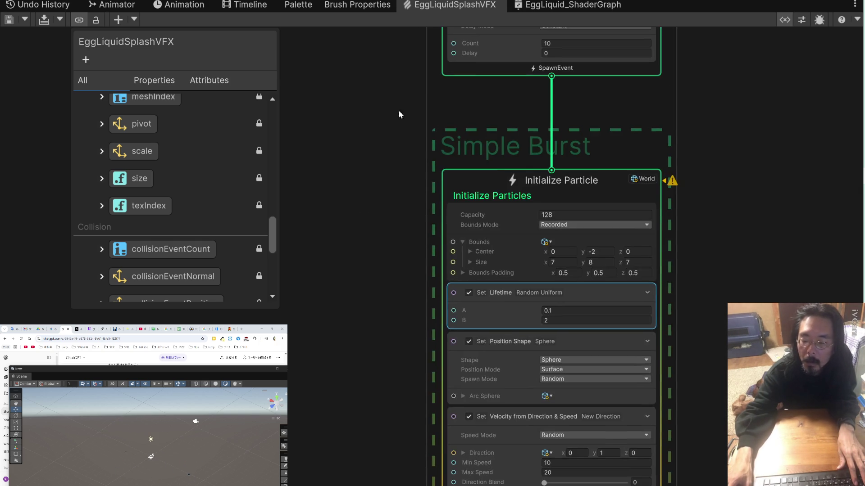
scroll(393, 150, "down", 7)
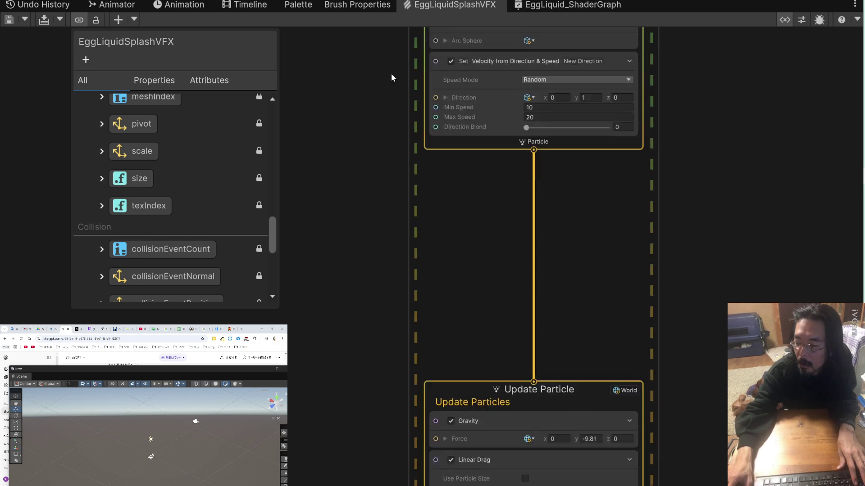
scroll(391, 93, "down", 2)
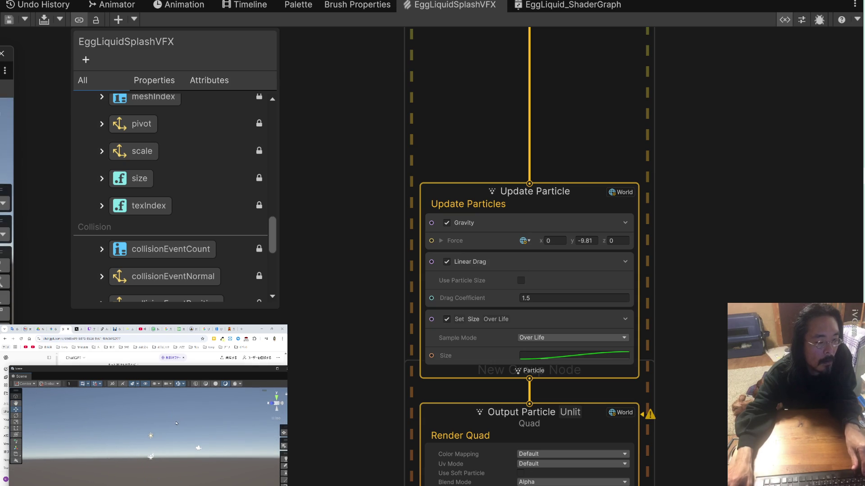
scroll(366, 290, "up", 3)
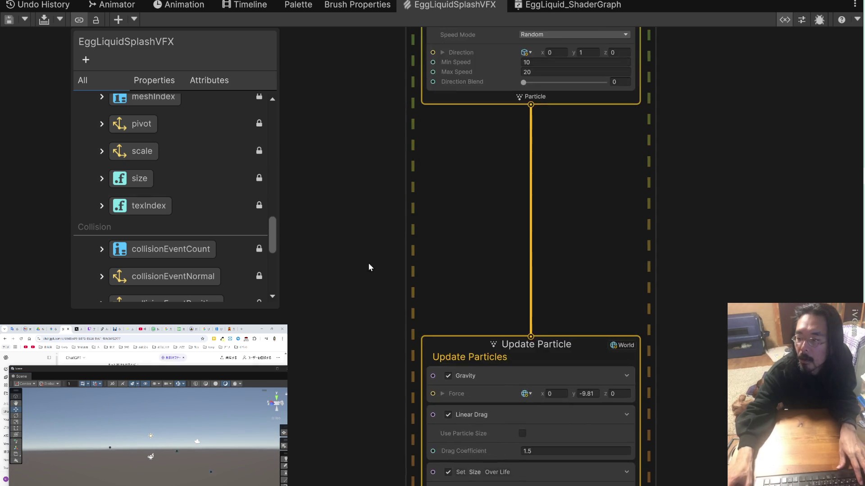
scroll(366, 291, "up", 5)
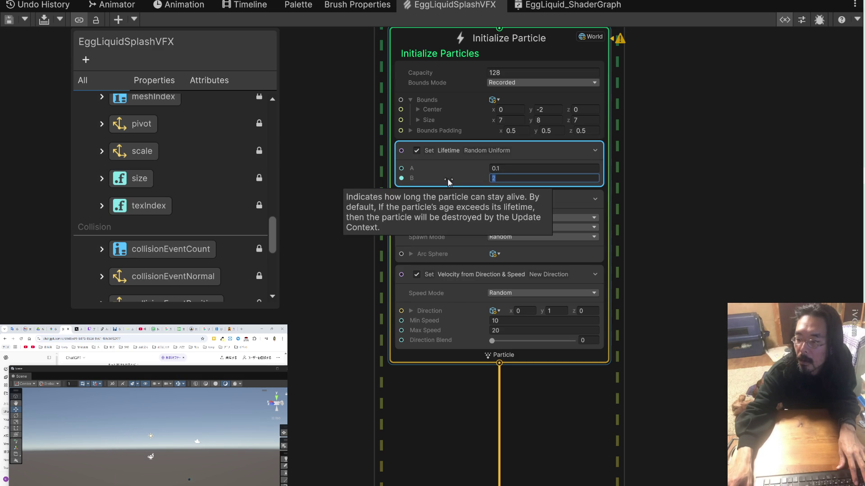
Set the Set Lifetime (Random Uniform) range to A = 1 and B = 10.
type("10")
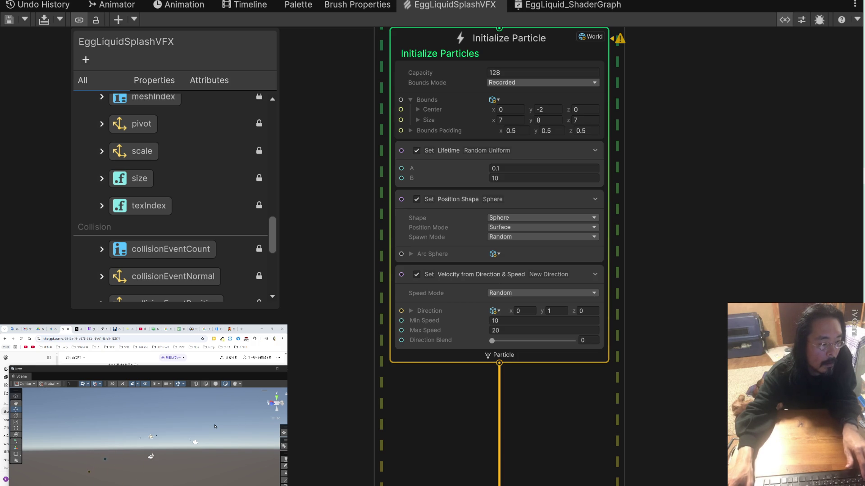
left_click(470, 168)
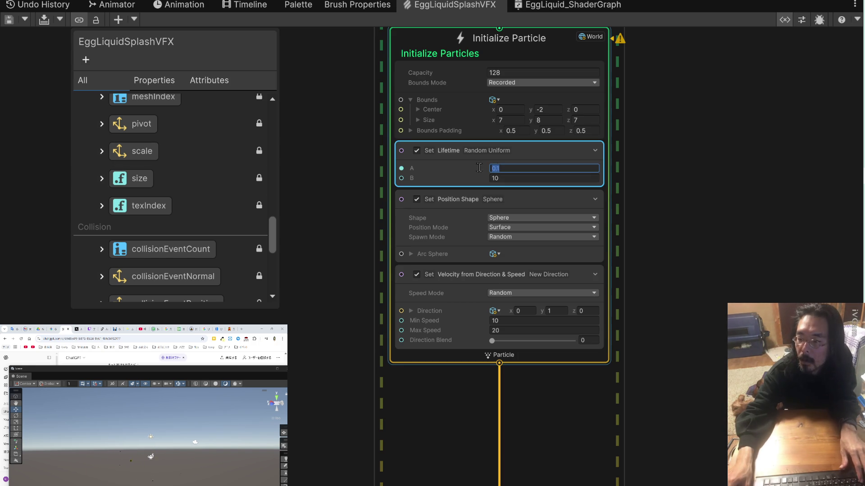
type("1")
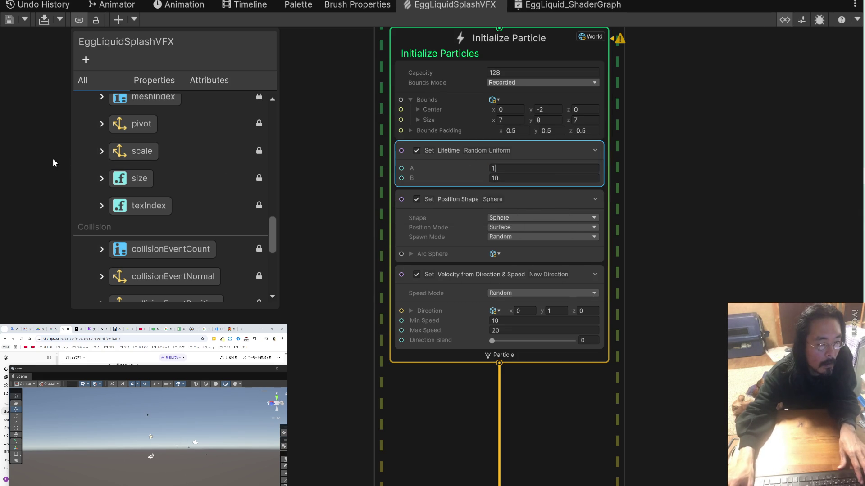
left_click(194, 443)
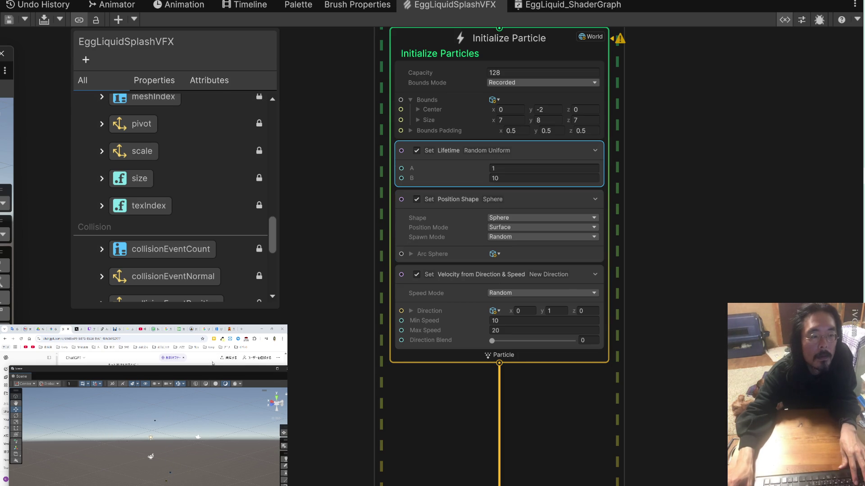
mouse_move(206, 372)
left_mouse_down()
mouse_move(213, 437)
mouse_move(203, 484)
left_mouse_up()
scroll(191, 395, "down", 3)
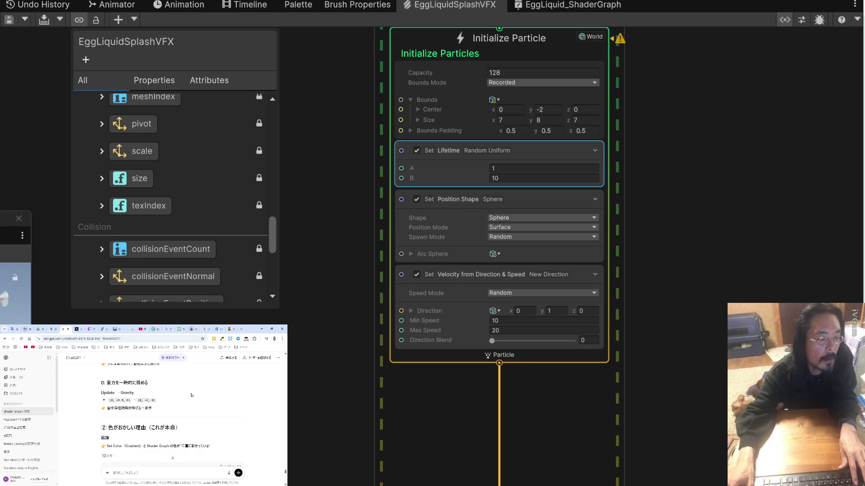
scroll(192, 395, "down", 3)
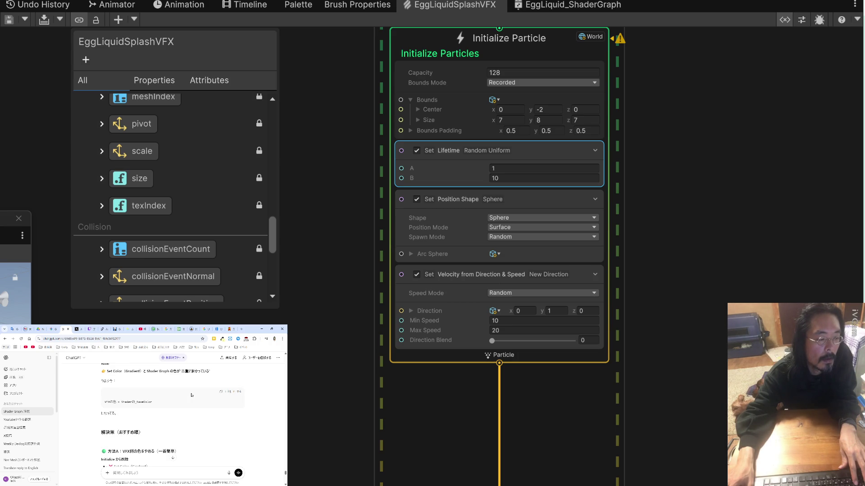
scroll(191, 395, "down", 3)
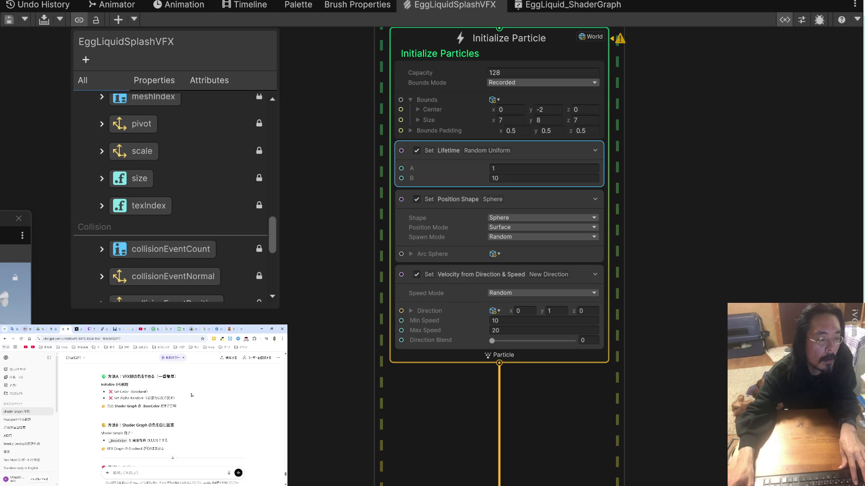
scroll(192, 395, "down", 2)
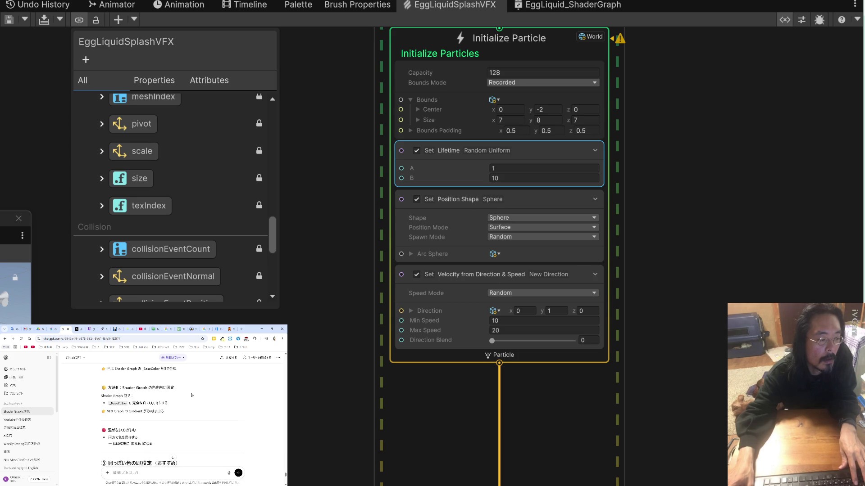
scroll(192, 395, "down", 2)
scroll(191, 395, "down", 4)
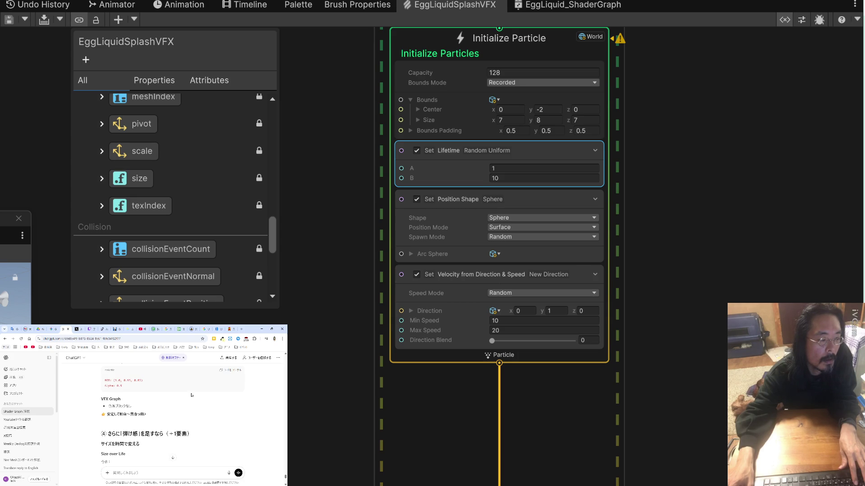
scroll(191, 395, "down", 2)
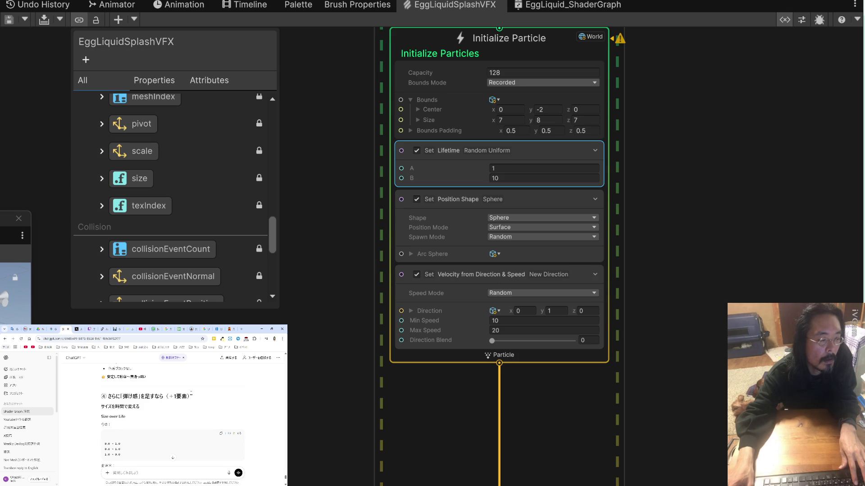
scroll(191, 395, "down", 6)
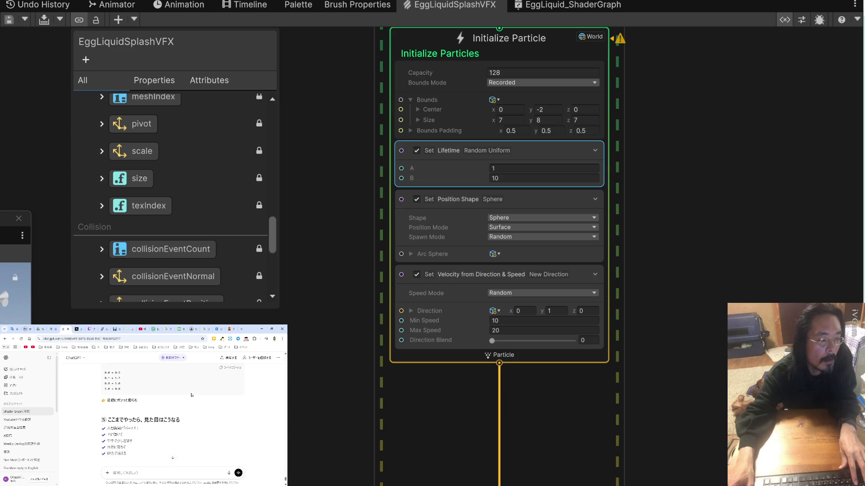
scroll(191, 395, "down", 2)
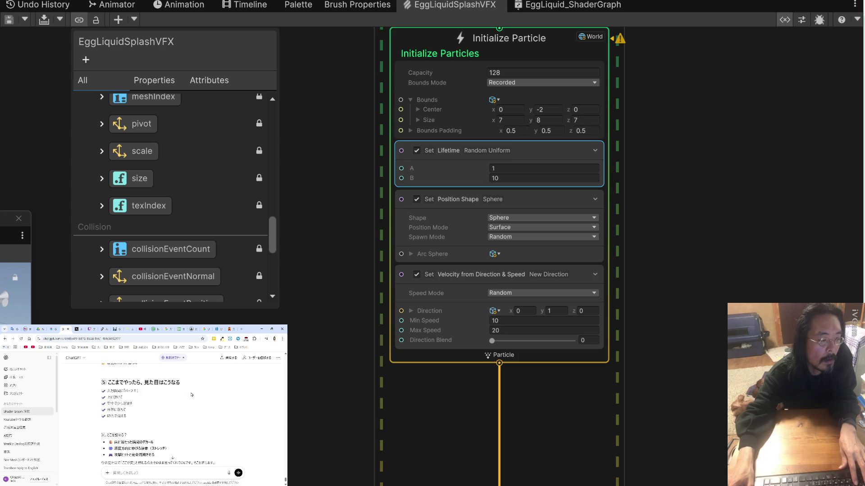
Show the EggLiquid_ShaderGraph output nodes and select its asset in _My_Shaders.
left_click(553, 6)
left_click_drag(498, 148, 561, 246)
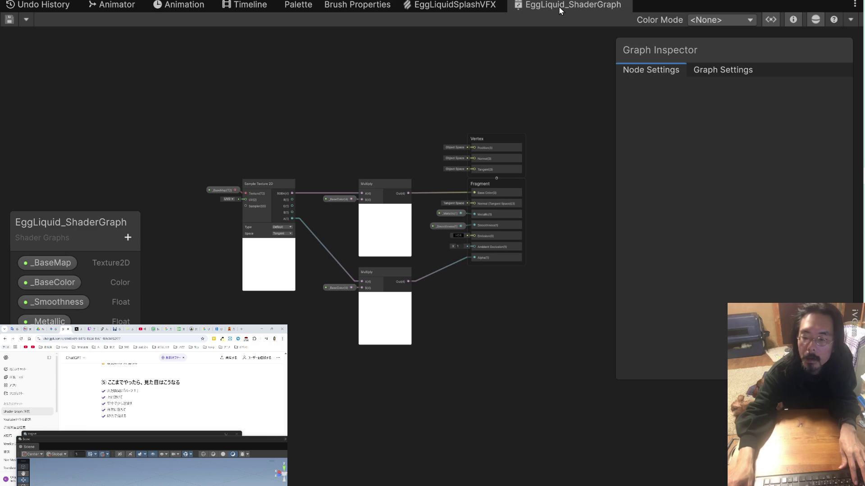
scroll(563, 143, "up", 5)
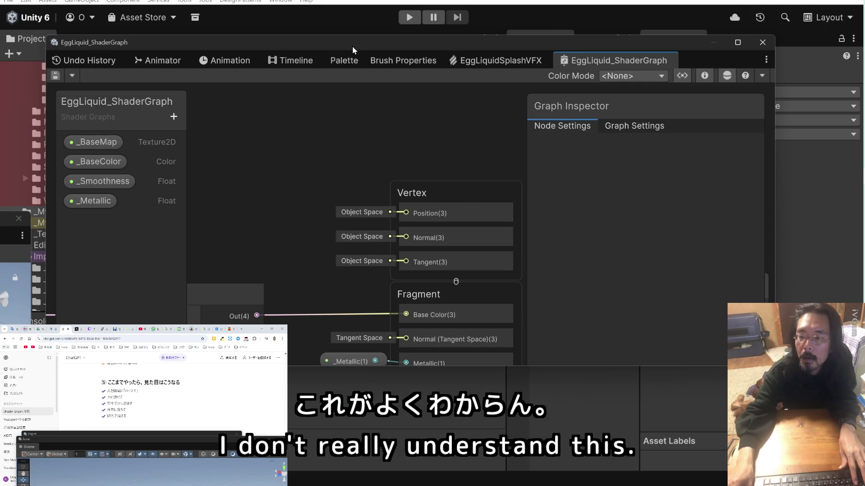
mouse_move(352, 46)
left_mouse_down()
mouse_move(355, 256)
mouse_move(377, 156)
left_mouse_up()
left_click(276, 82)
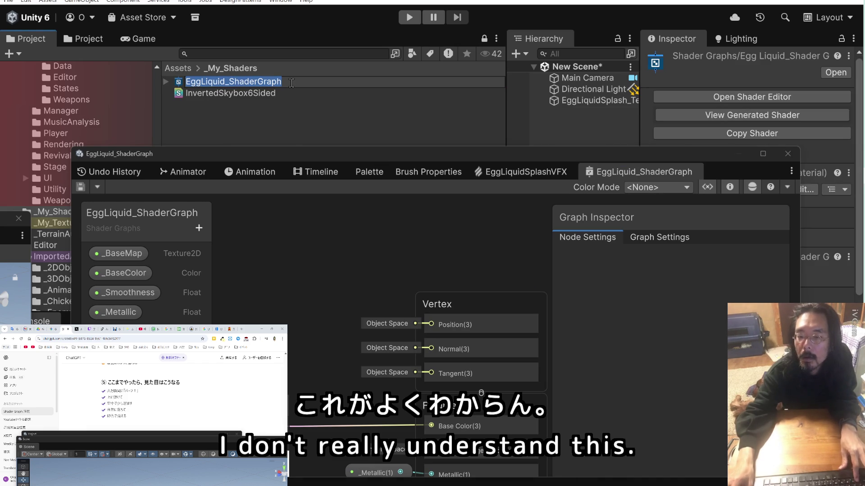
left_click(155, 465)
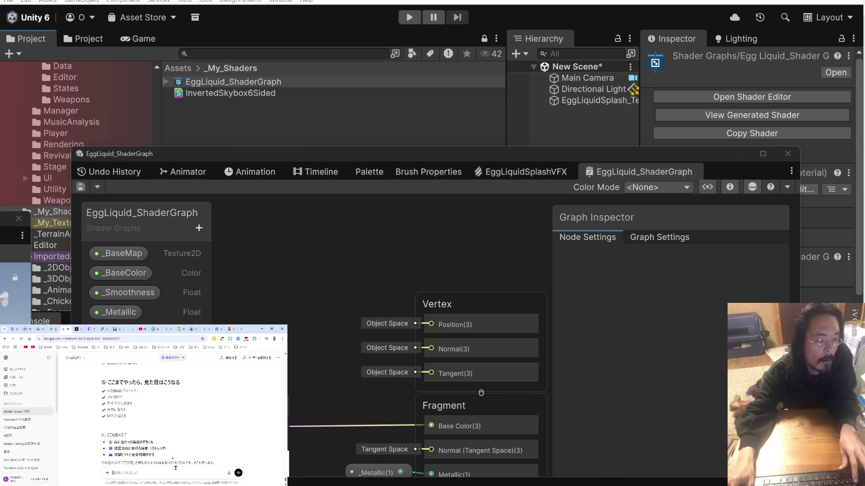
Ask ChatGPT, in Japanese, how to apply the finished EggLiquid_ShaderGraph to the VFX.
type("EggLiquid_ShaderGraphは")
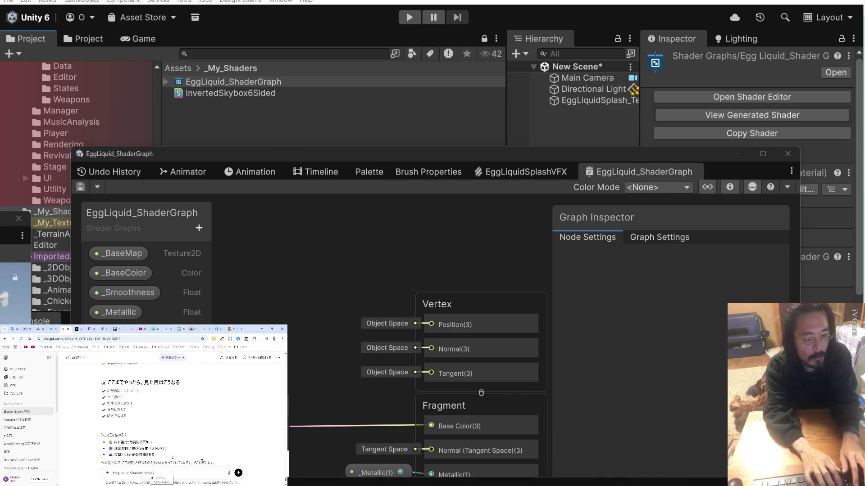
type("つくったke")
key("space")
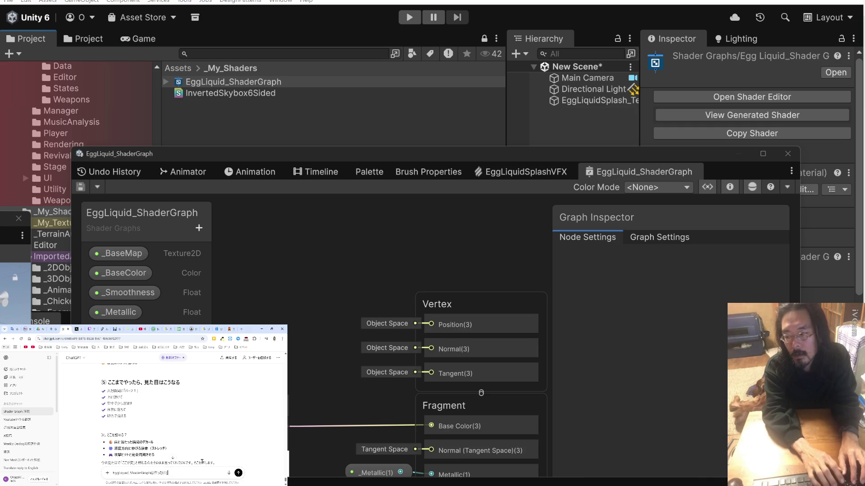
type("dokou")
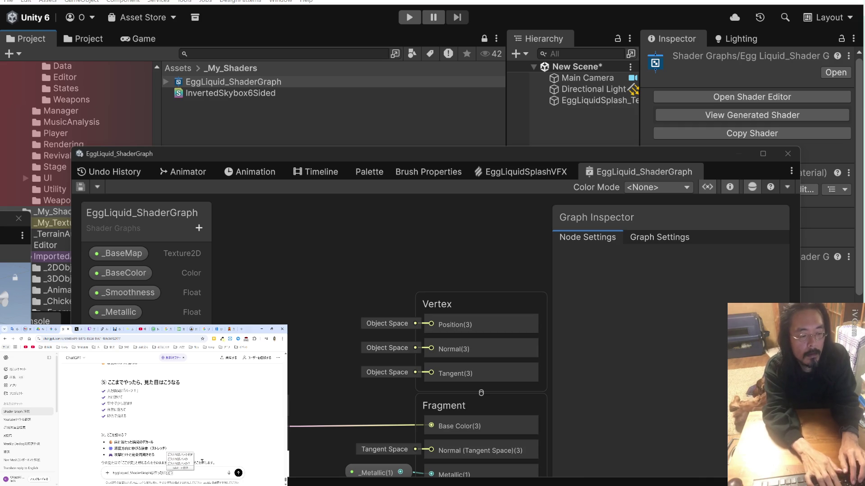
type("tehanneisa")
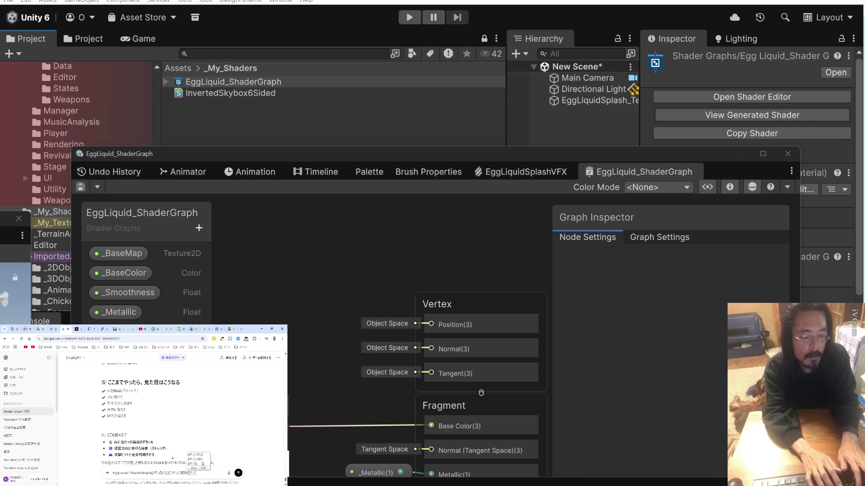
key("BackSpace")
type(",doko")
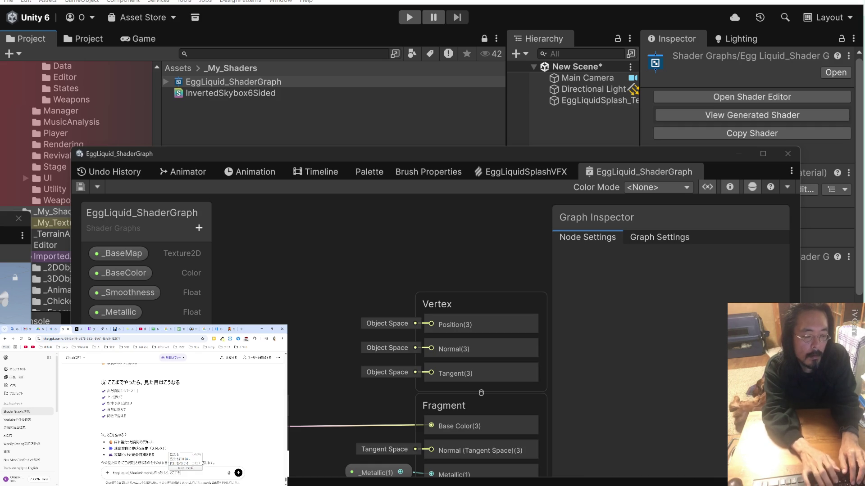
type("tsushi")
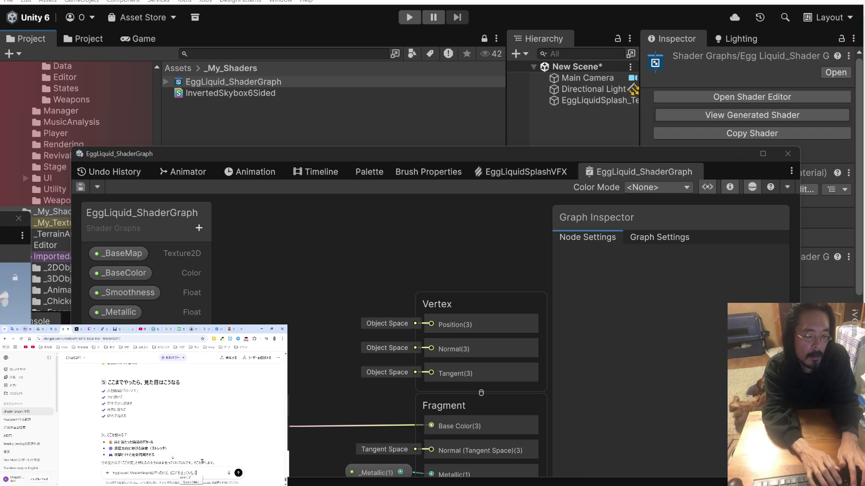
key("Return")
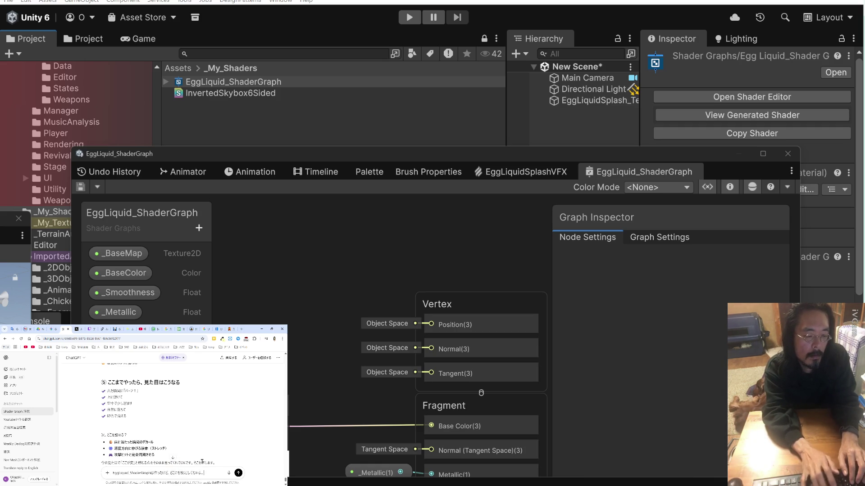
type("touyatte")
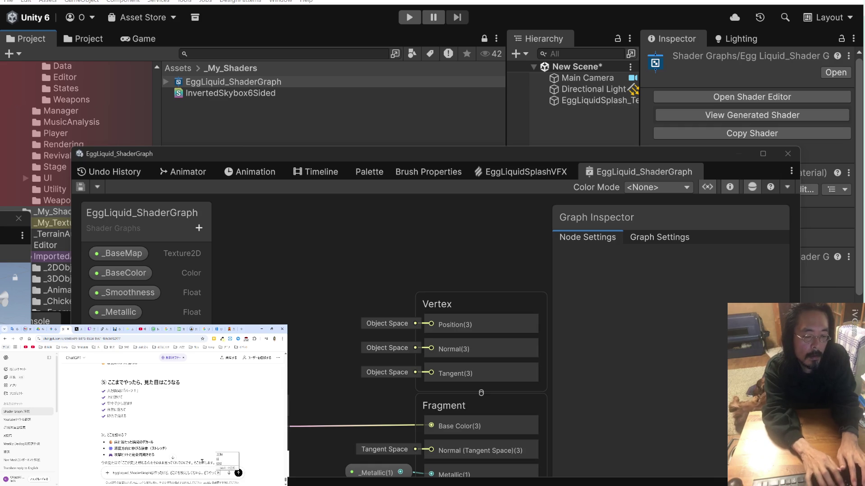
type("nneisa")
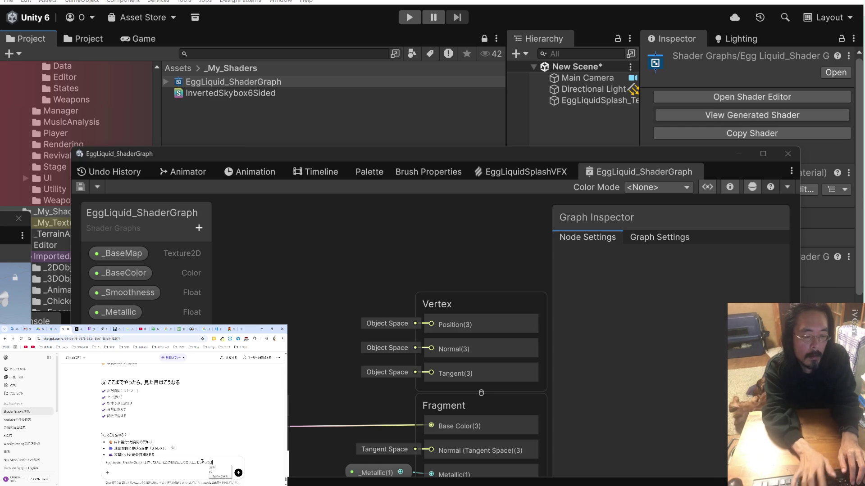
type("seruno?")
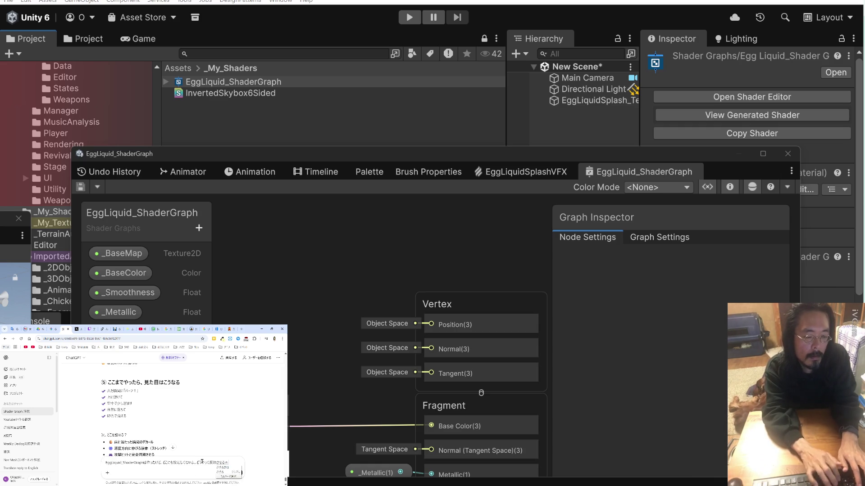
key("Return")
key("Return")
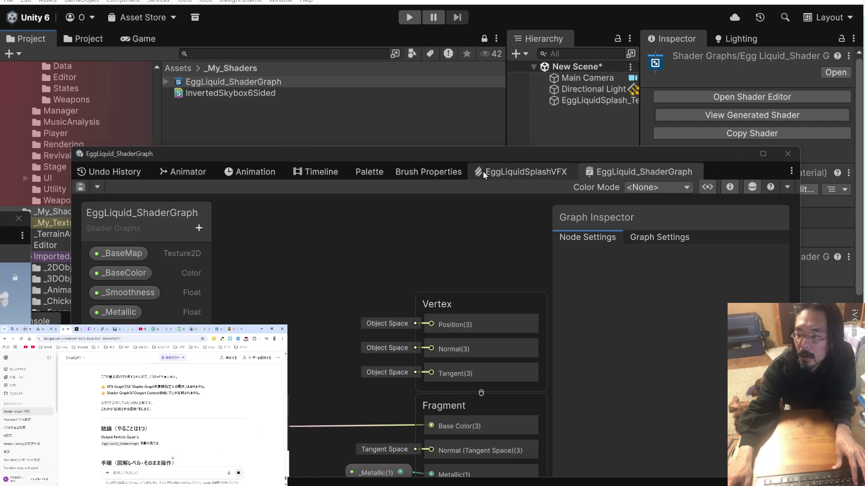
Pan the EggLiquidSplashVFX graph down through Update Particle to the Output Particle Quad context.
left_click(507, 175)
mouse_move(459, 157)
left_mouse_down()
mouse_move(419, 115)
mouse_move(409, 64)
left_mouse_up()
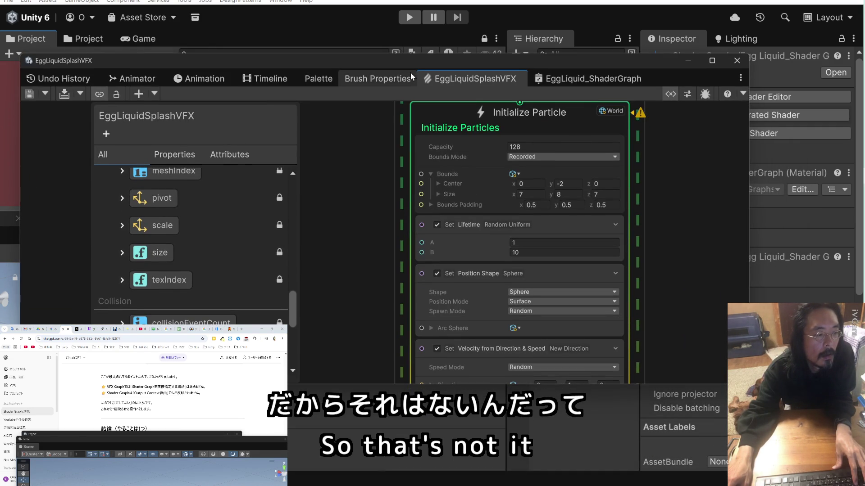
left_click_drag(359, 247, 364, 170)
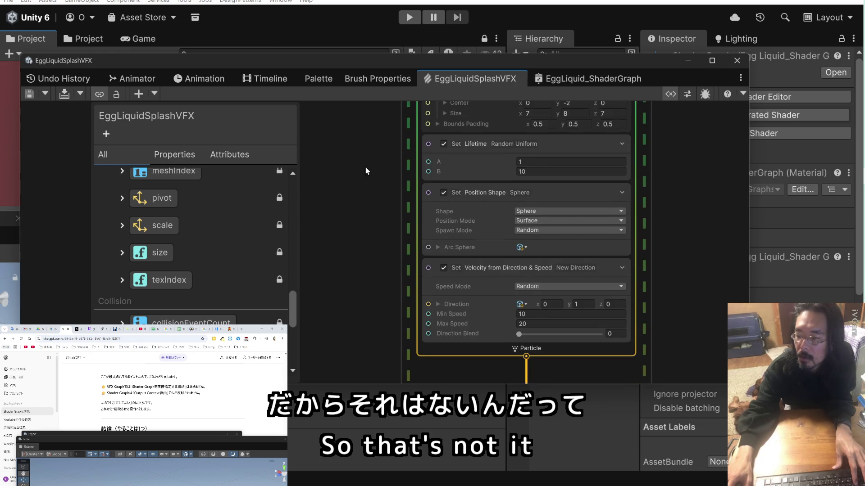
left_click_drag(369, 233, 378, 131)
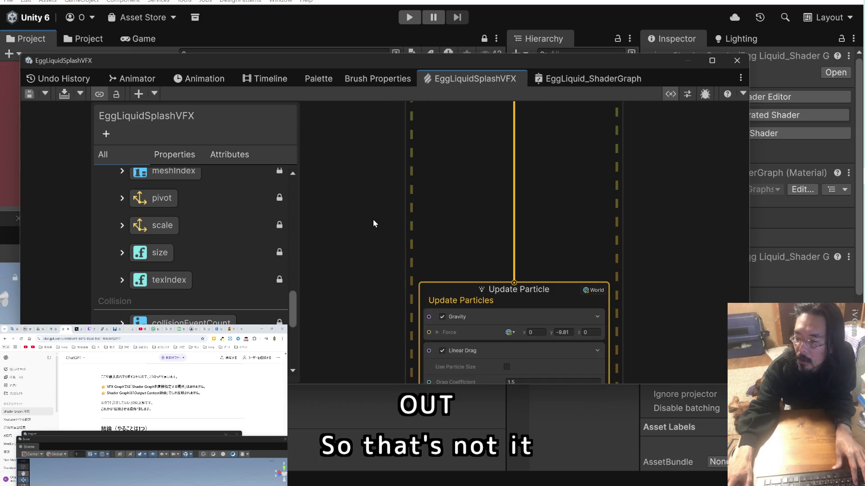
left_click_drag(373, 222, 400, 125)
left_click_drag(401, 227, 393, 117)
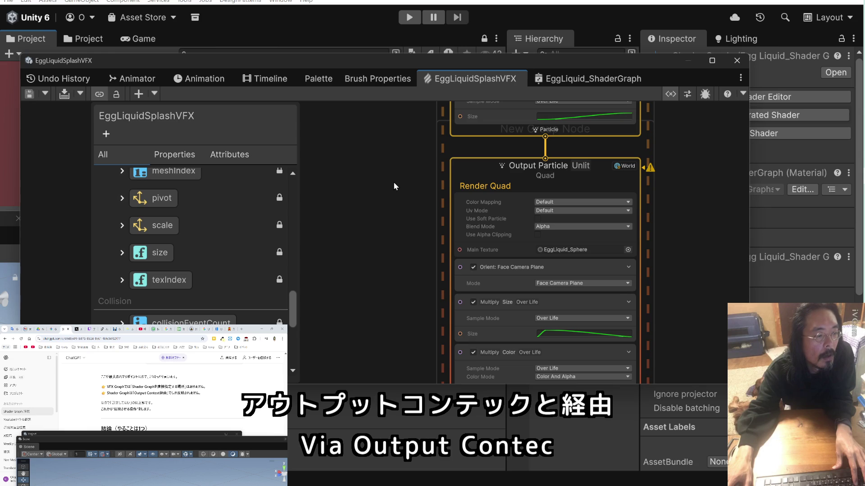
scroll(206, 396, "down", 3)
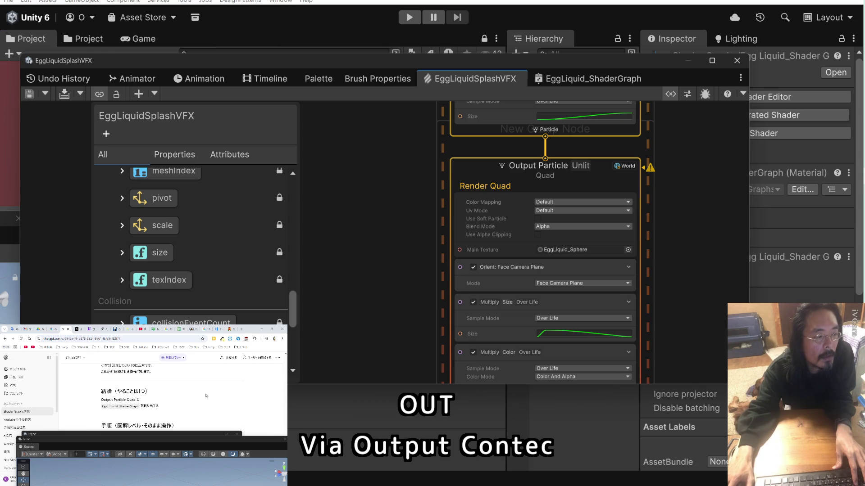
scroll(206, 396, "down", 3)
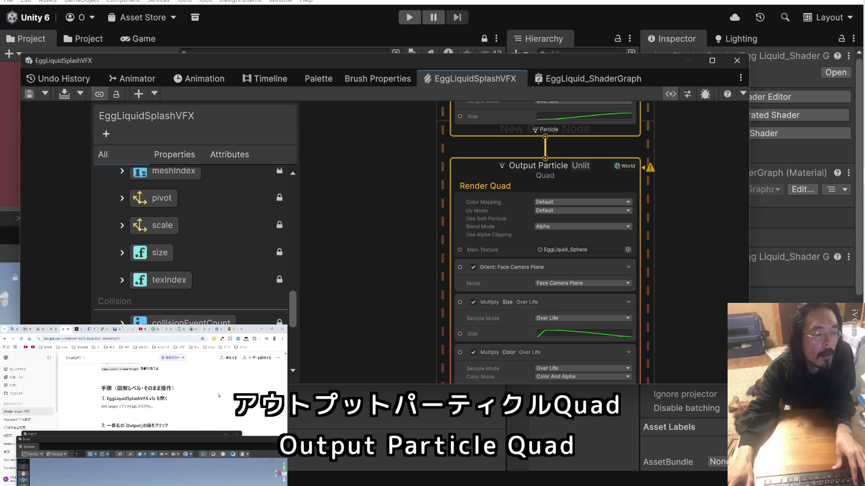
scroll(219, 396, "down", 2)
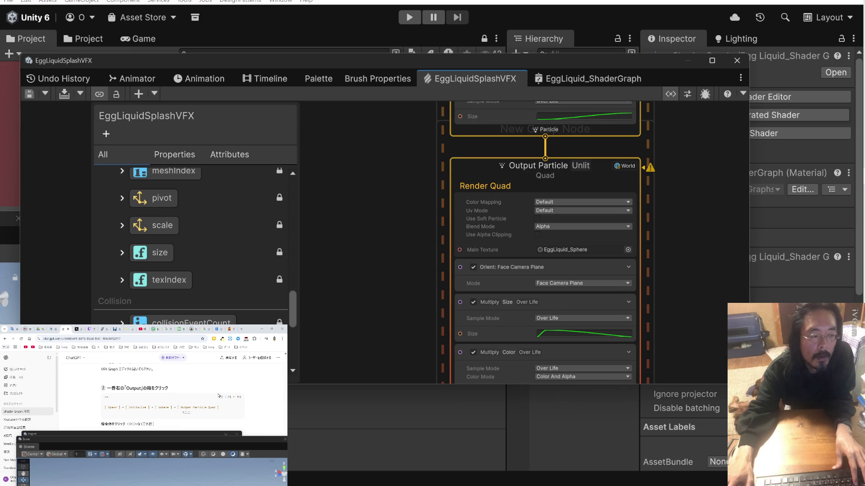
scroll(445, 187, "down", 5)
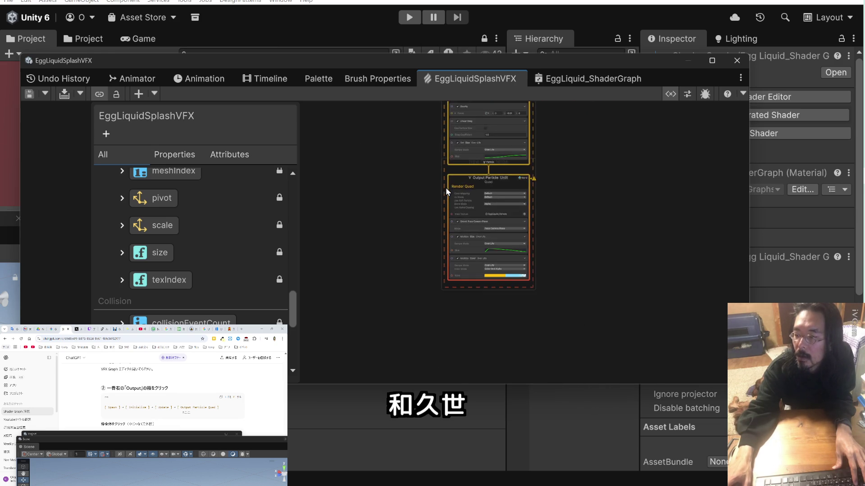
scroll(445, 188, "down", 2)
Frame Initialize, Update and Output together, select the system, and uncover the Inspector.
mouse_move(431, 193)
left_mouse_down()
mouse_move(432, 296)
mouse_move(420, 232)
left_mouse_up()
scroll(420, 232, "up", 5)
scroll(420, 231, "up", 2)
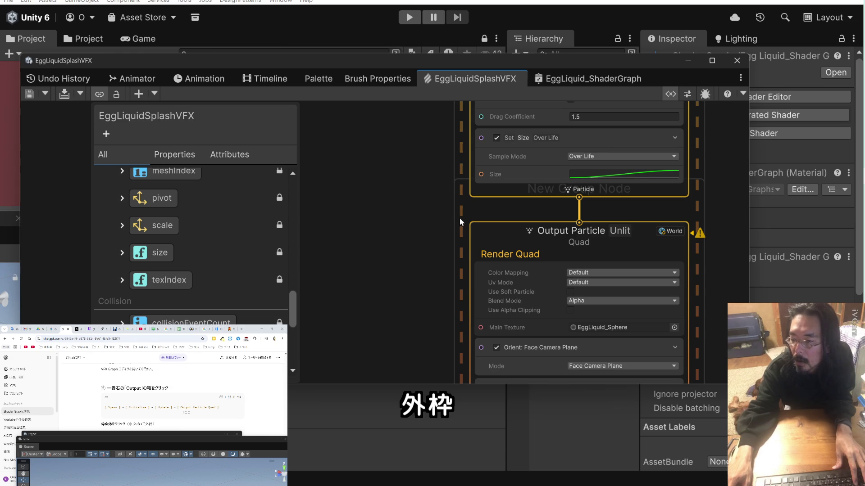
left_click(461, 189)
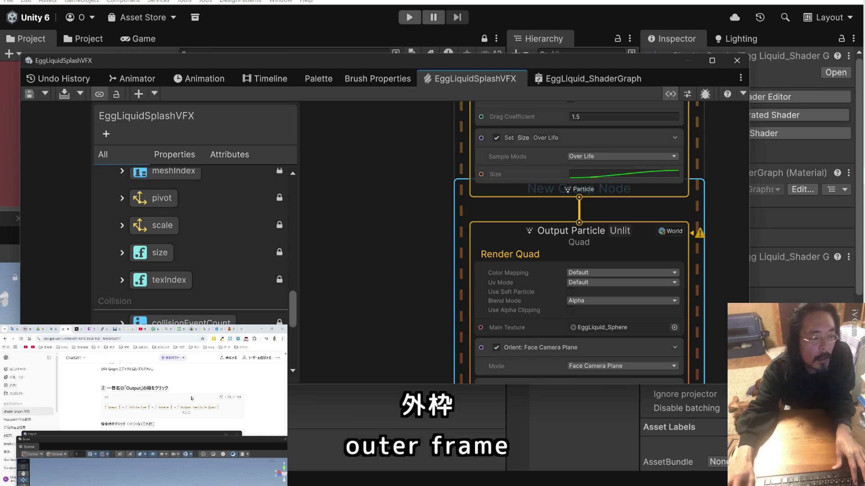
scroll(183, 401, "down", 2)
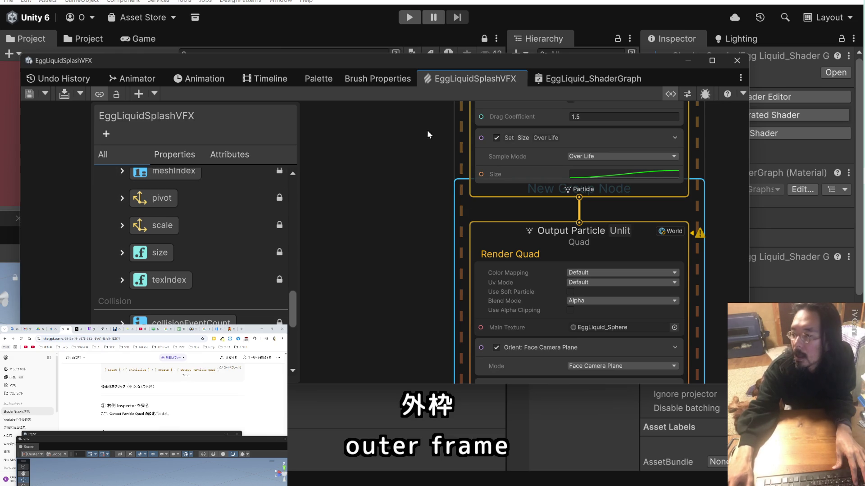
left_click_drag(496, 61, 354, 62)
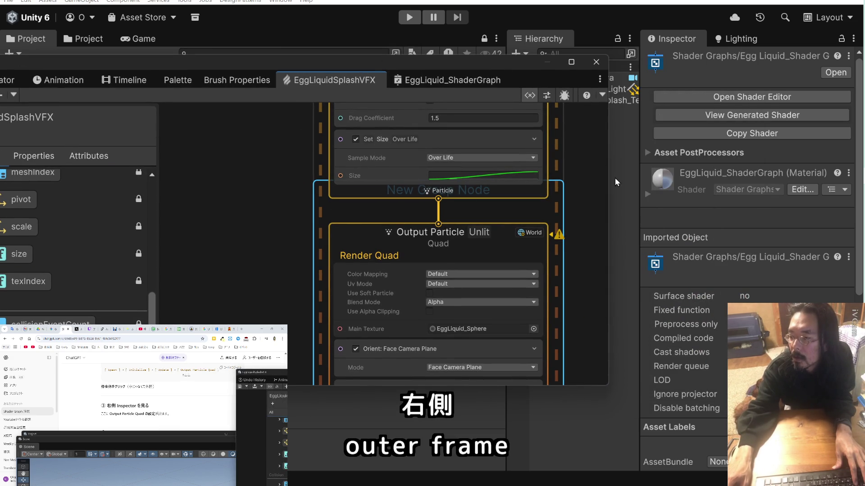
double_click(479, 64)
left_click_drag(456, 129, 333, 154)
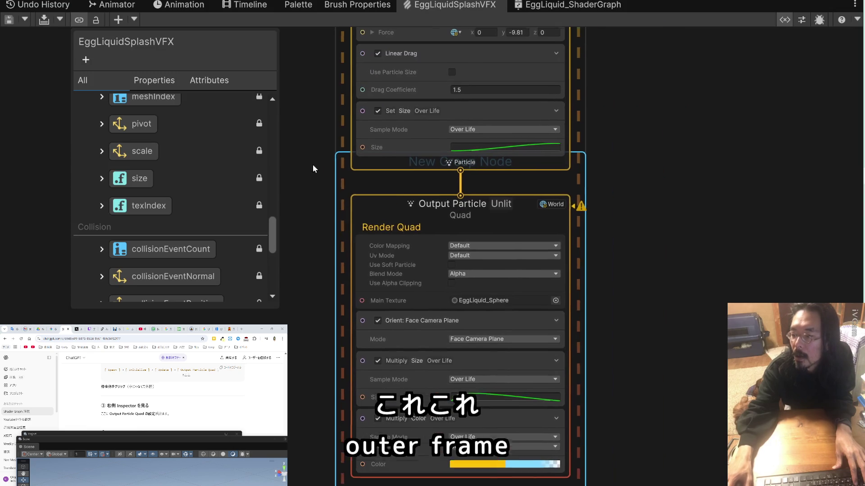
left_click(802, 20)
left_click(802, 20)
left_click(802, 19)
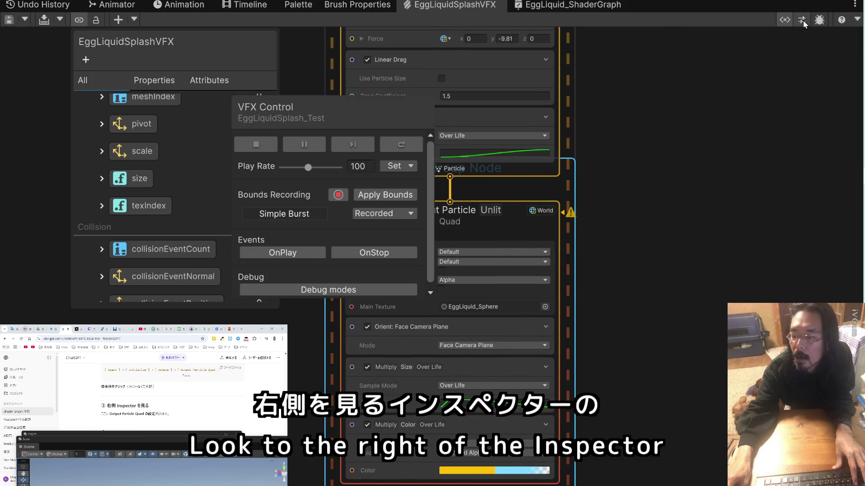
left_click(803, 20)
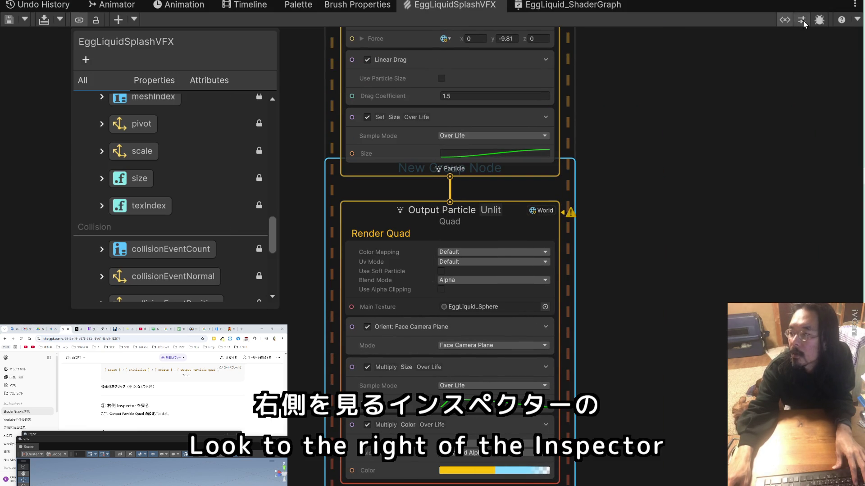
key("super+Down")
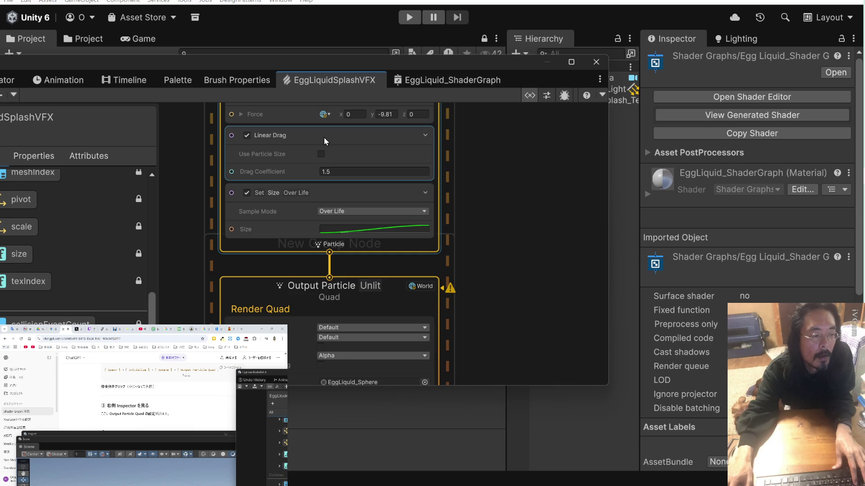
left_click(533, 97)
left_click(533, 96)
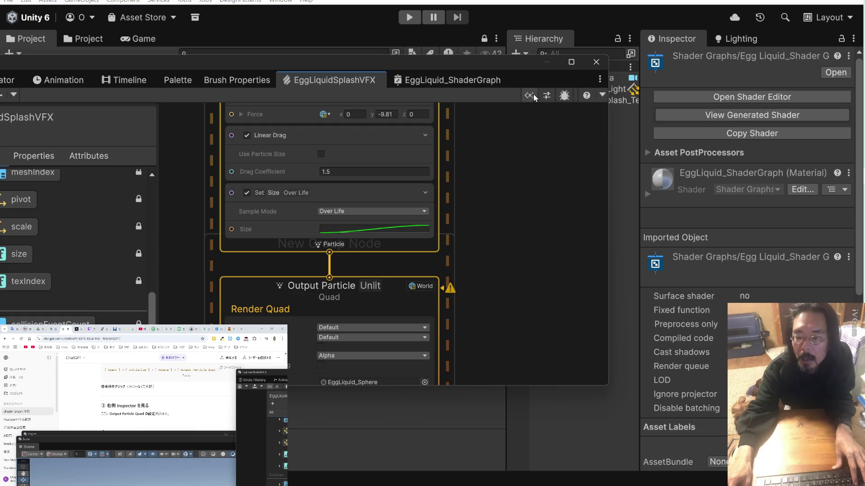
left_click(563, 96)
left_click(563, 96)
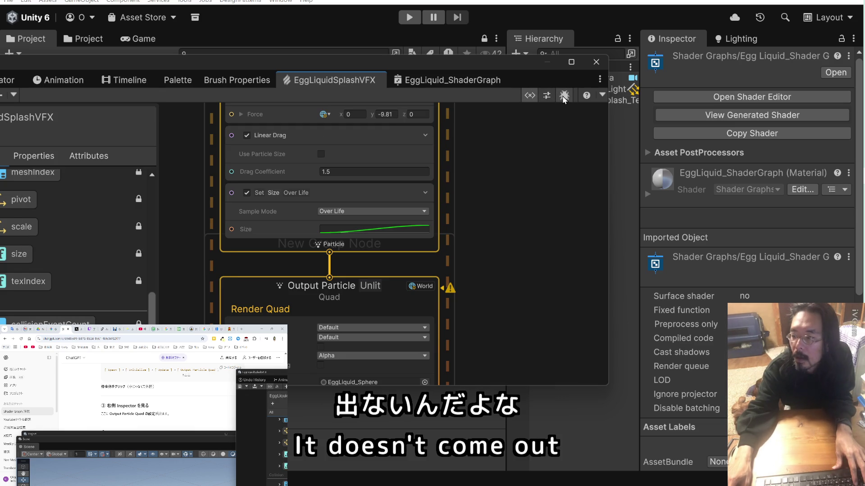
left_click(602, 95)
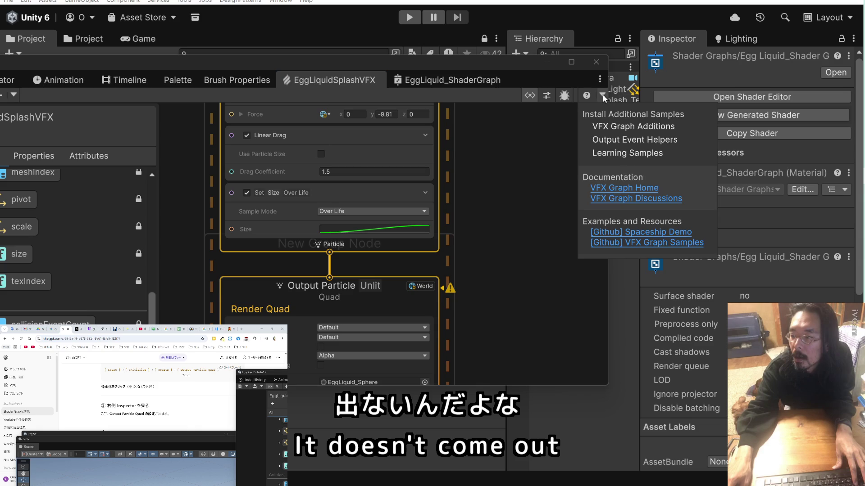
left_click(552, 134)
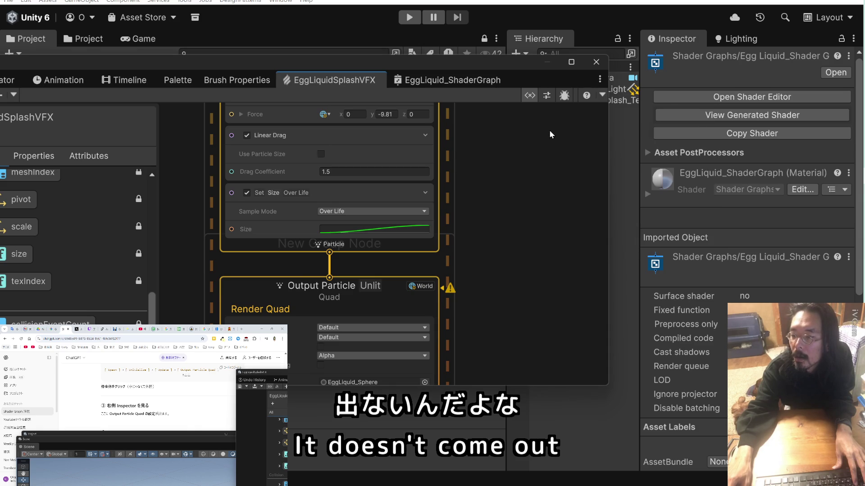
left_click(380, 299)
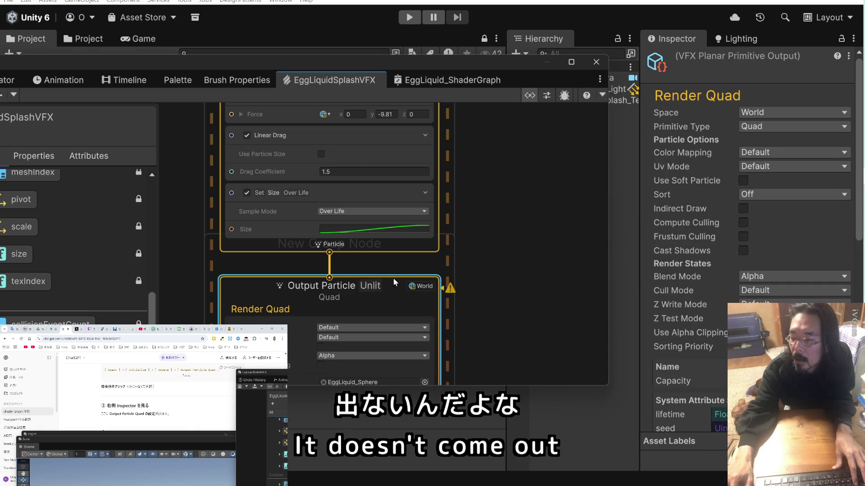
left_click(438, 259)
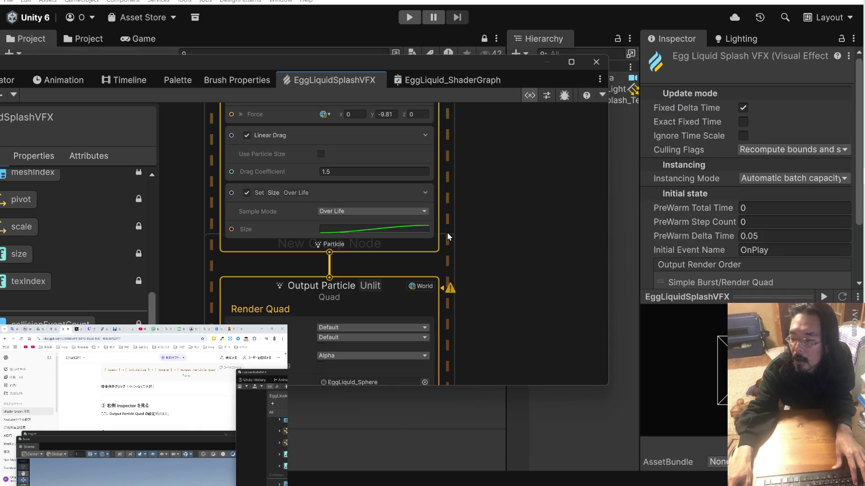
left_click(447, 231)
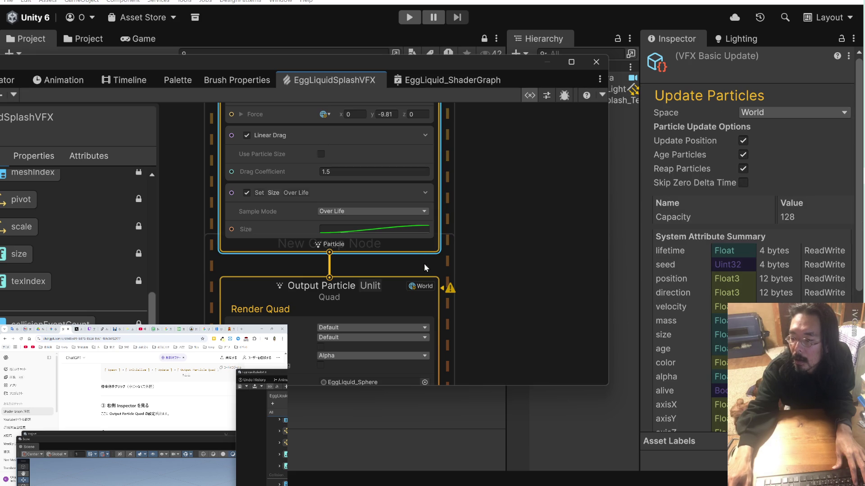
left_click(414, 277)
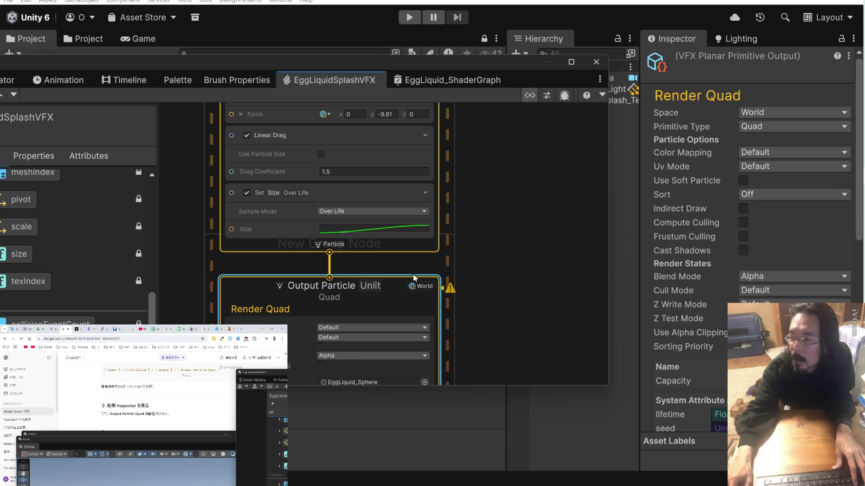
scroll(662, 245, "down", 10)
scroll(664, 243, "down", 3)
scroll(677, 241, "up", 15)
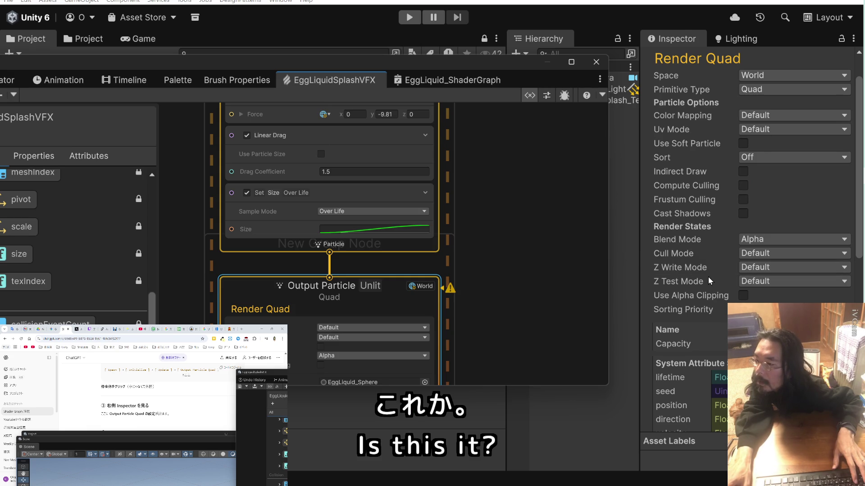
scroll(708, 280, "up", 2)
left_click(783, 128)
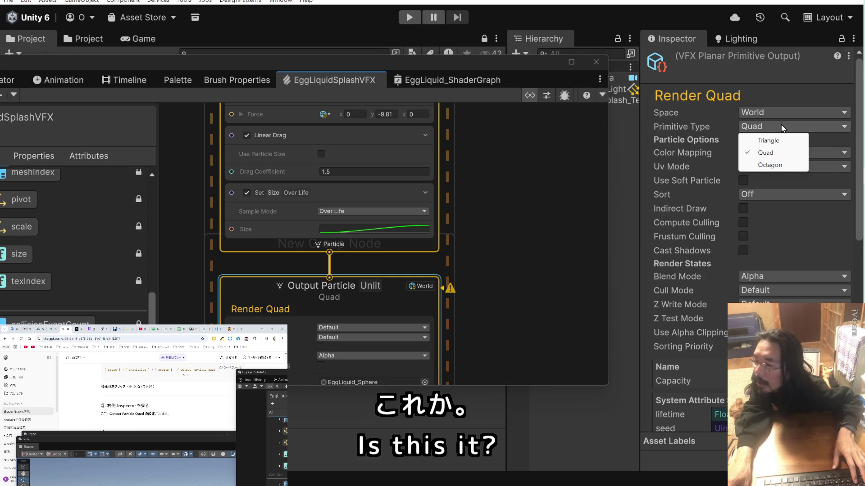
left_click(818, 139)
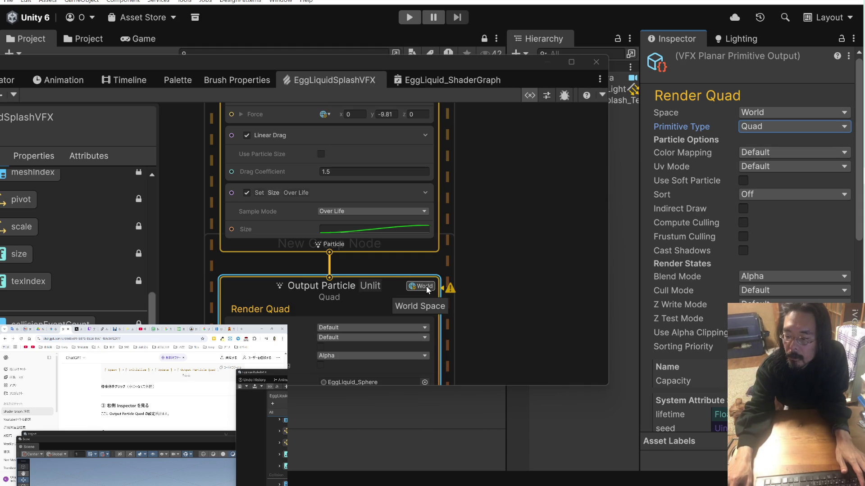
mouse_move(452, 292)
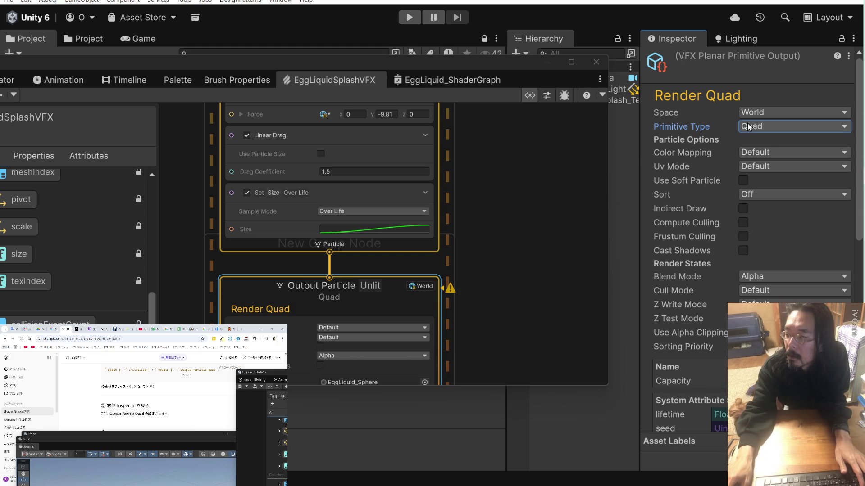
Keep the output's Color Mapping set to Default.
left_click(759, 153)
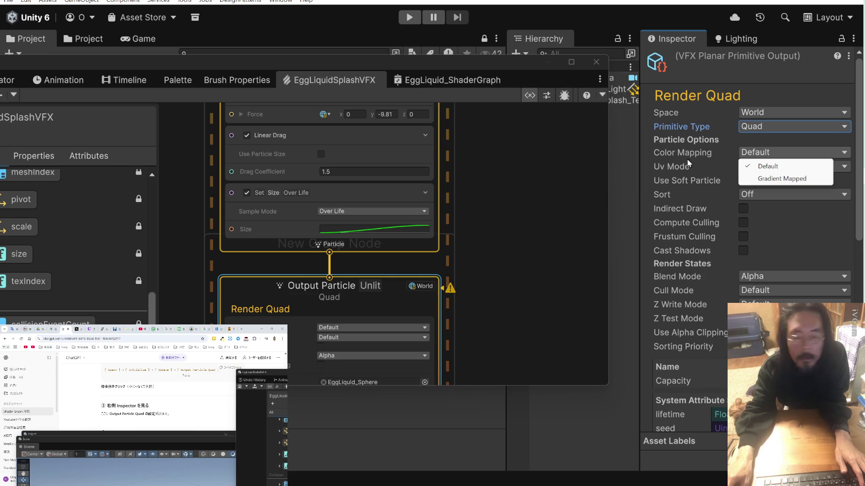
scroll(146, 406, "down", 2)
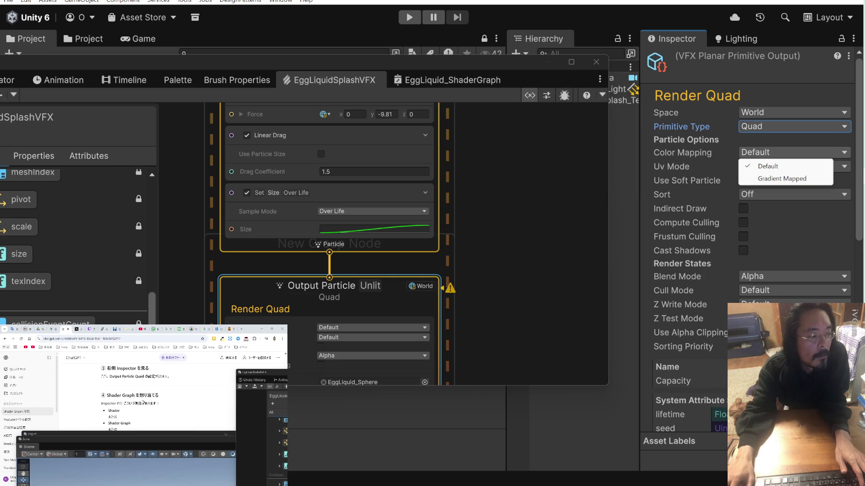
scroll(144, 402, "down", 2)
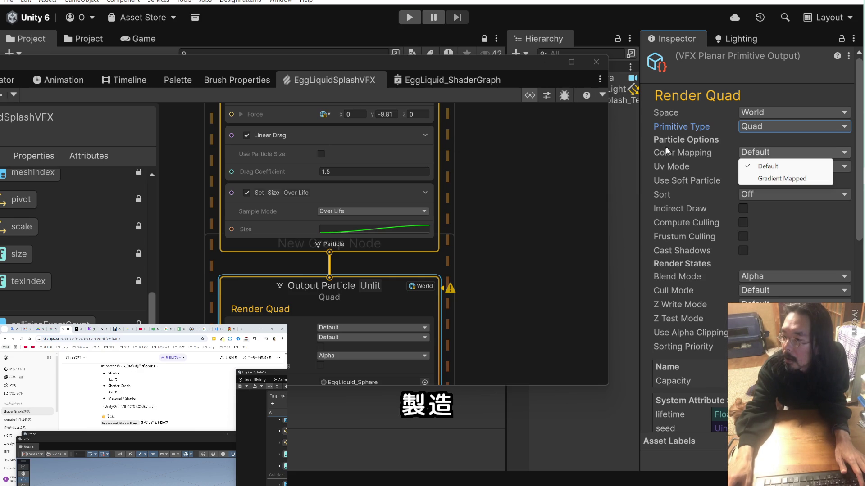
left_click(682, 156)
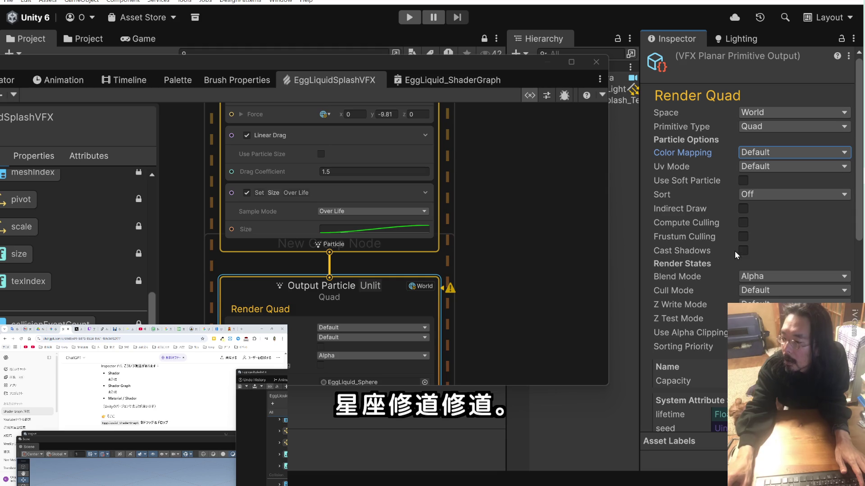
Deselect the output to show the VFX asset settings and scroll to its Shaders list.
mouse_move(703, 286)
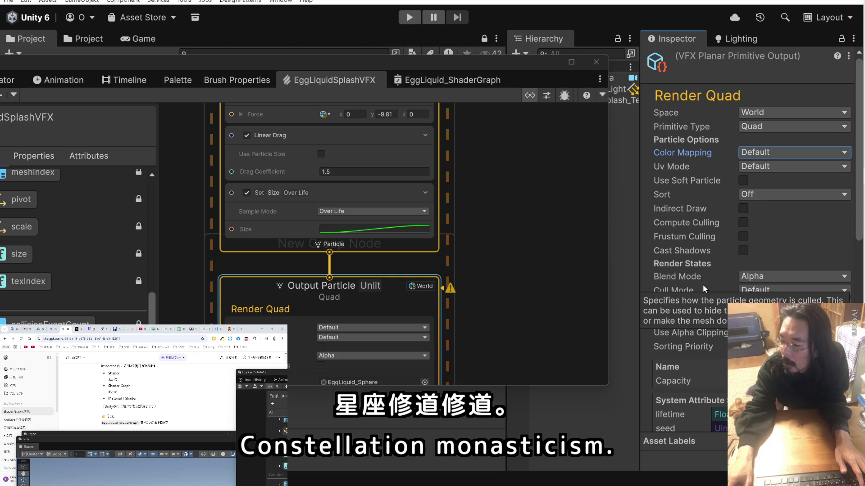
mouse_move(698, 255)
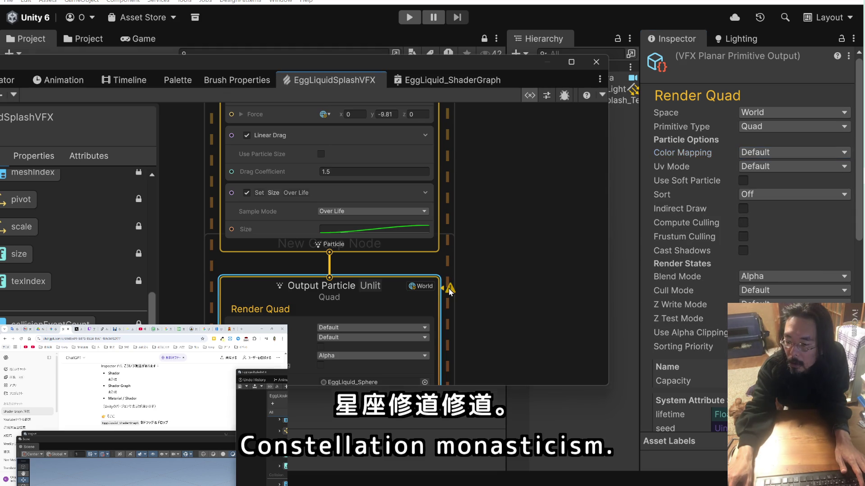
left_click(449, 268)
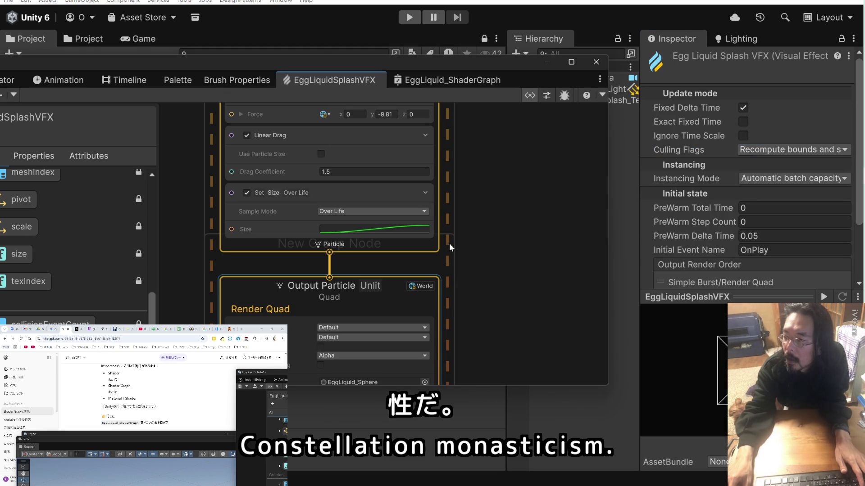
mouse_move(675, 217)
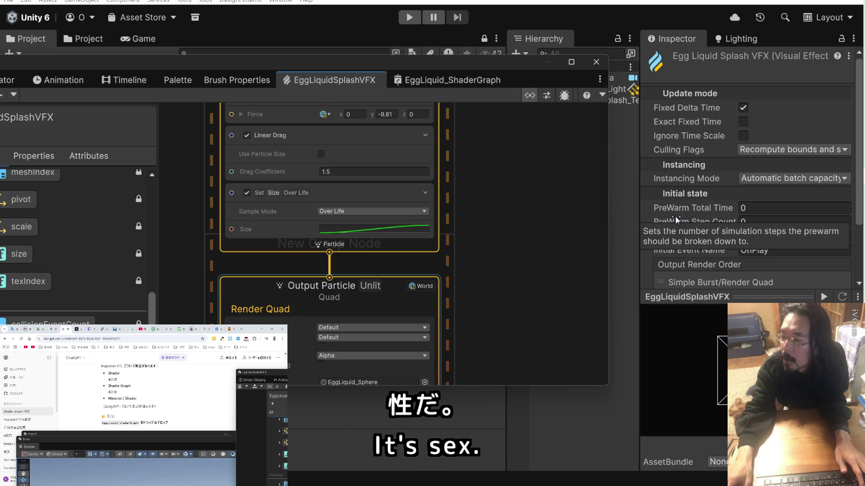
scroll(674, 217, "down", 3)
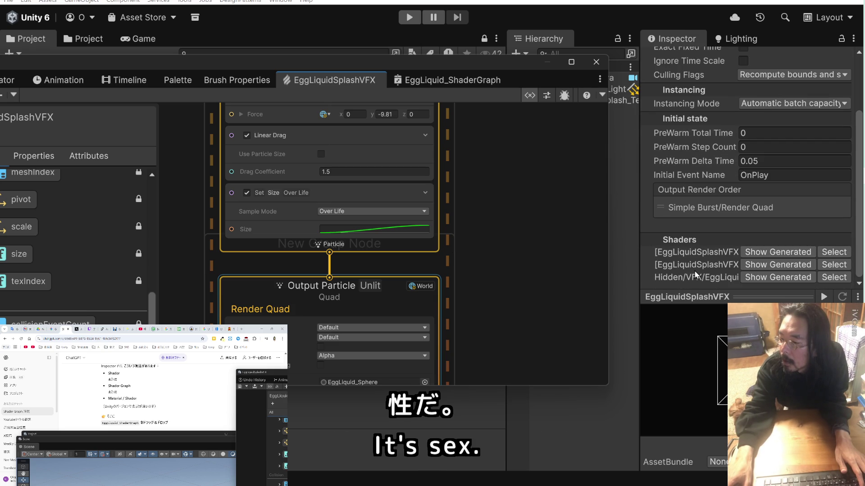
left_click_drag(642, 221, 623, 222)
Select the generated Initialize compute shader, then clear the VFX graph selection.
left_click(840, 249)
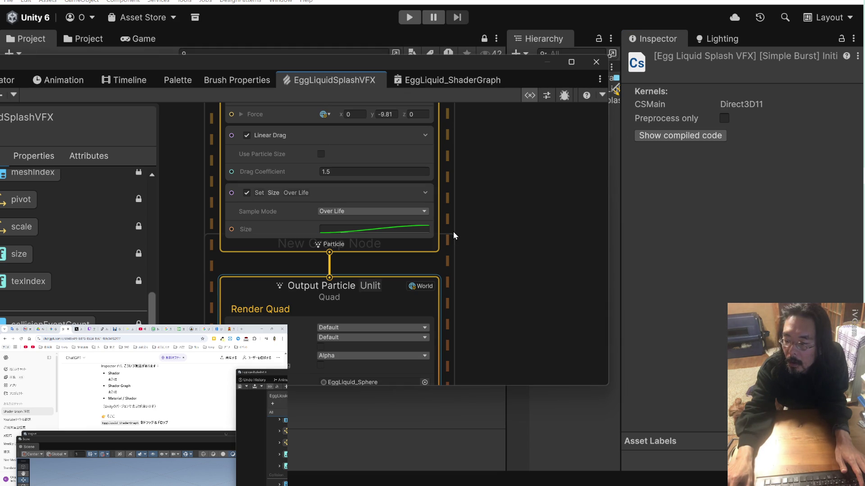
left_click(681, 173)
left_click(497, 171)
left_click(694, 169)
left_click(709, 38)
left_click(669, 38)
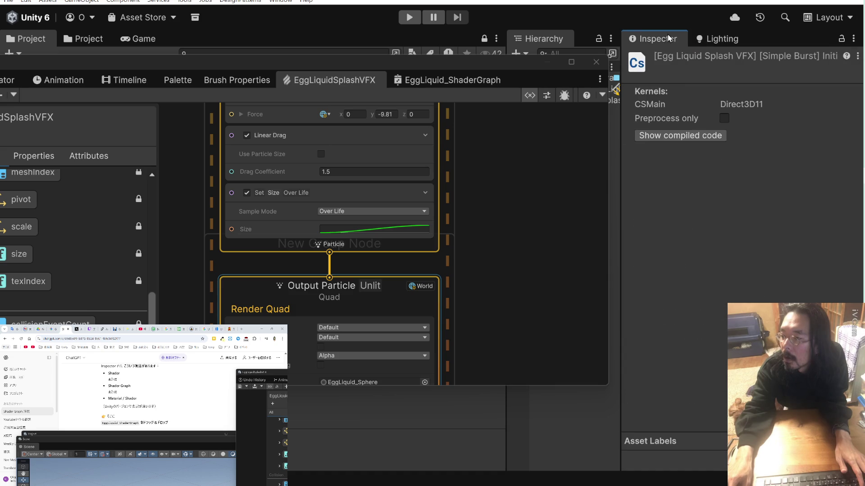
Inspect the EggLiquid_ShaderGraph asset, then show the Output Particle Quad's settings.
mouse_move(467, 60)
left_mouse_down()
mouse_move(467, 142)
mouse_move(433, 118)
left_mouse_up()
left_click(279, 81)
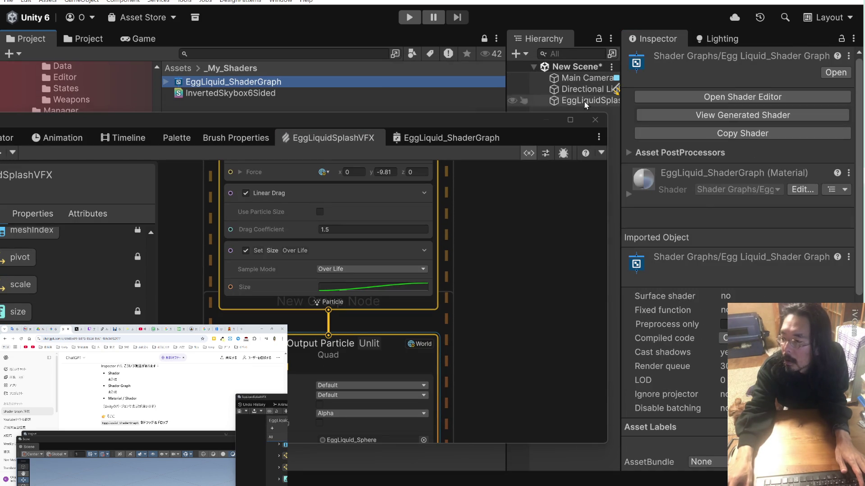
scroll(704, 193, "down", 5)
scroll(700, 195, "up", 5)
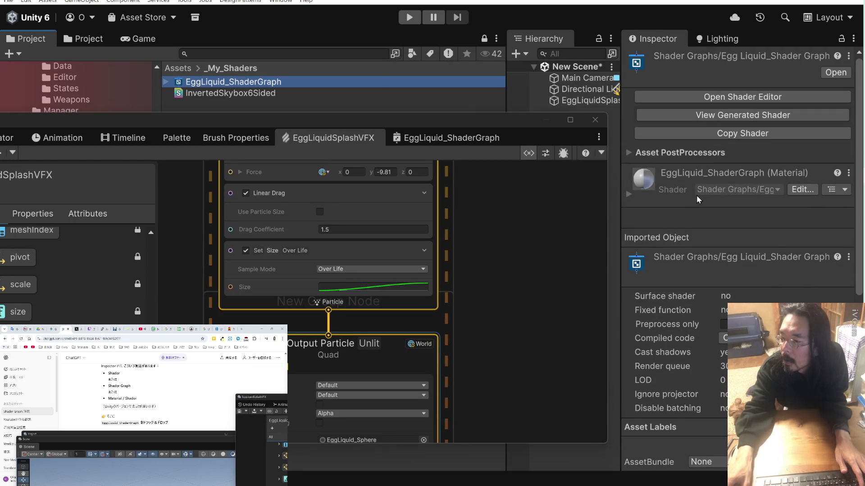
left_click_drag(436, 119, 446, 67)
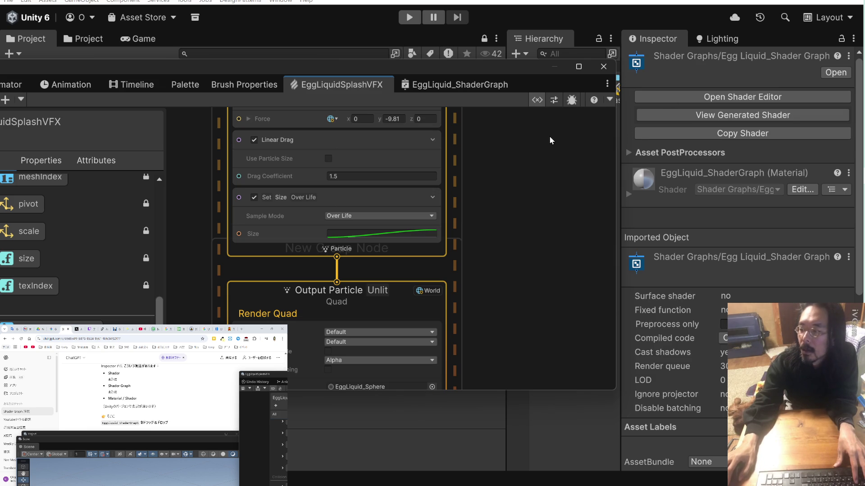
left_click(424, 286)
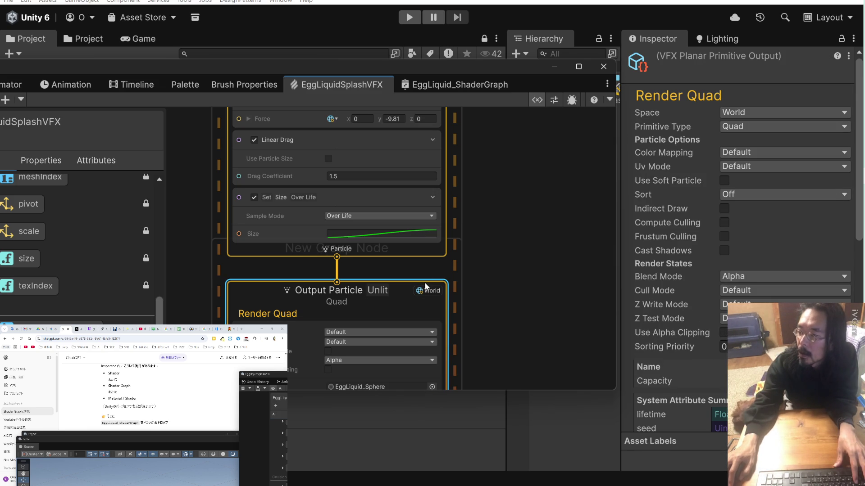
Scroll through the Render Quad output options and check the ChatGPT notes.
mouse_move(673, 178)
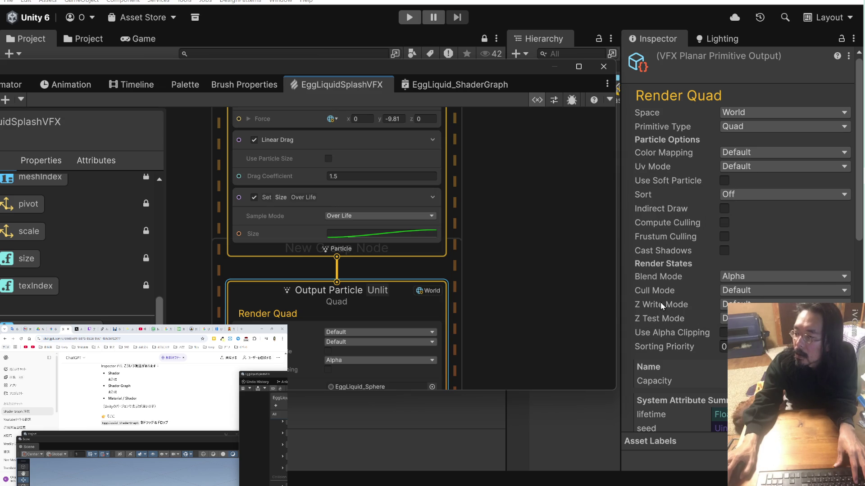
mouse_move(664, 290)
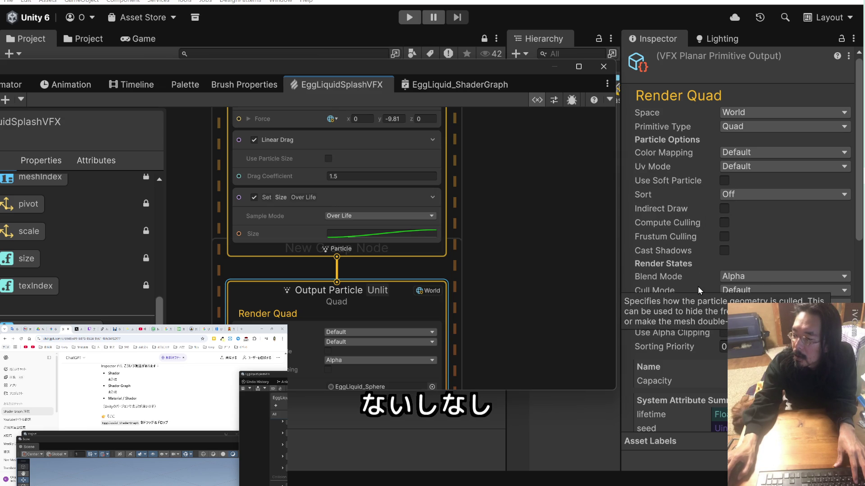
scroll(692, 269, "down", 5)
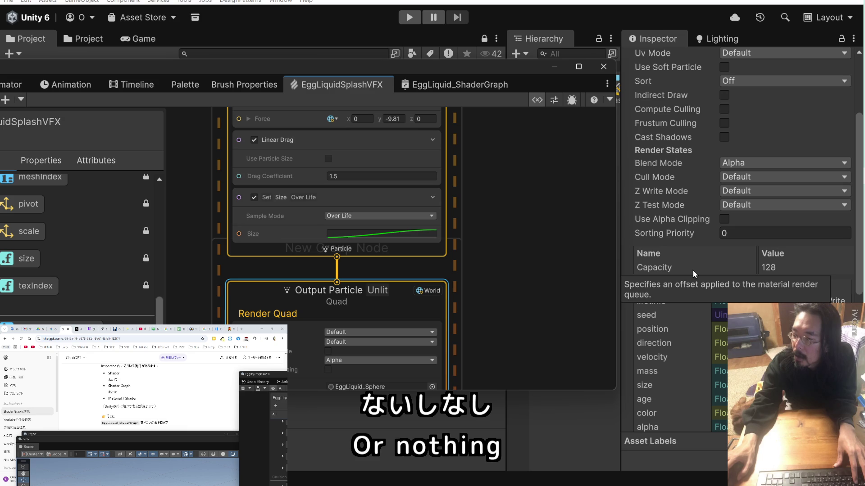
scroll(693, 269, "down", 5)
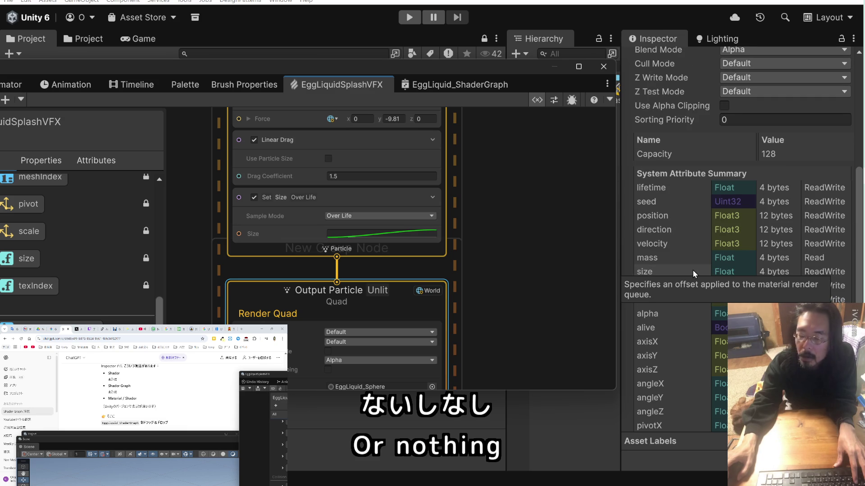
left_click(169, 395)
scroll(170, 395, "down", 5)
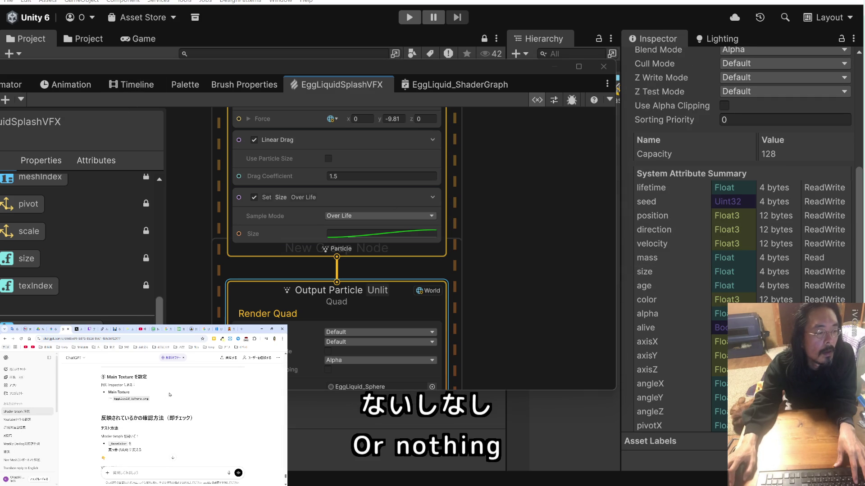
scroll(170, 395, "up", 2)
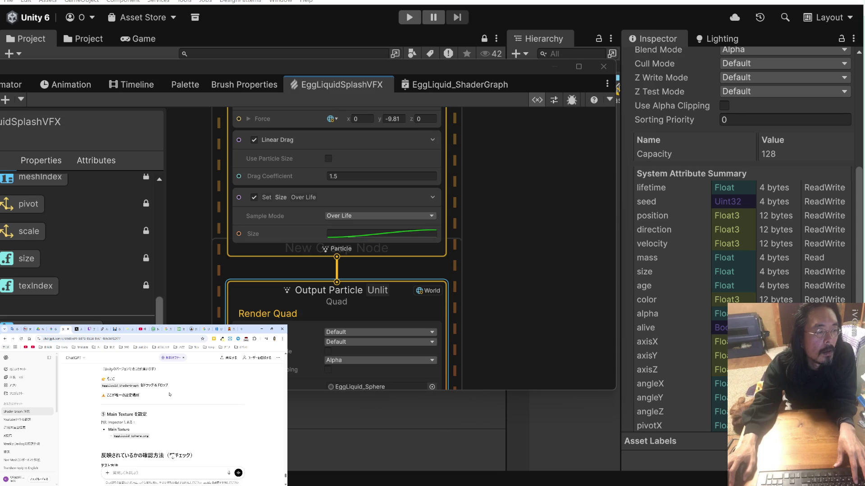
scroll(170, 395, "up", 2)
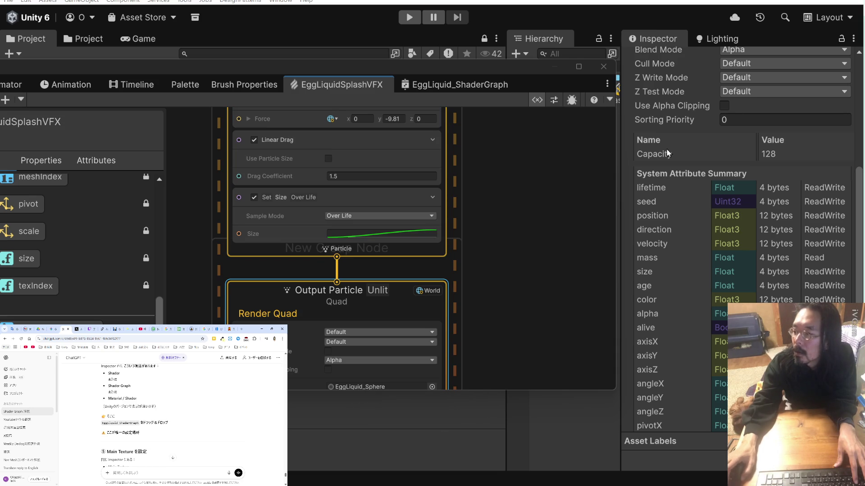
scroll(685, 153, "up", 5)
scroll(684, 150, "up", 3)
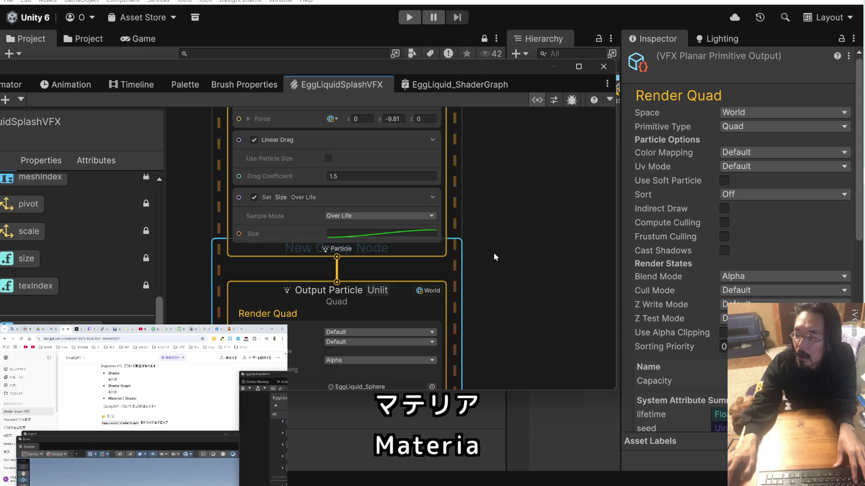
scroll(494, 253, "down", 6)
scroll(483, 260, "up", 3)
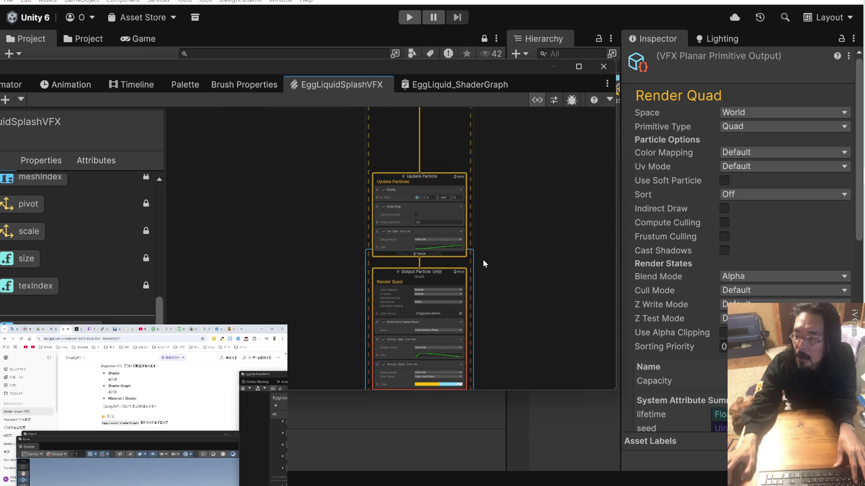
Select Update Particle, then deselect to show the VFX asset settings.
left_click(430, 177)
scroll(426, 207, "up", 1)
left_click_drag(428, 210, 429, 213)
left_click(471, 232)
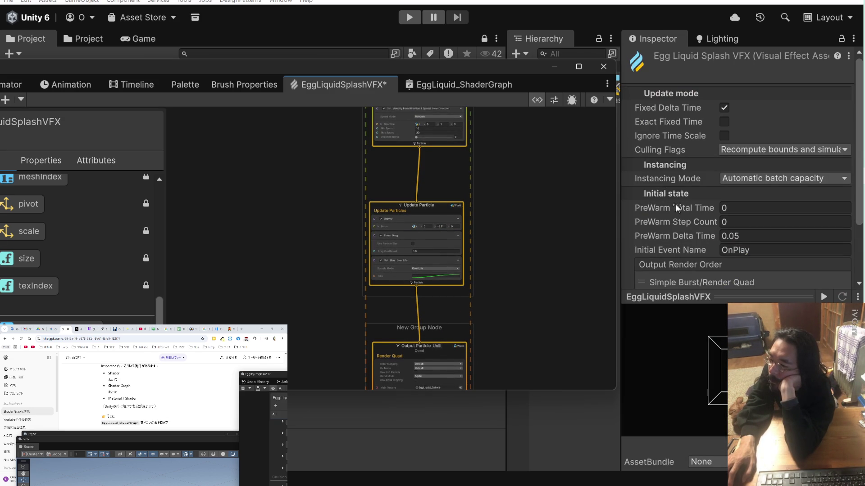
Open the generated Render Quad output shader code, then return to Unity.
scroll(676, 217, "down", 3)
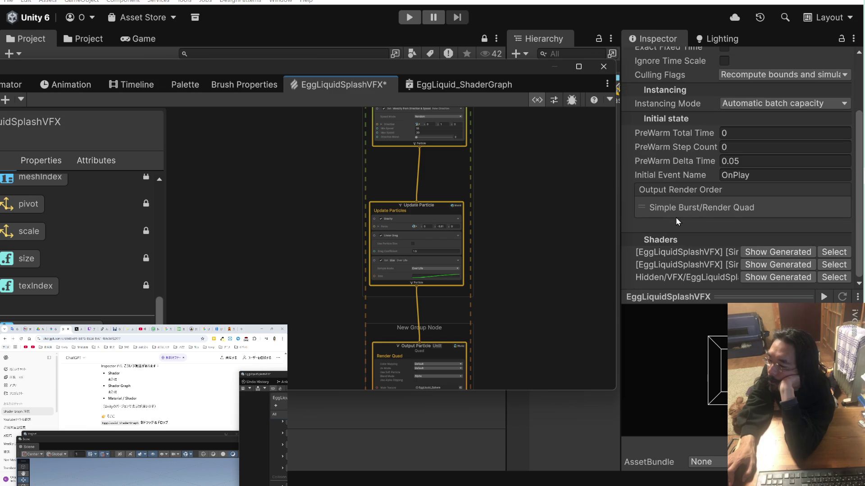
left_click(642, 208)
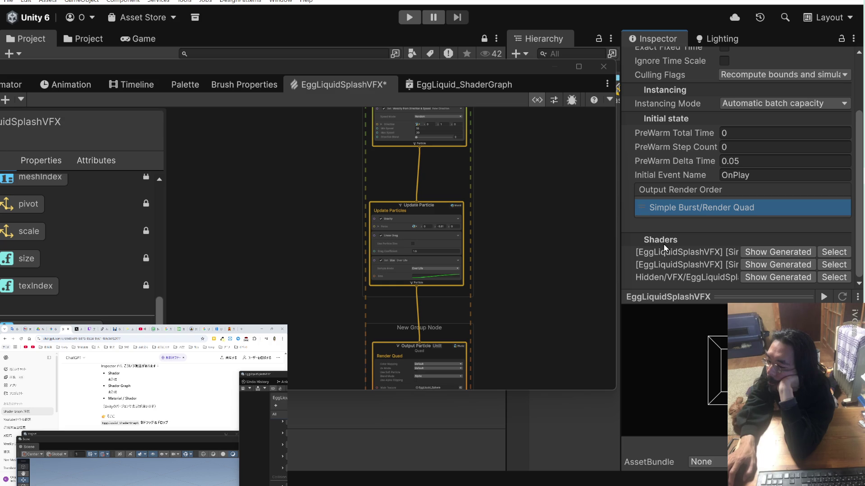
left_click(771, 255)
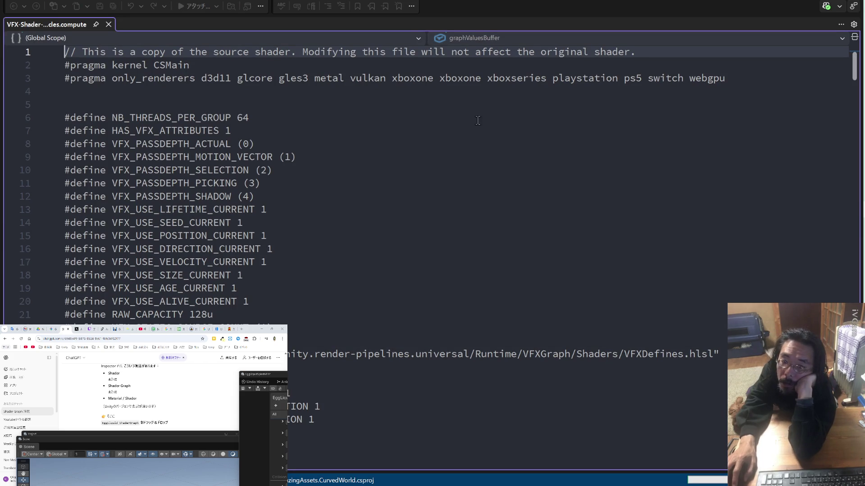
key("alt+Tab")
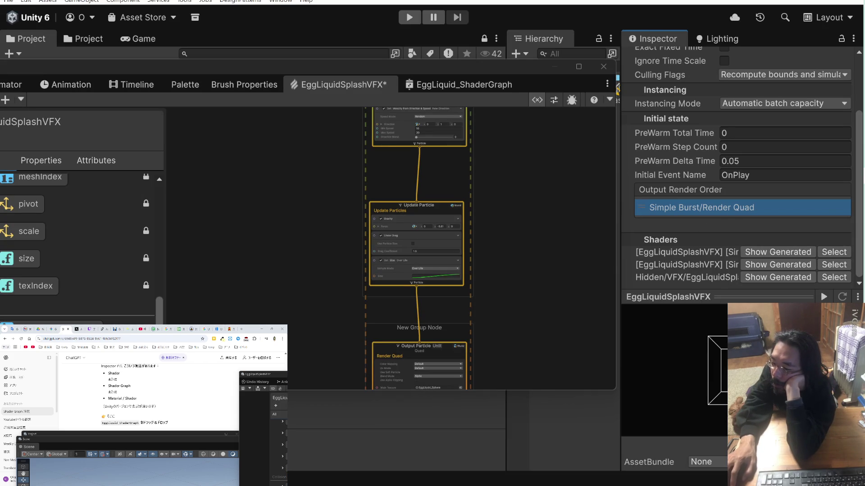
Play then pause the splash preview and start a new ChatGPT message.
left_click(824, 297)
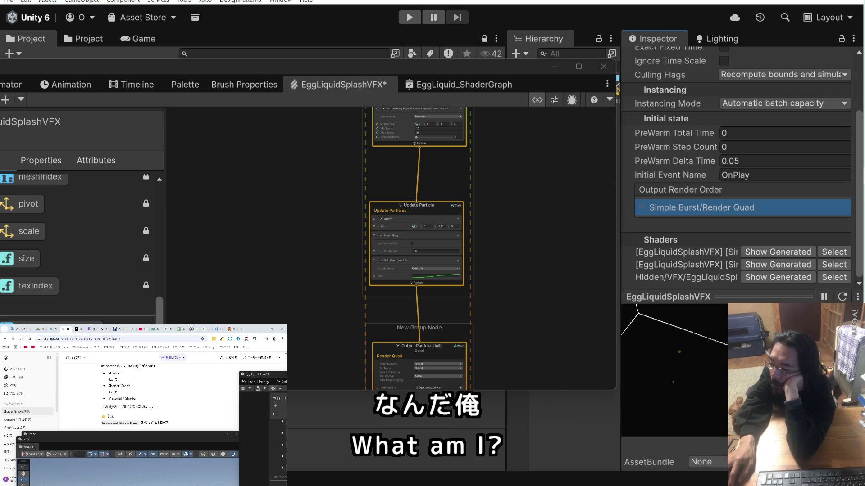
left_click(823, 296)
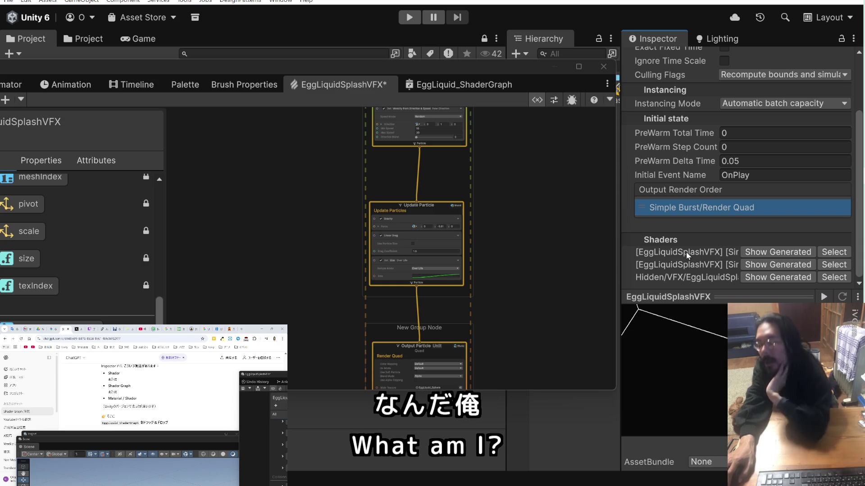
left_click(206, 402)
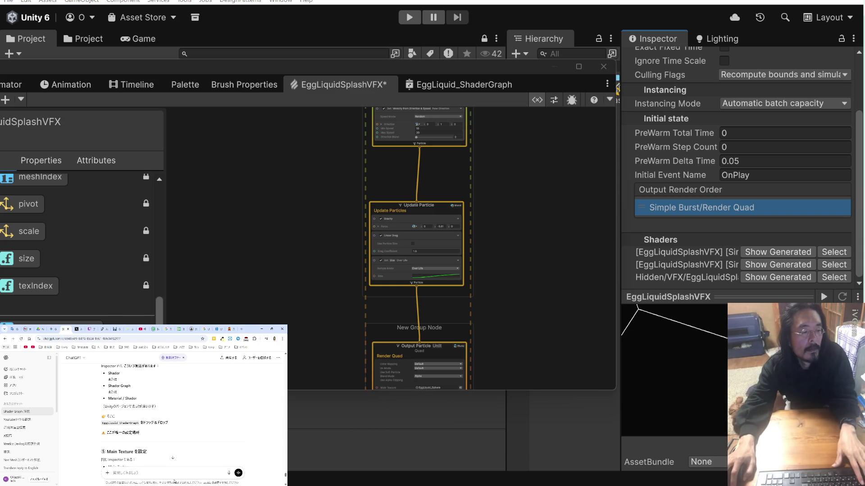
type("ためた、")
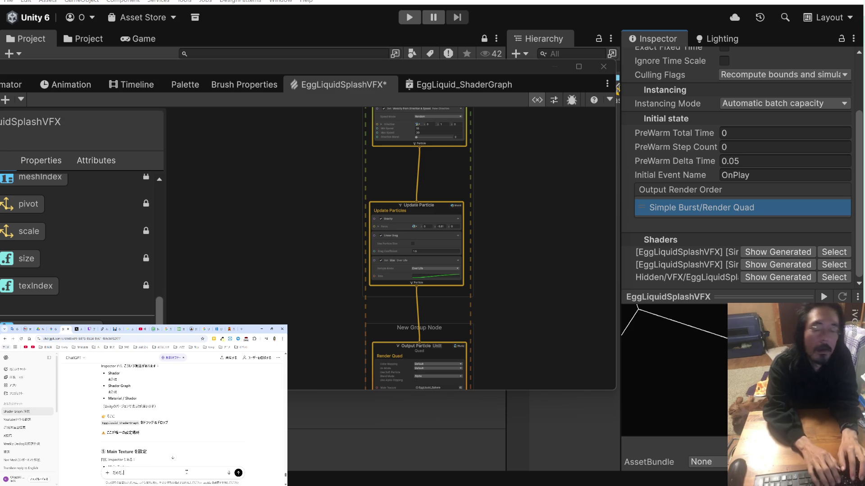
type("た。からなす")
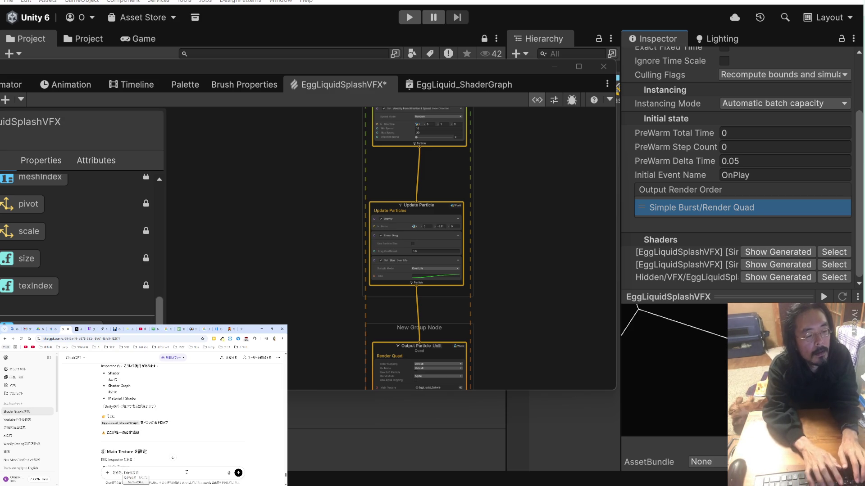
type("u.")
Send ChatGPT a Japanese follow-up asking it to find an existing splash asset instead.
key("space")
key("Return")
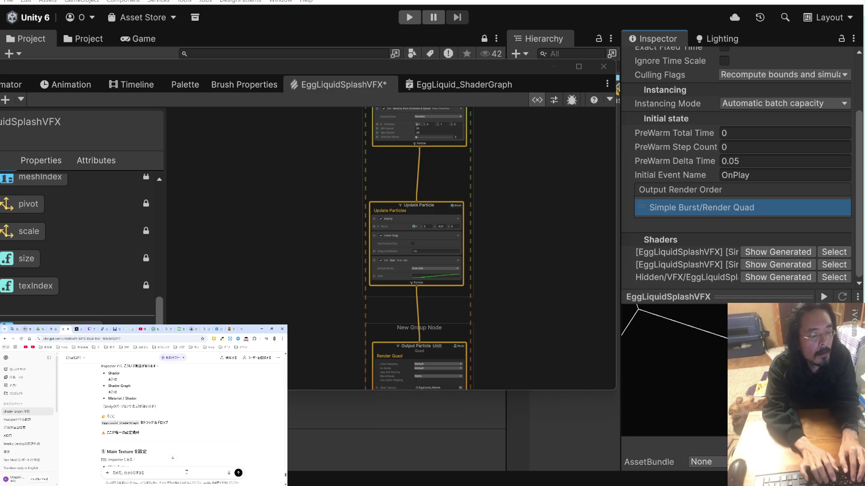
key("shift+Return")
key("shift+Return")
type("え")
type("既存の")
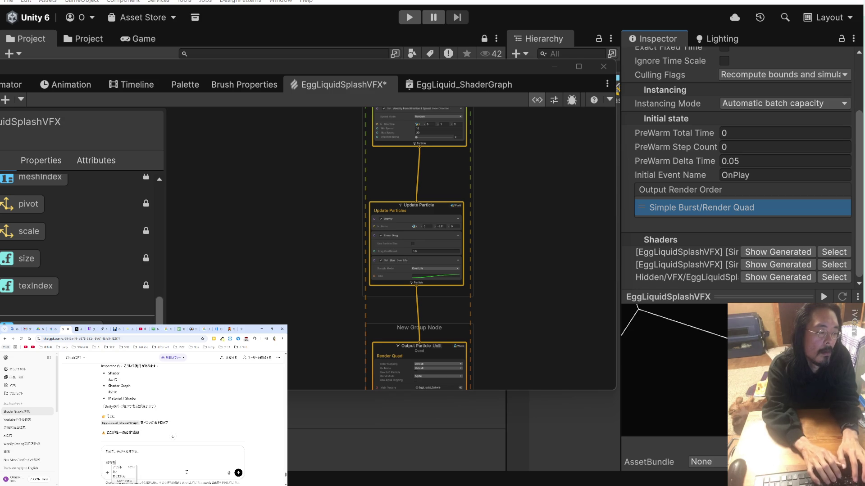
key("space")
type("でこr")
type("らい")
type("udeshi")
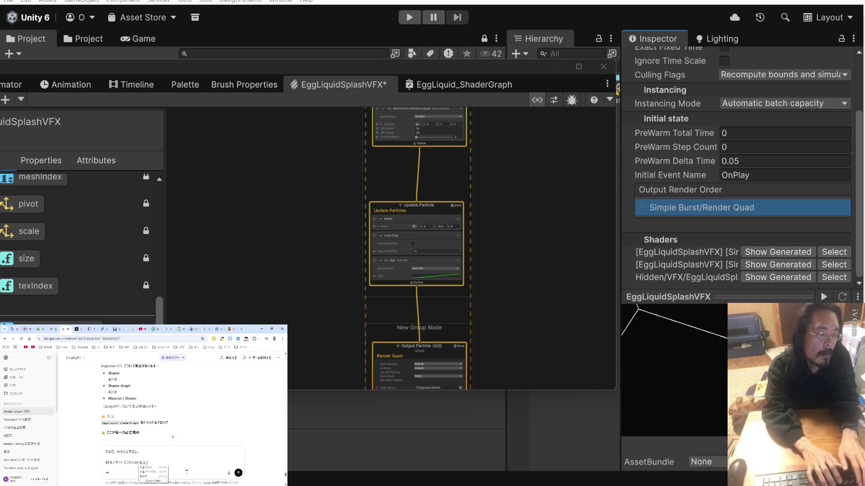
type("。さがして")
key("Return")
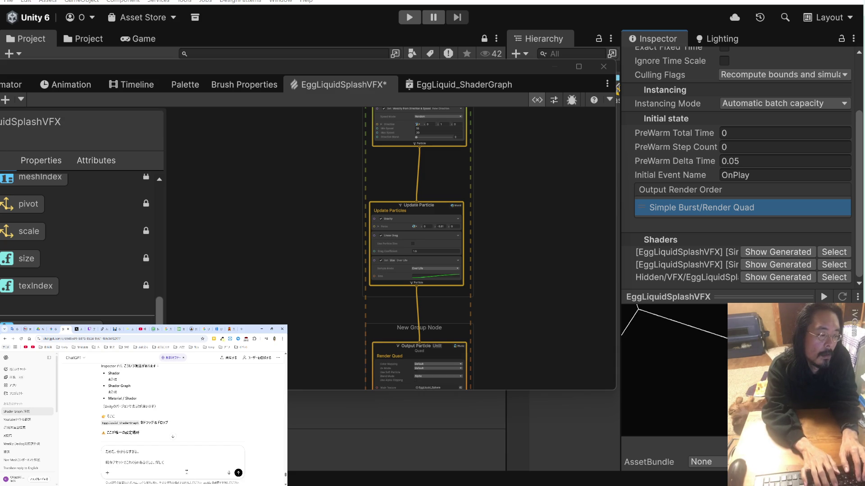
key("Return")
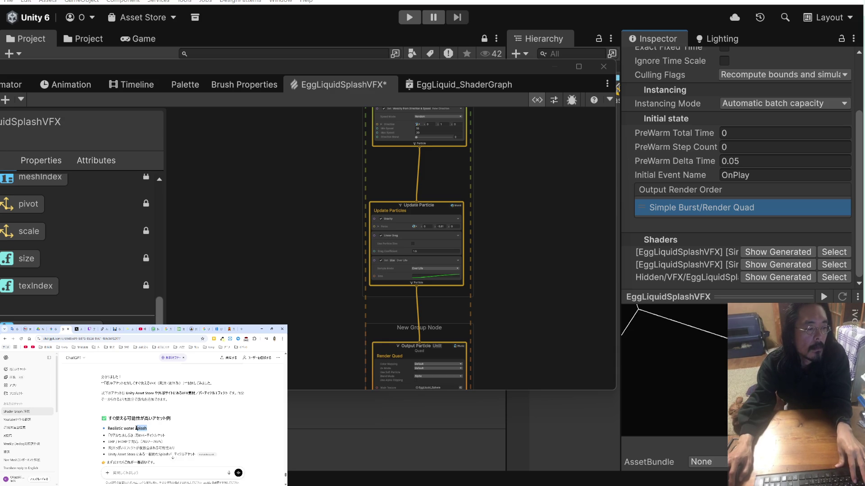
Select the suggested 'Realistic water splash' name and pull a new browser tab into its own window.
left_click_drag(120, 429, 108, 428)
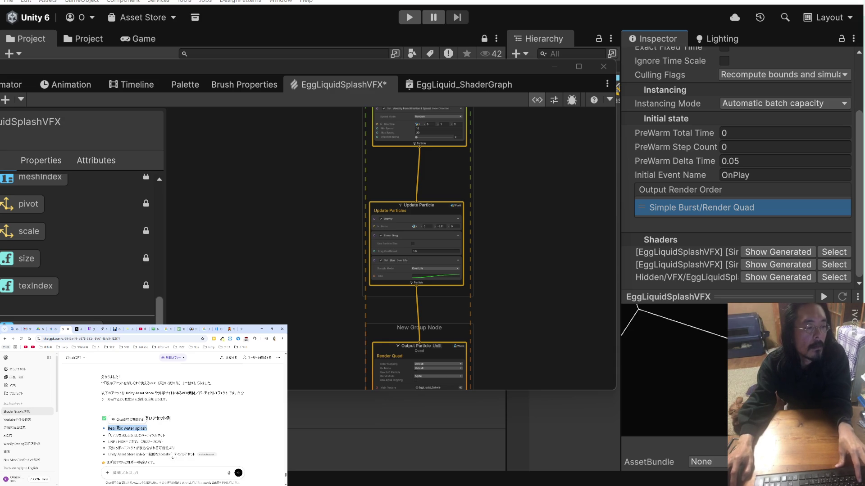
left_click(182, 431)
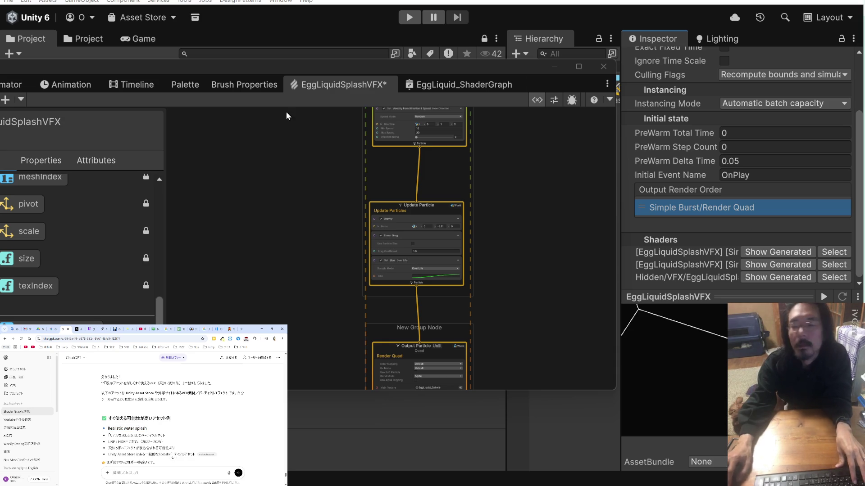
key("alt+Tab")
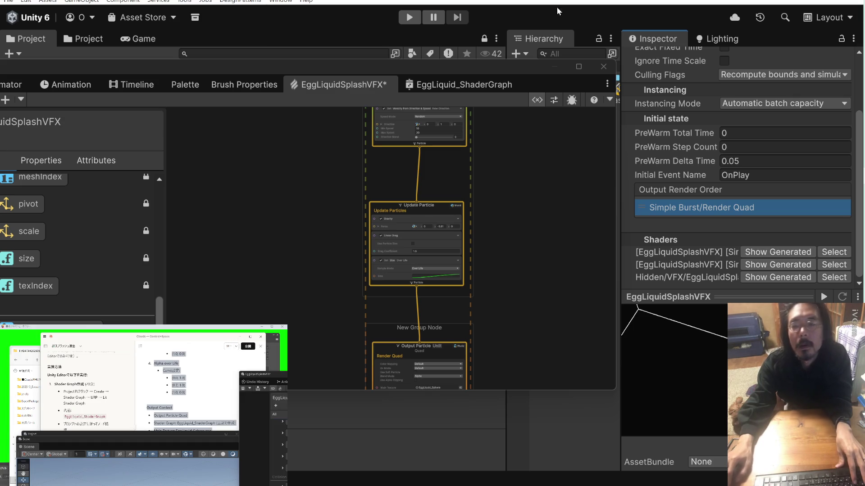
left_click(238, 338)
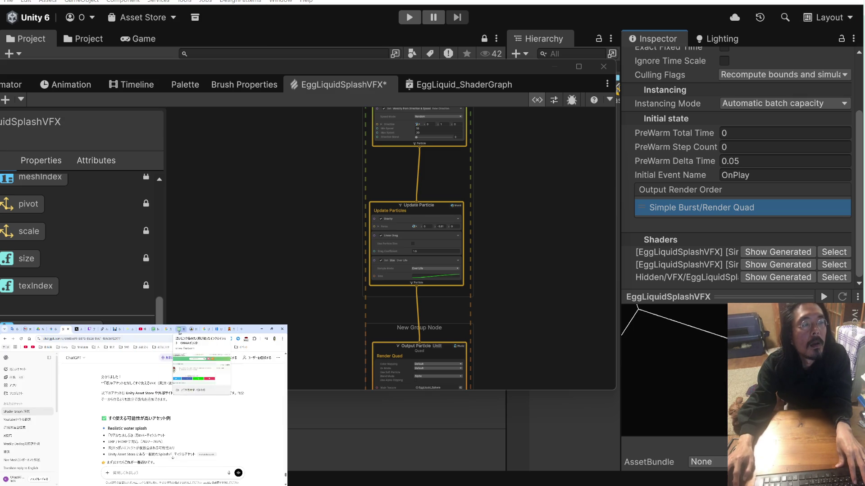
left_click(230, 329)
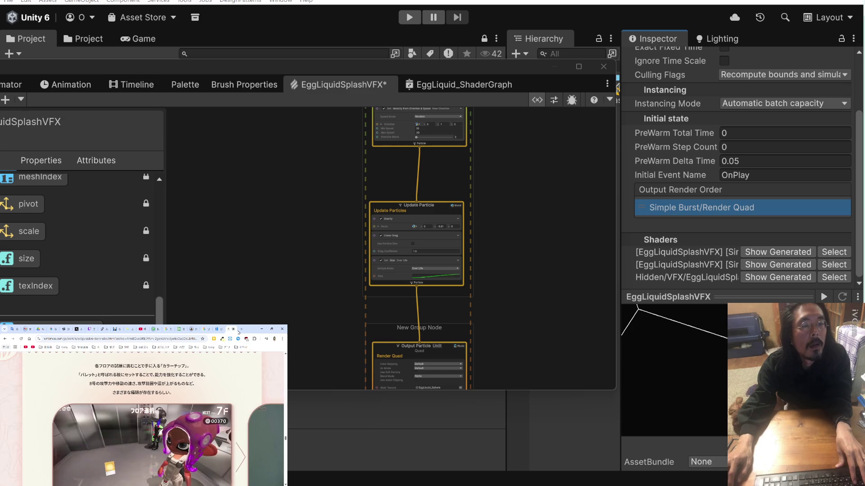
key("ctrl+t")
mouse_move(228, 332)
left_mouse_down()
mouse_move(380, 57)
mouse_move(493, 54)
left_mouse_up()
Google 'Realistic water splash' and view its $5.50 Asset Store page, video and gallery.
type("Realistic water splash")
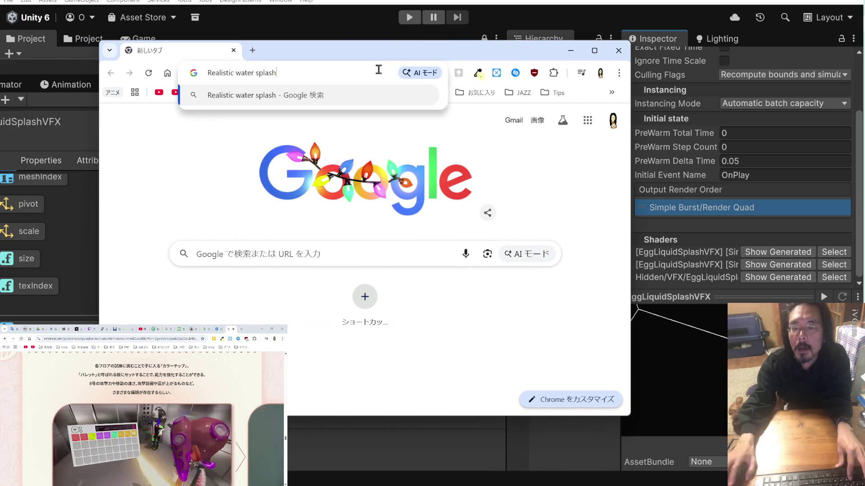
key("Return")
double_click(380, 54)
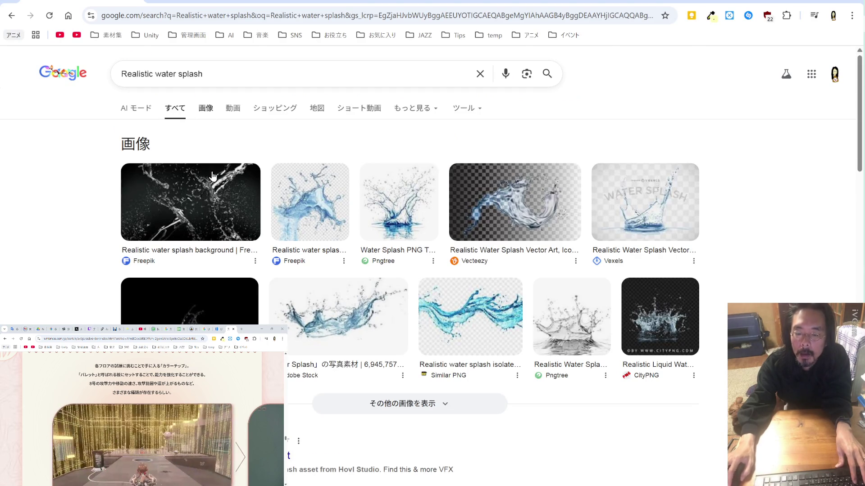
scroll(212, 149, "down", 6)
left_click(240, 200)
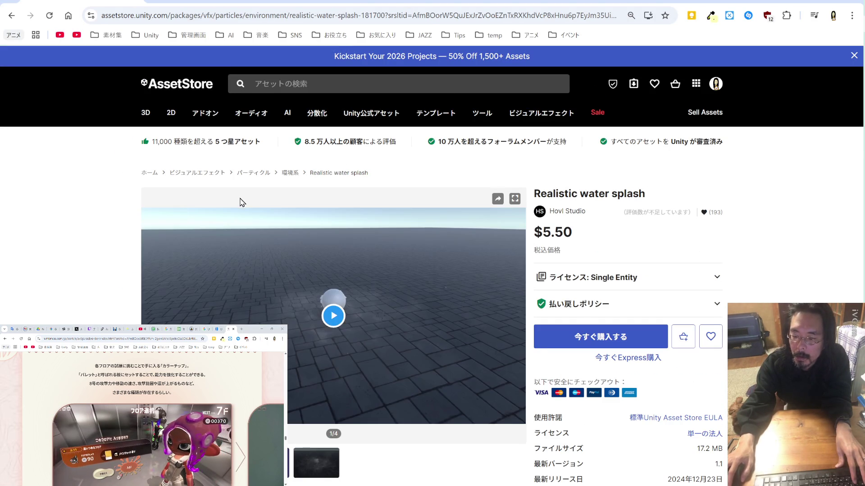
left_click(328, 317)
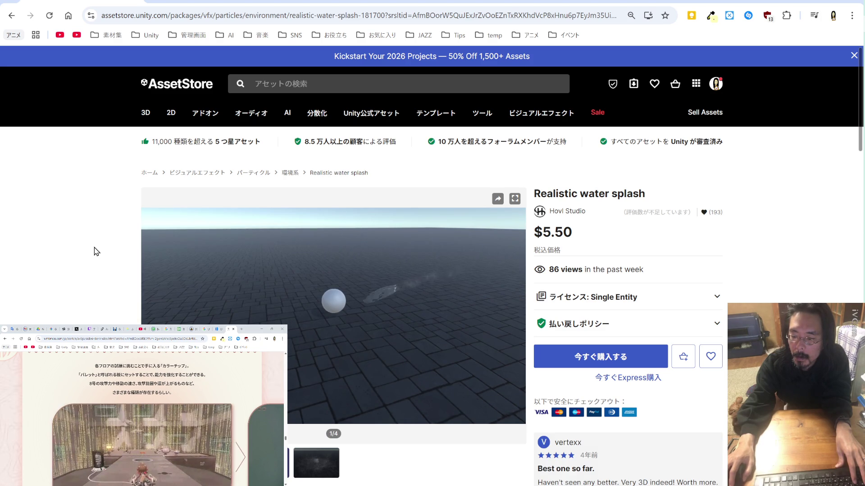
mouse_move(176, 293)
left_click(518, 316)
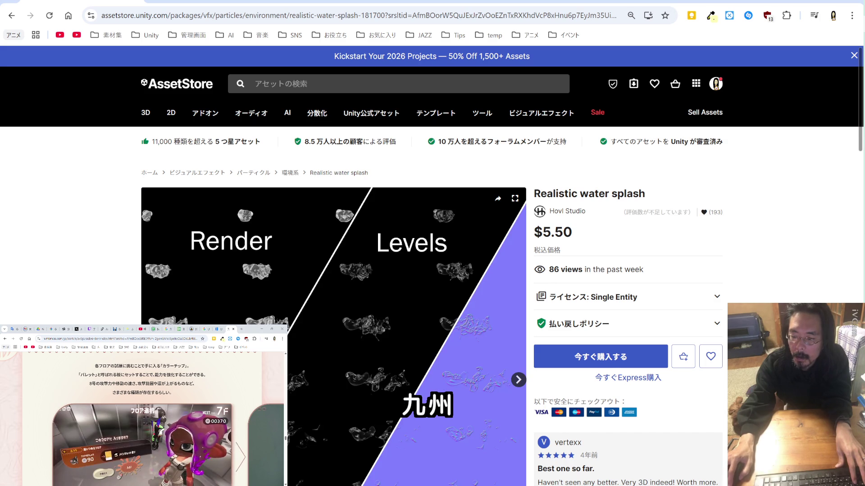
scroll(433, 265, "down", 4)
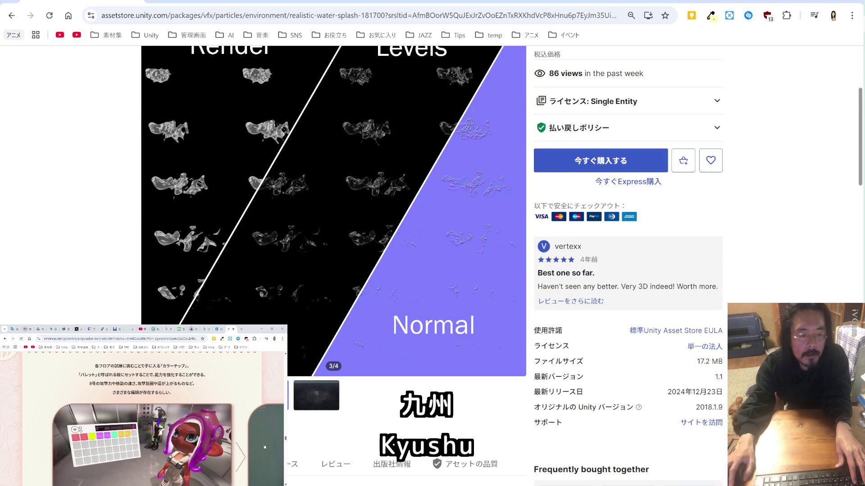
Copy ChatGPT's 'Water Splashes' suggestion and search the Asset Store for it.
left_click(67, 329)
scroll(184, 440, "down", 2)
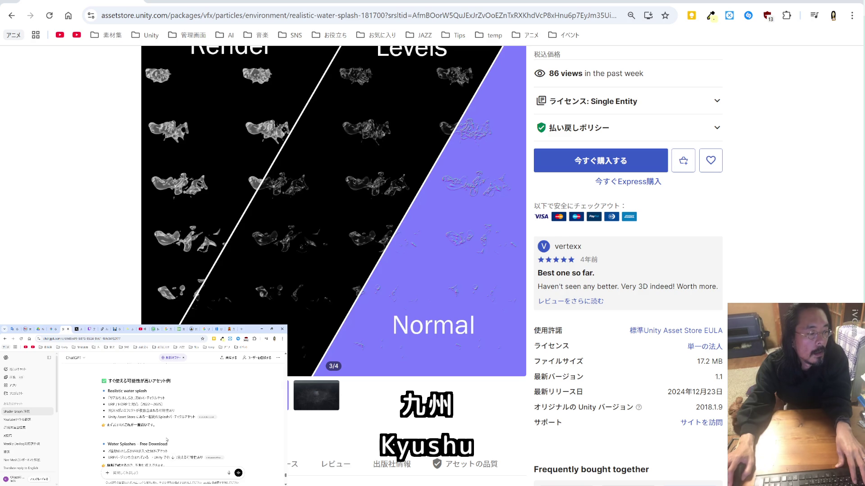
left_click_drag(136, 444, 107, 444)
key("ctrl+c")
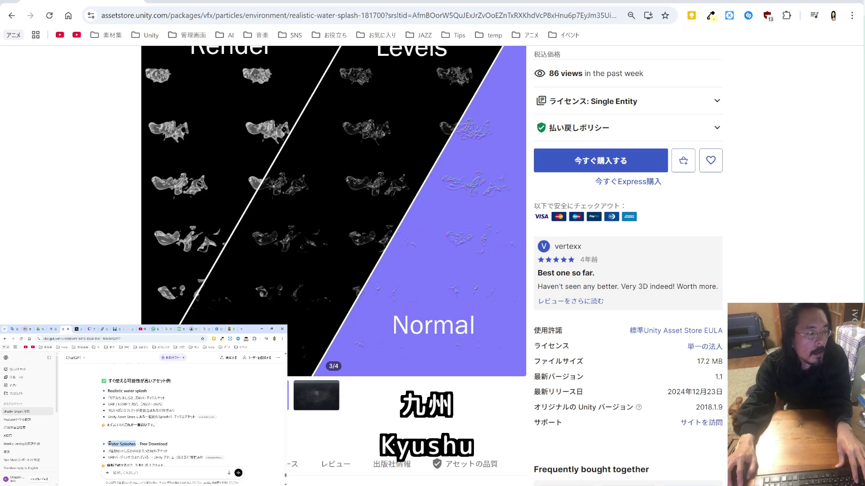
scroll(601, 101, "up", 5)
left_click(452, 84)
key("ctrl+v")
key("Return")
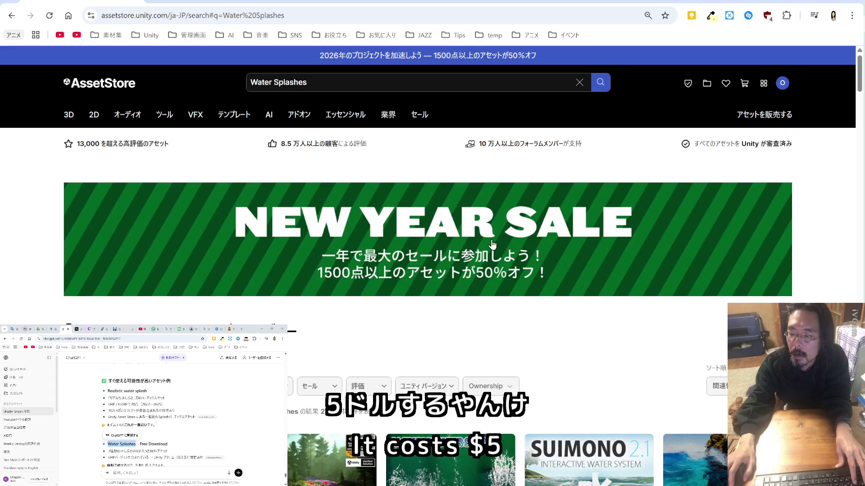
Browse the 221 Water Splashes results, close the failed side tab, and open the 価格 filter.
scroll(494, 259, "down", 2)
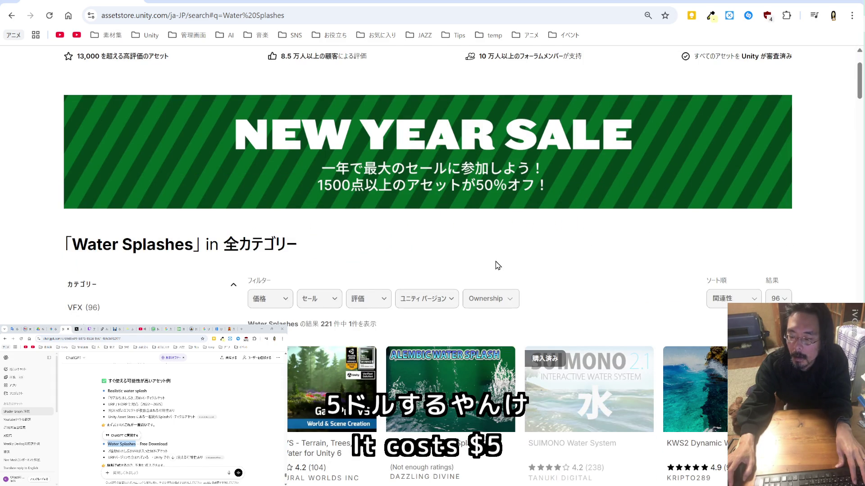
scroll(497, 265, "down", 2)
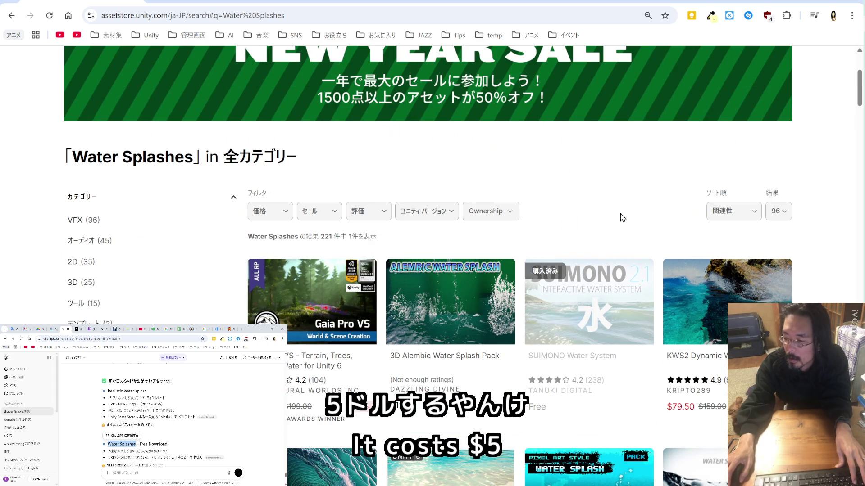
scroll(621, 216, "down", 4)
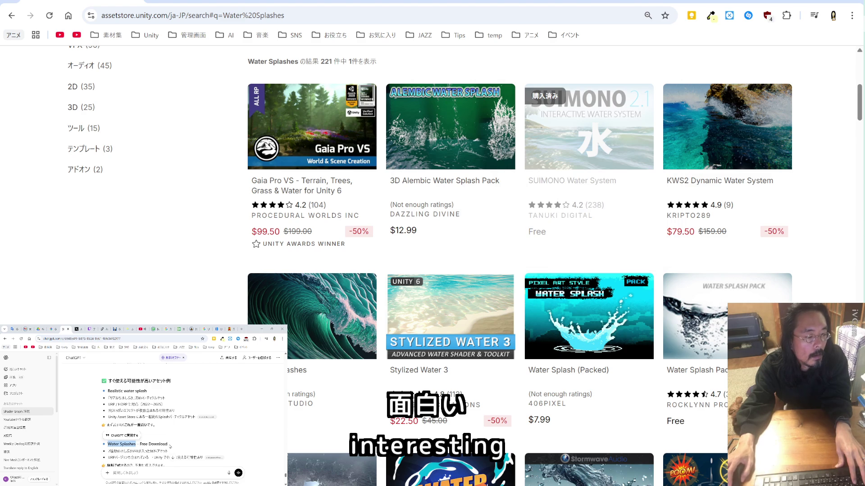
left_click(214, 422)
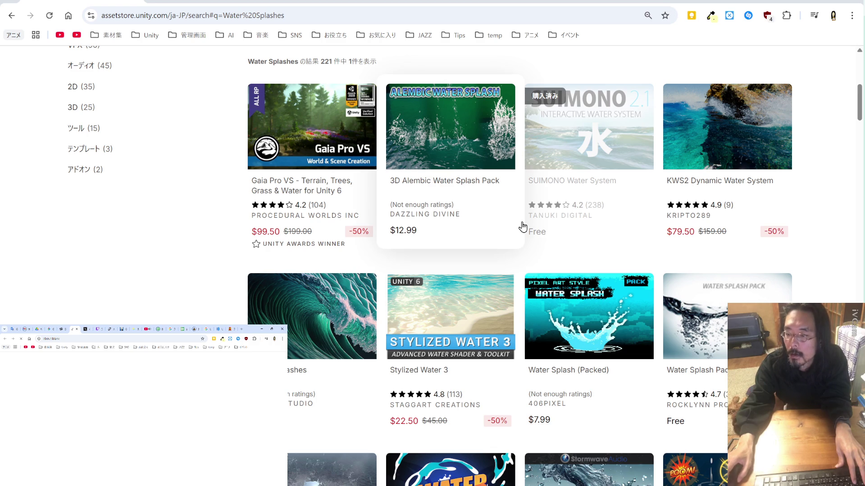
scroll(522, 226, "up", 4)
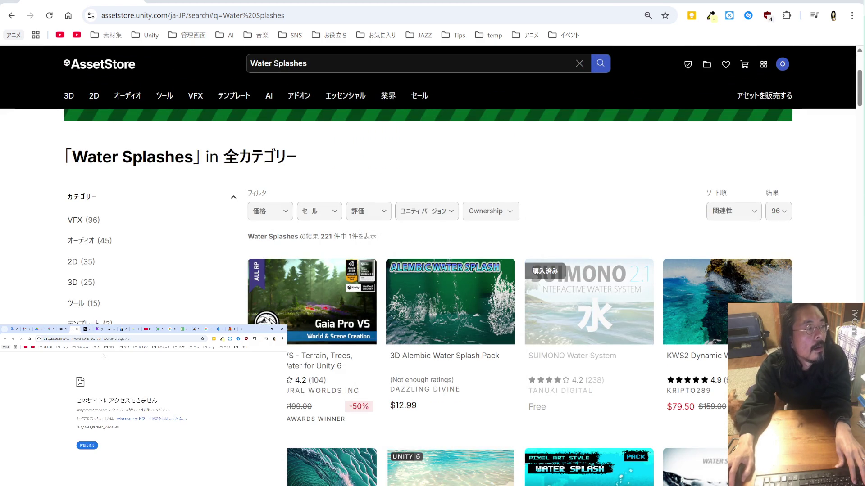
left_click(77, 329)
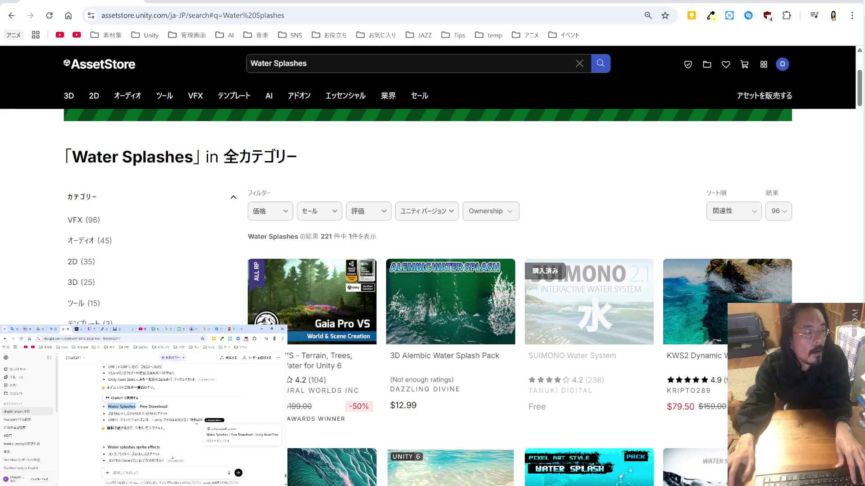
left_click(270, 212)
Filter the results to Free and look over the Water Splash Pack page.
left_click(276, 237)
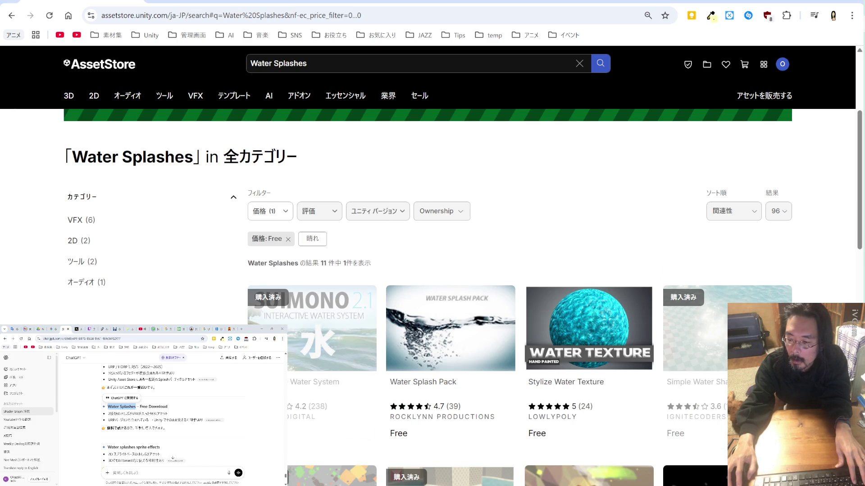
left_click(457, 328)
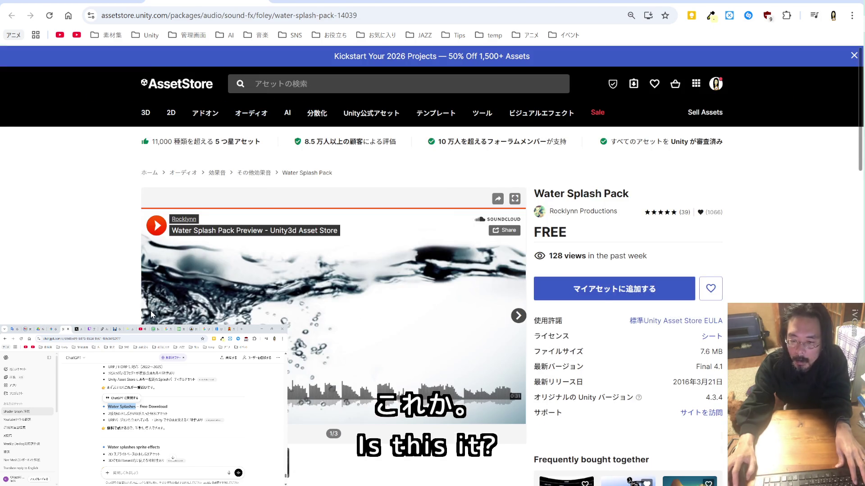
scroll(151, 314, "down", 2)
scroll(109, 87, "up", 1)
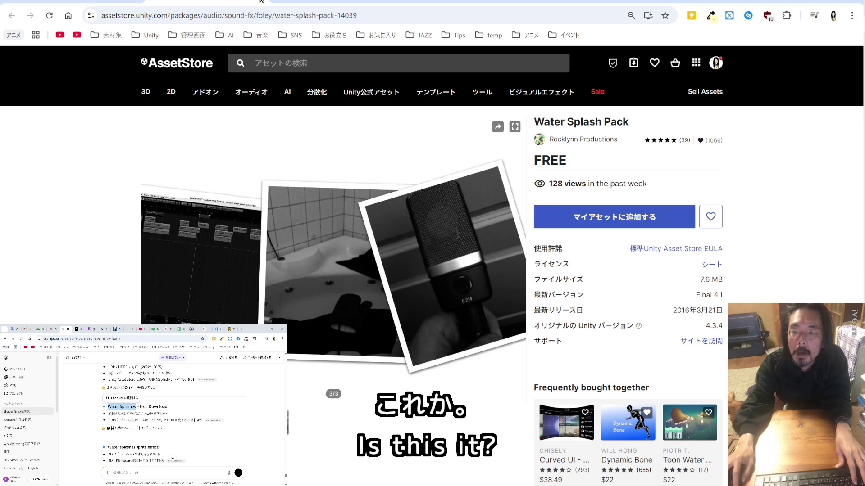
key("alt+Left")
Scroll through the free Water Splashes results and back to the search bar.
scroll(417, 279, "down", 4)
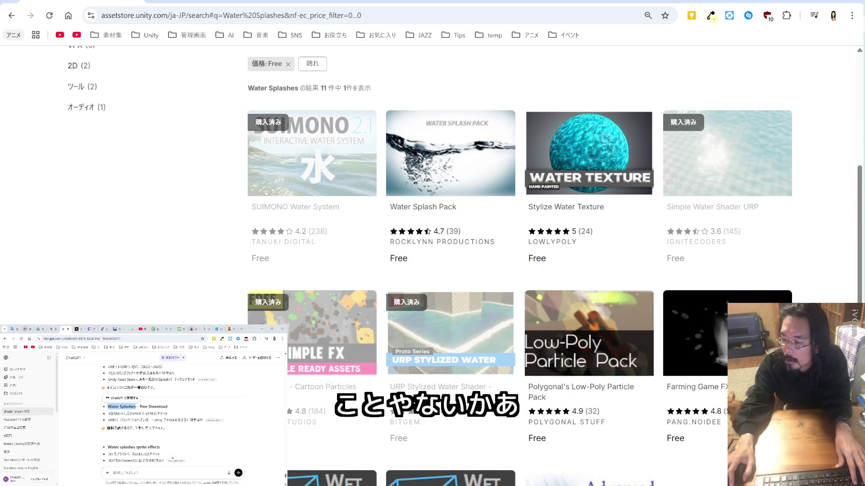
scroll(518, 265, "down", 4)
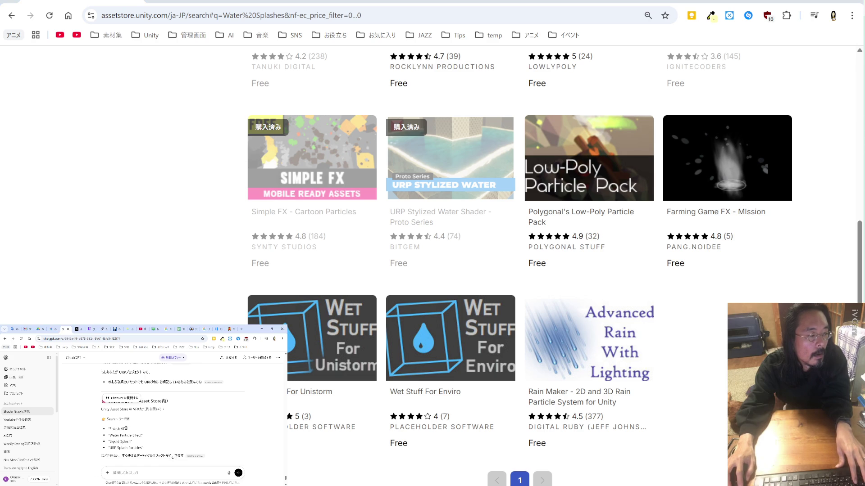
scroll(365, 245, "up", 8)
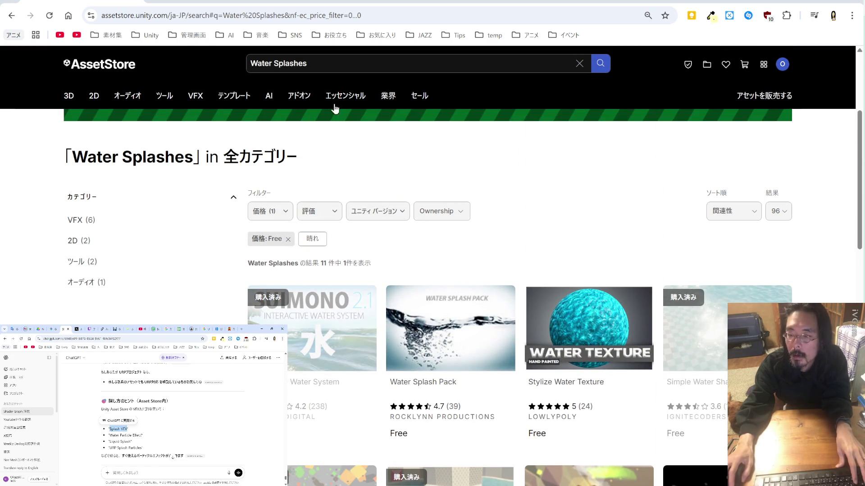
left_click(342, 63)
Search 'Splash VFX', filter to Free (8 results), and open Farming Game FX - MIssion.
type("Splash VFX")
key("Return")
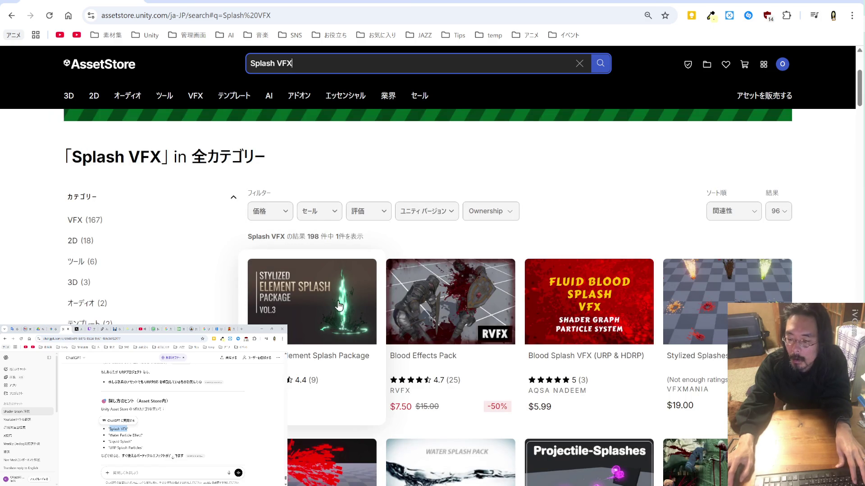
left_click(260, 212)
left_click(272, 236)
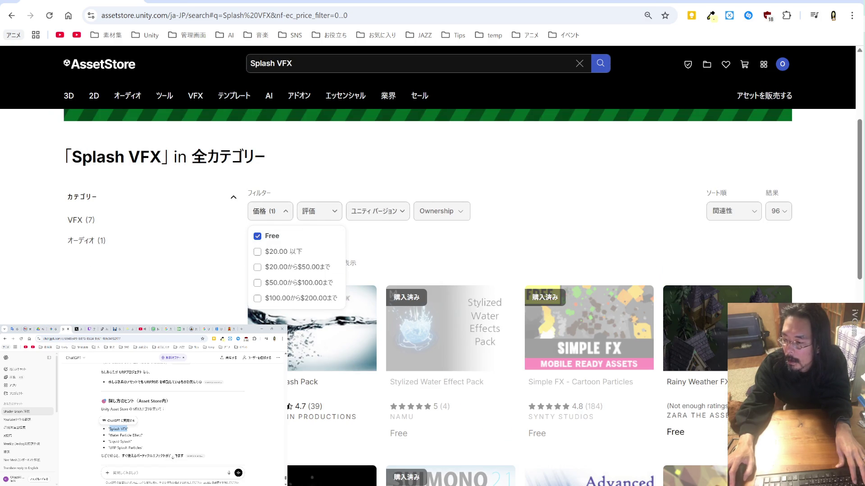
scroll(518, 270, "down", 4)
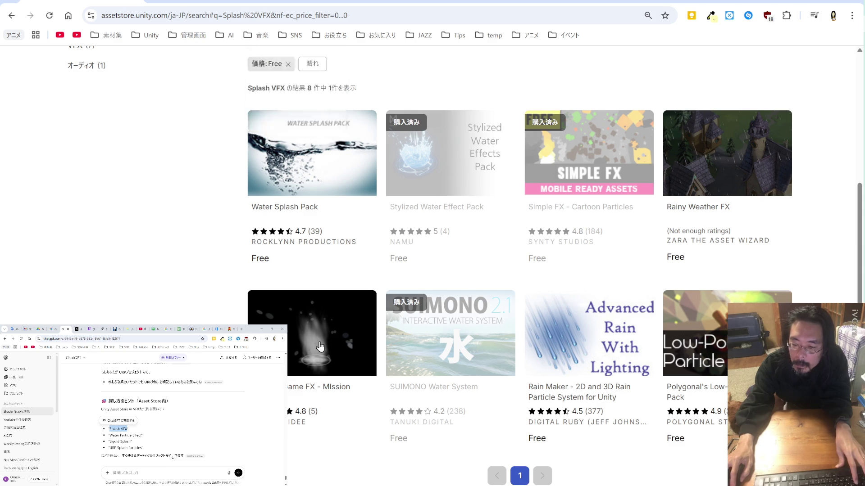
scroll(319, 346, "up", 5)
mouse_move(269, 96)
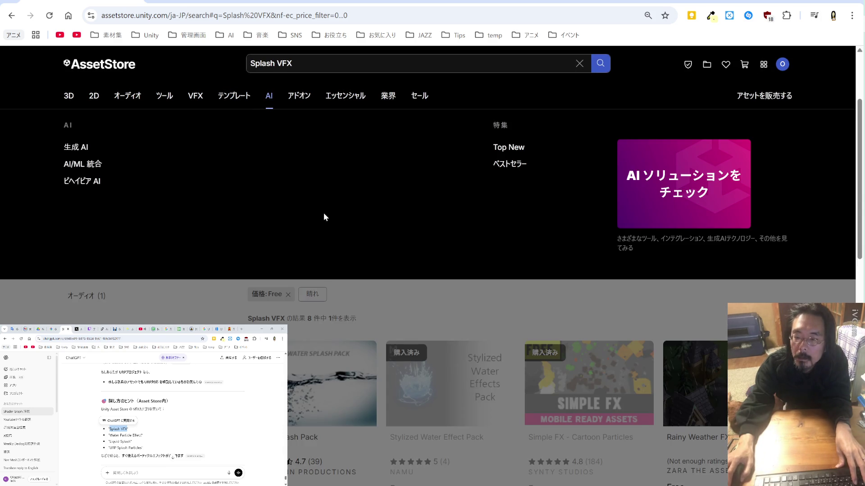
scroll(329, 253, "down", 4)
left_click(320, 289)
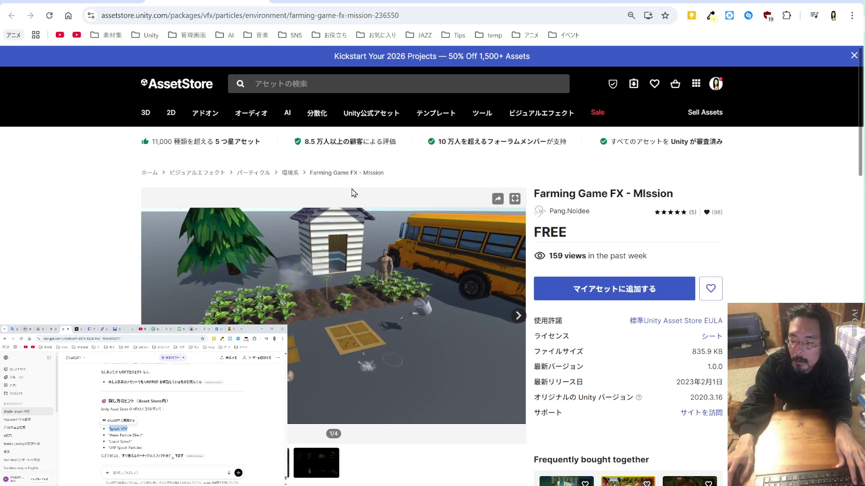
Watch the Farming Game FX preview video and scroll through its description.
left_click(335, 299)
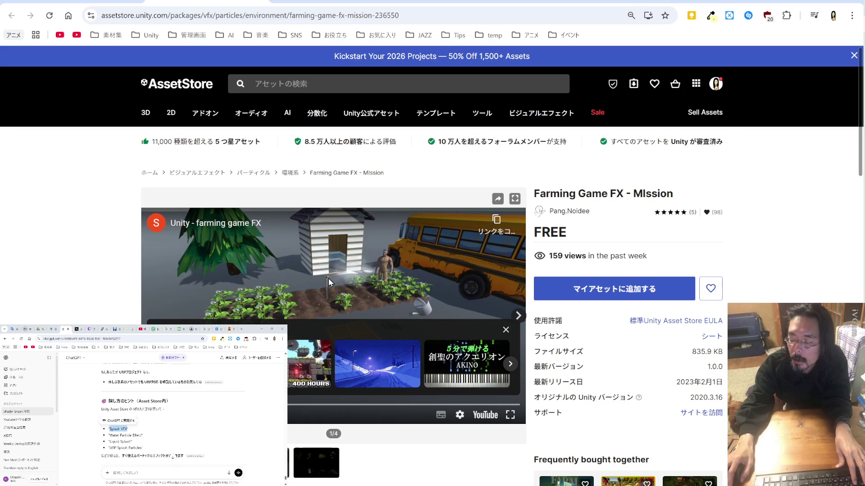
left_click(329, 271)
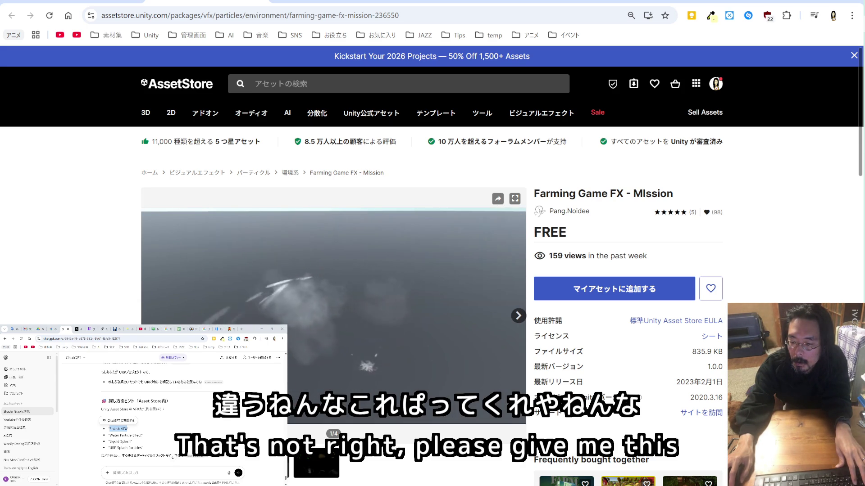
left_click(342, 277)
scroll(356, 288, "down", 5)
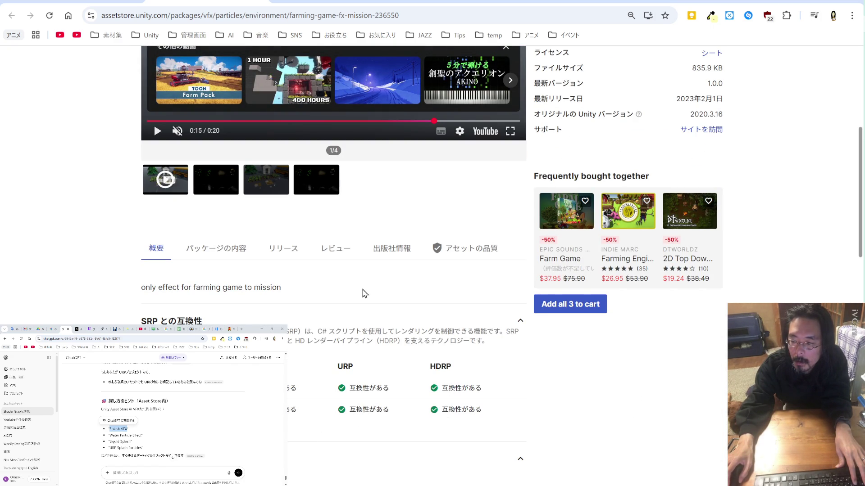
scroll(365, 293, "down", 4)
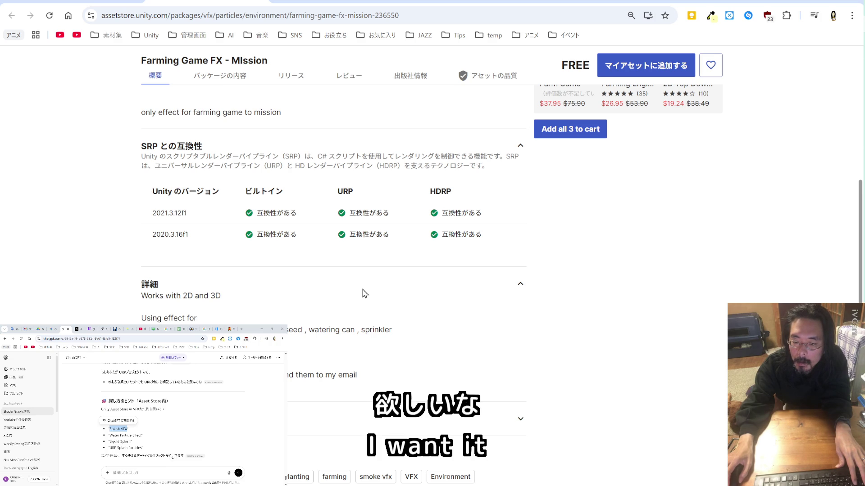
scroll(365, 294, "down", 4)
scroll(365, 293, "up", 6)
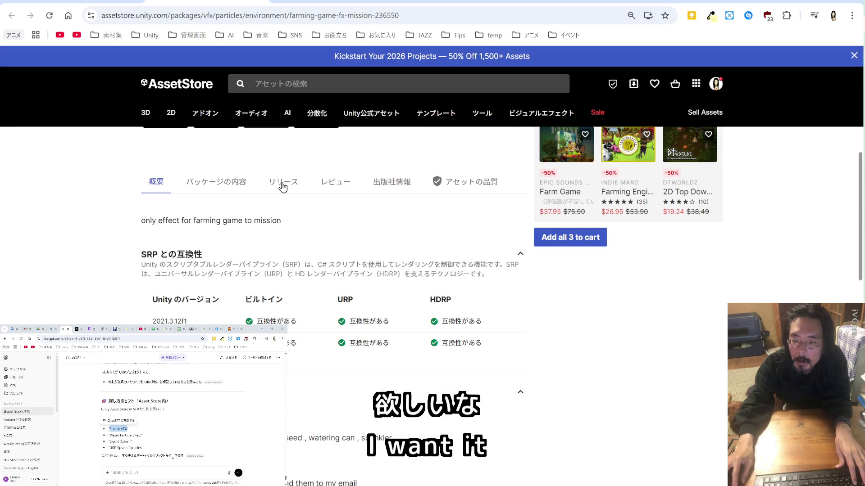
Show the パッケージの内容 list and expand Prefabs, DemoScene, Materials, Mineing, Fishing and Farming.
left_click(239, 183)
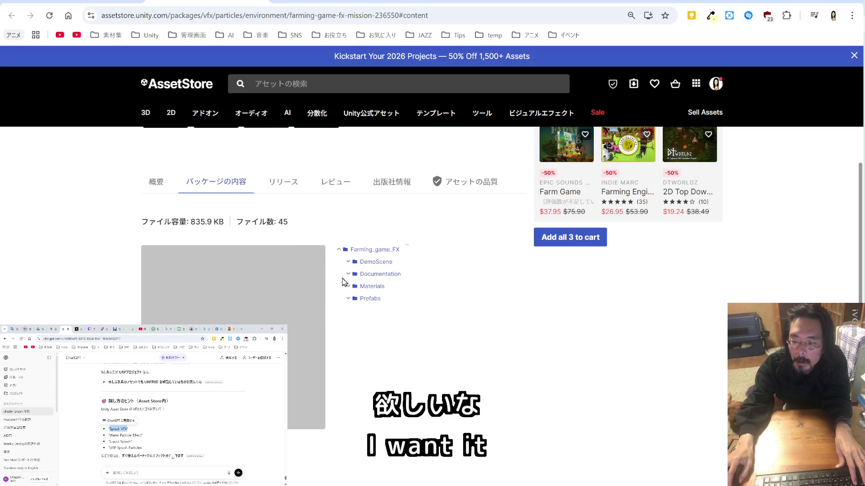
left_click(348, 301)
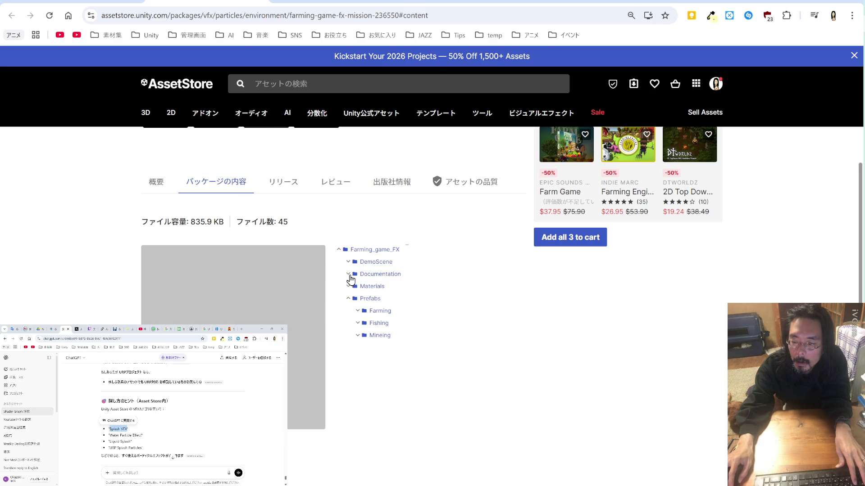
left_click(351, 265)
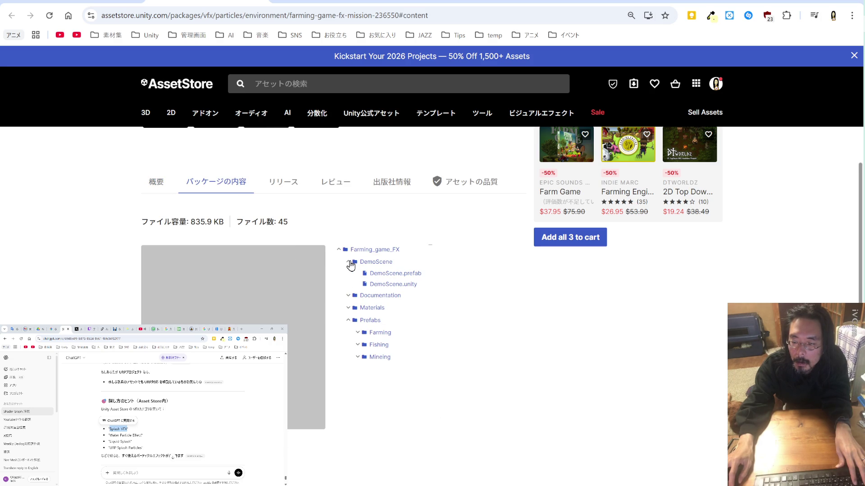
left_click(349, 297)
left_click(349, 297)
left_click(349, 308)
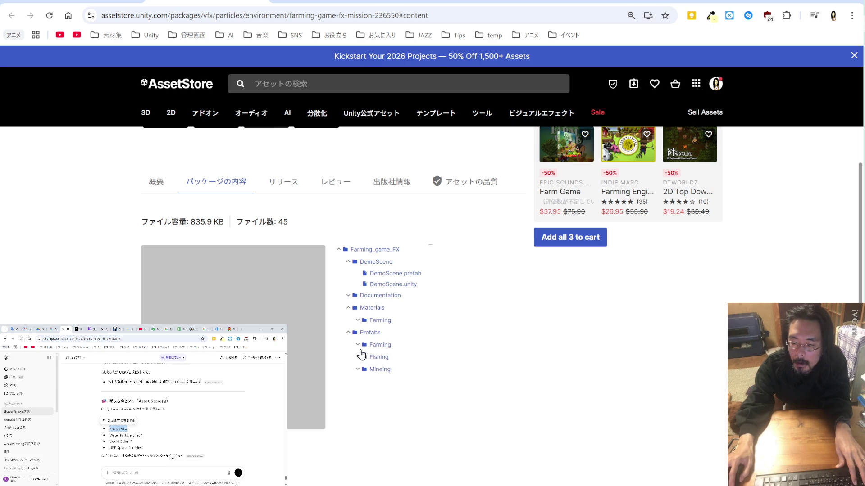
left_click(359, 370)
left_click(358, 358)
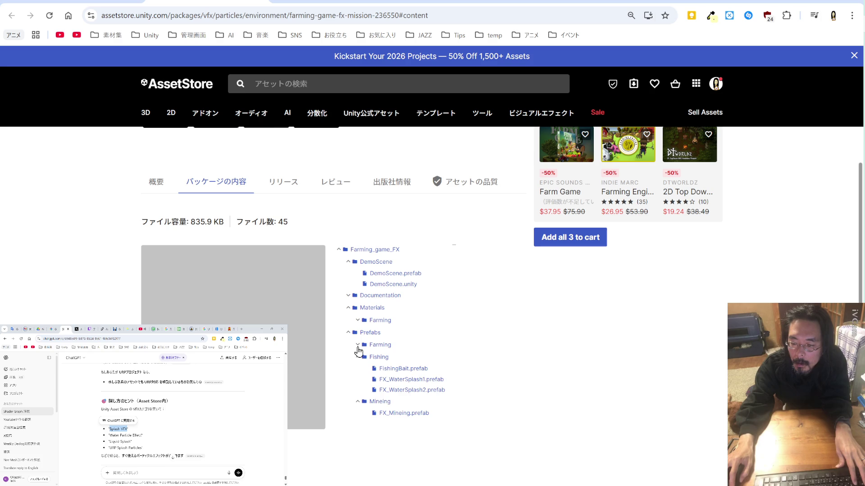
left_click(359, 348)
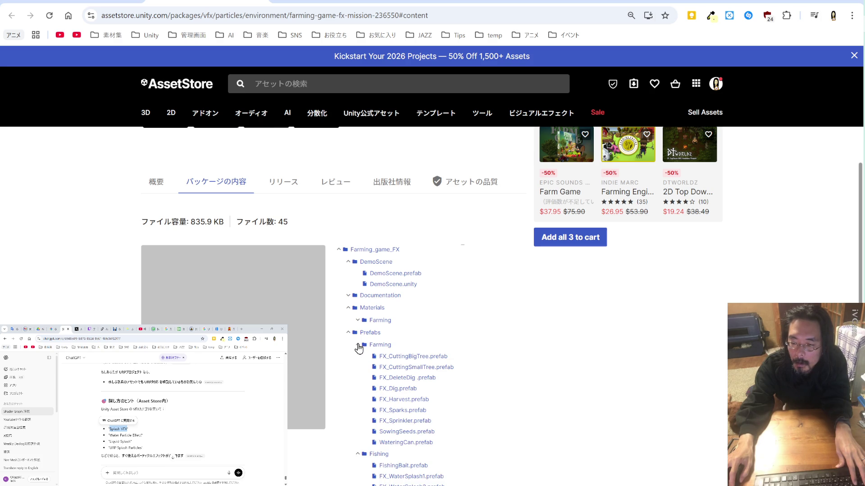
Reread ChatGPT's reply about パーティクルエフェクト, then return to ProjectileController.cs.
left_click(174, 417)
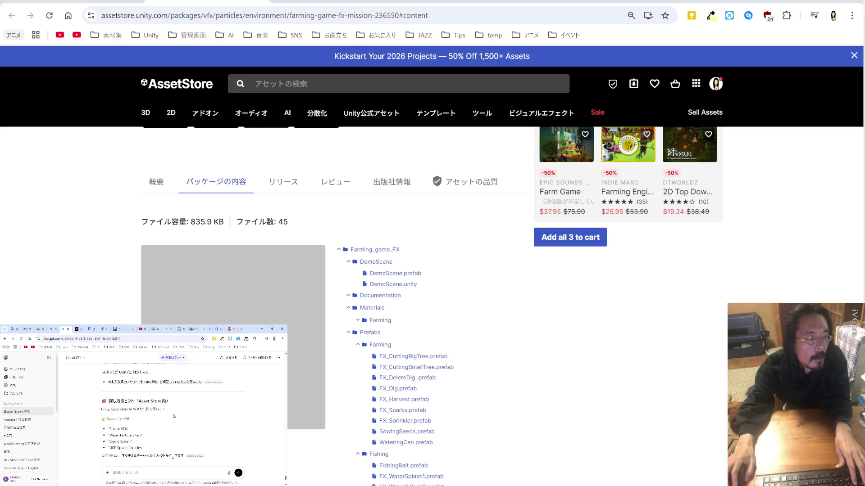
scroll(175, 417, "down", 3)
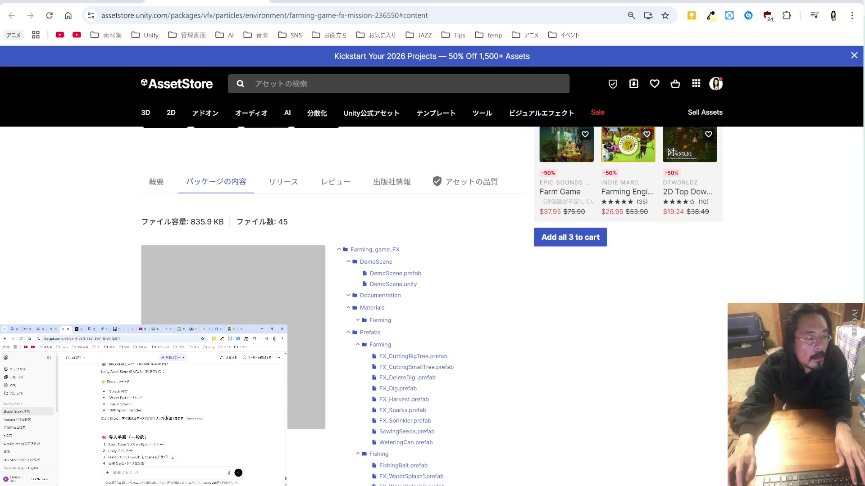
left_click_drag(167, 418, 138, 419)
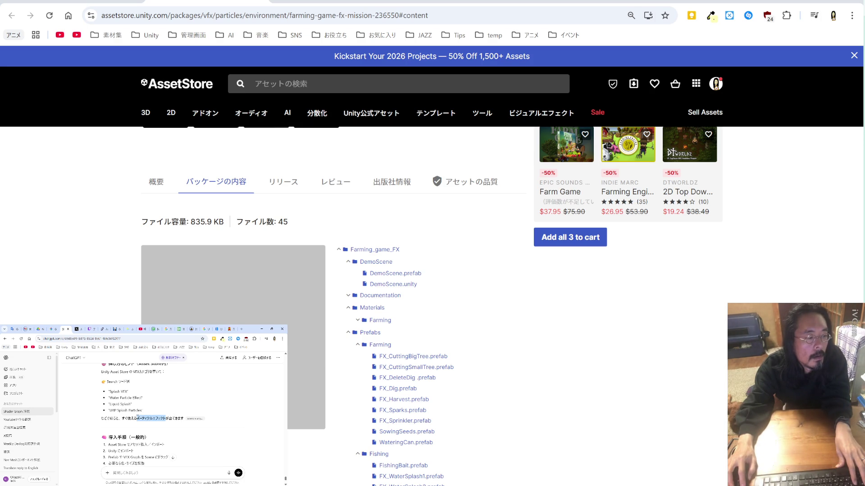
left_click(152, 419)
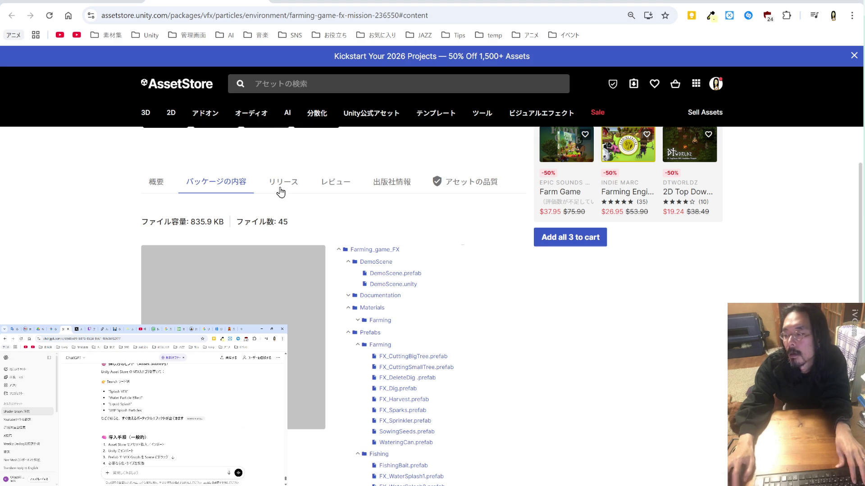
key("alt+Tab")
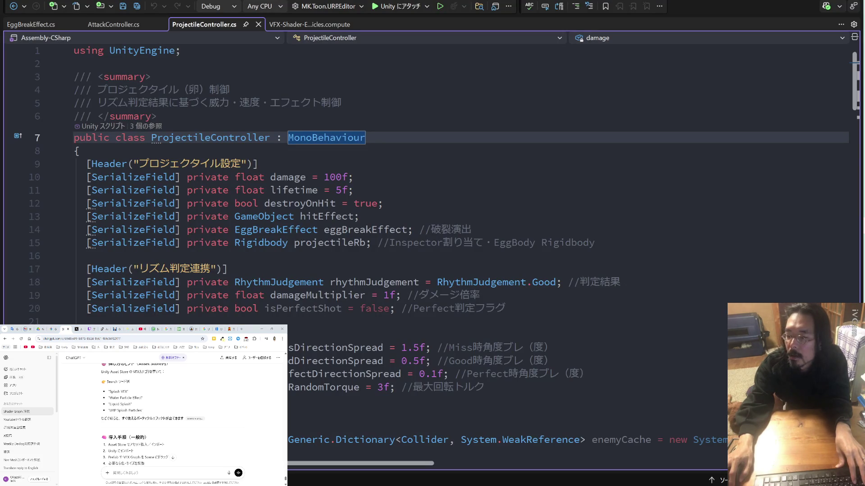
Save the EggLiquidSplashVFX graph with Ctrl+S and reposition its floating editor window.
key("alt+Tab")
key("alt+Tab")
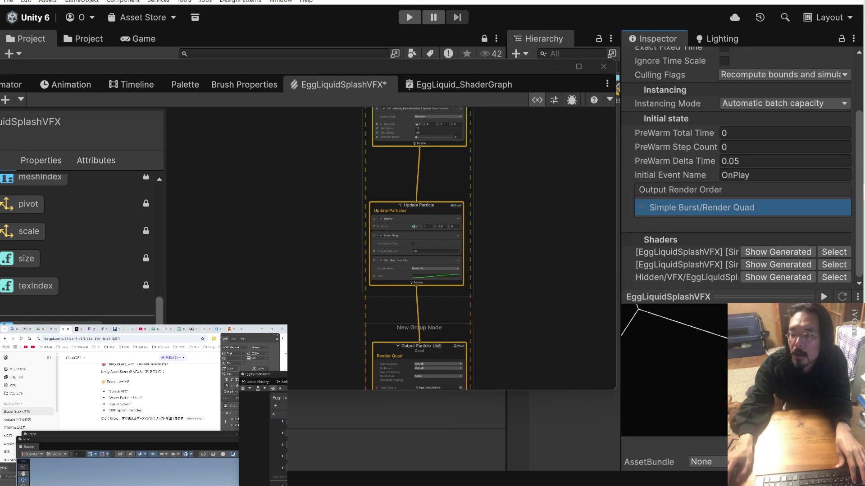
key("ctrl+s")
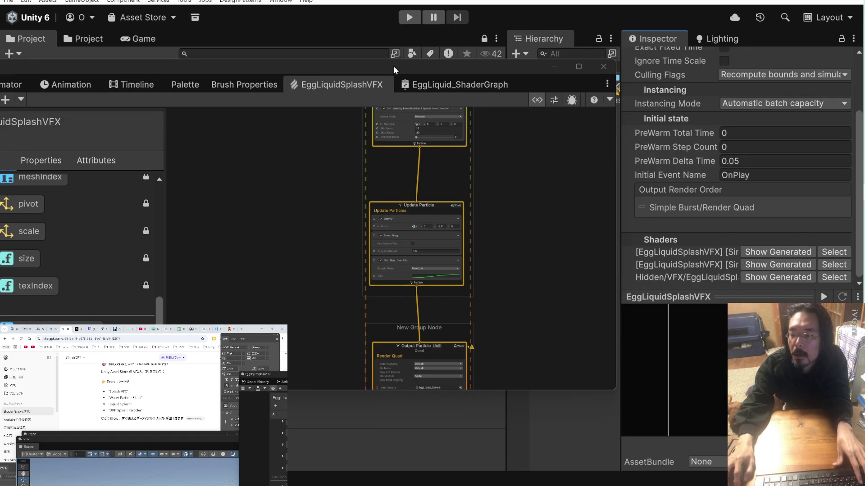
left_click_drag(393, 66, 710, 295)
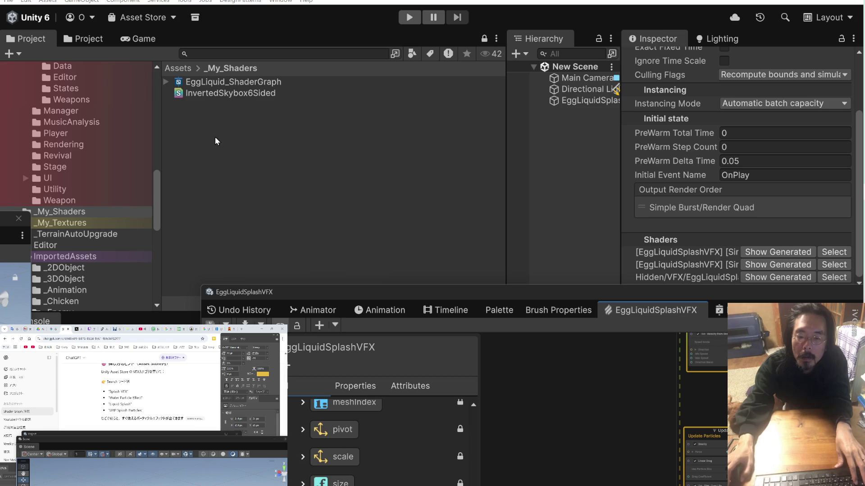
right_click(657, 314)
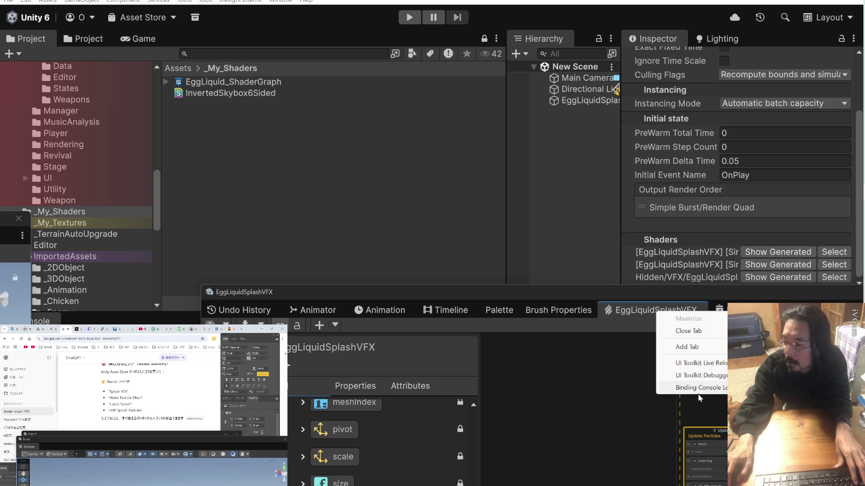
left_click(625, 309)
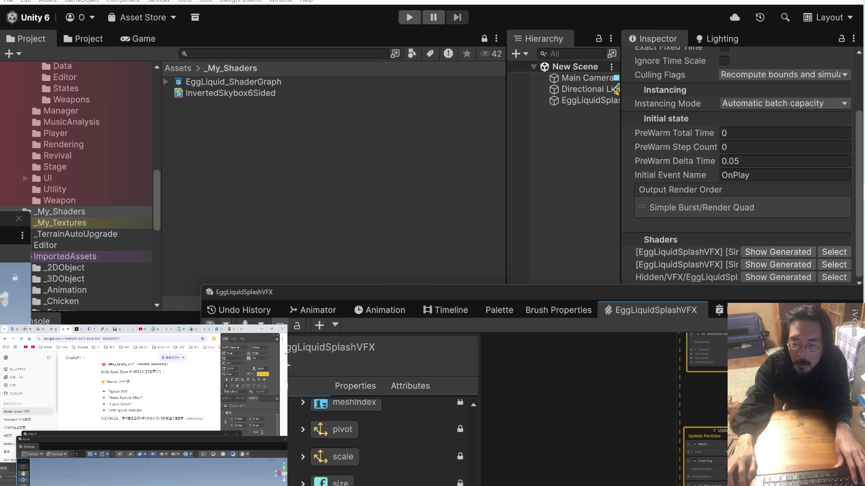
left_click(261, 324)
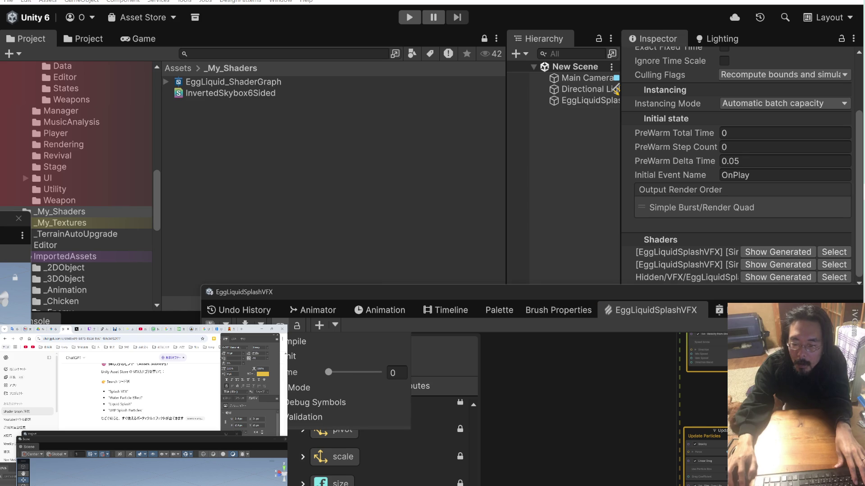
left_click(320, 354)
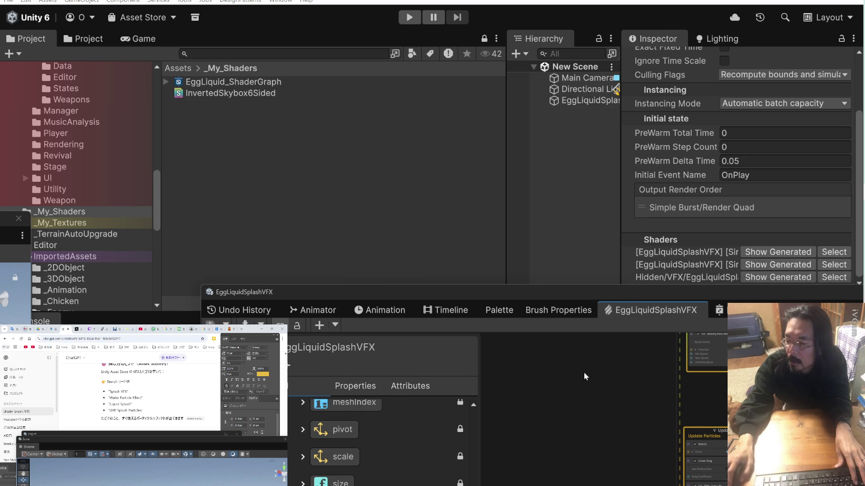
mouse_move(631, 295)
left_mouse_down()
mouse_move(401, 258)
mouse_move(474, 237)
left_mouse_up()
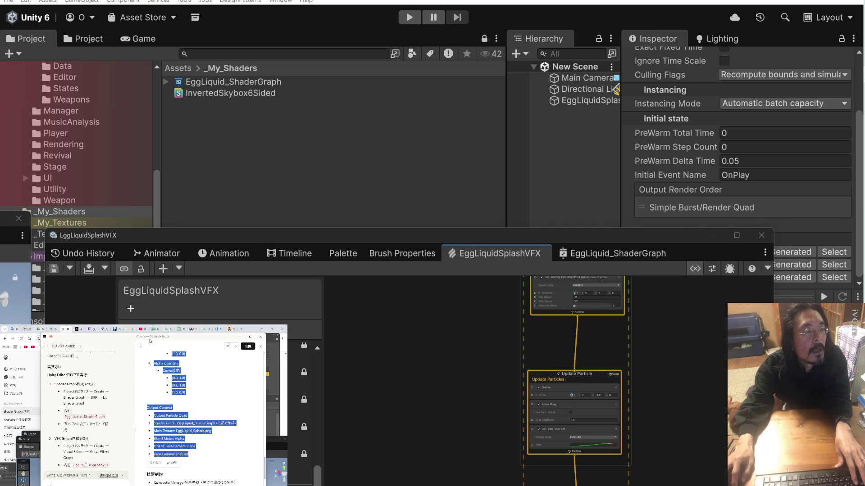
Scroll the Project folder tree and open Assets/_My_Prefabs/Player/VFX.
left_click(96, 389)
scroll(96, 388, "down", 3)
scroll(96, 388, "down", 2)
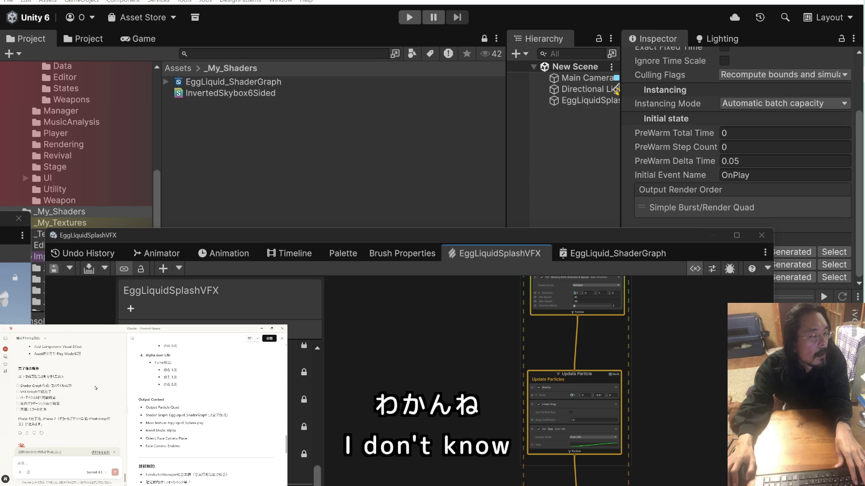
scroll(167, 395, "down", 4)
scroll(166, 395, "down", 2)
scroll(167, 398, "down", 2)
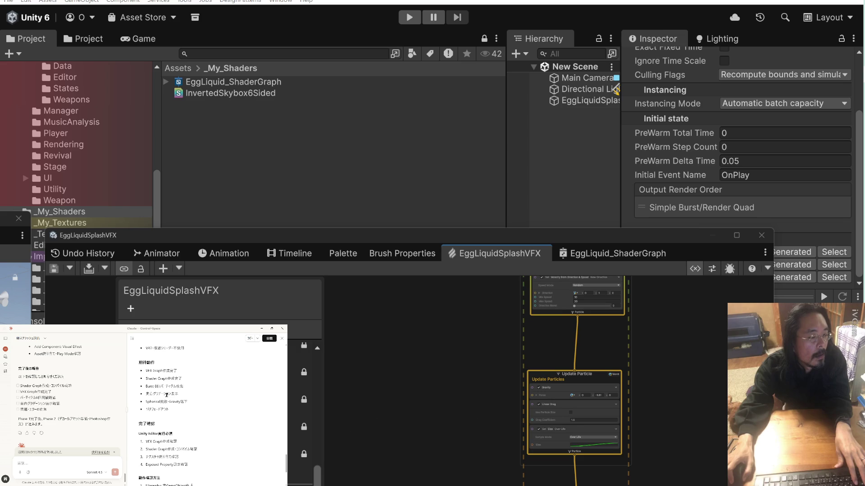
scroll(166, 395, "down", 4)
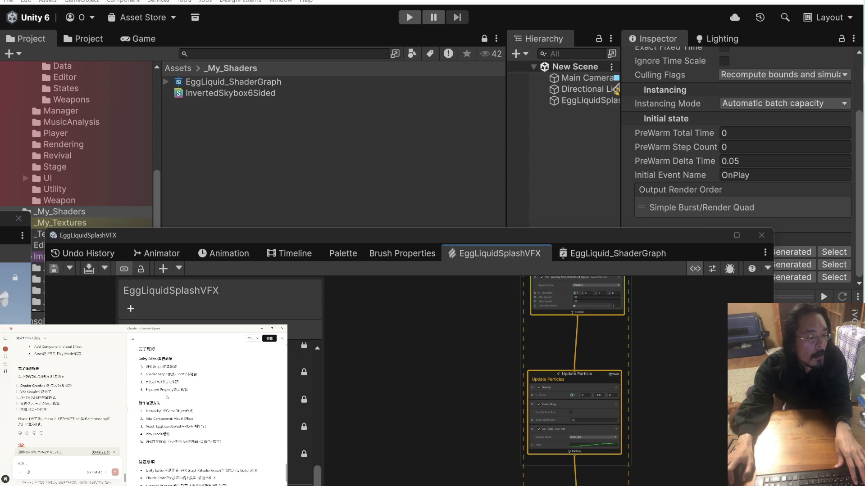
left_click(324, 130)
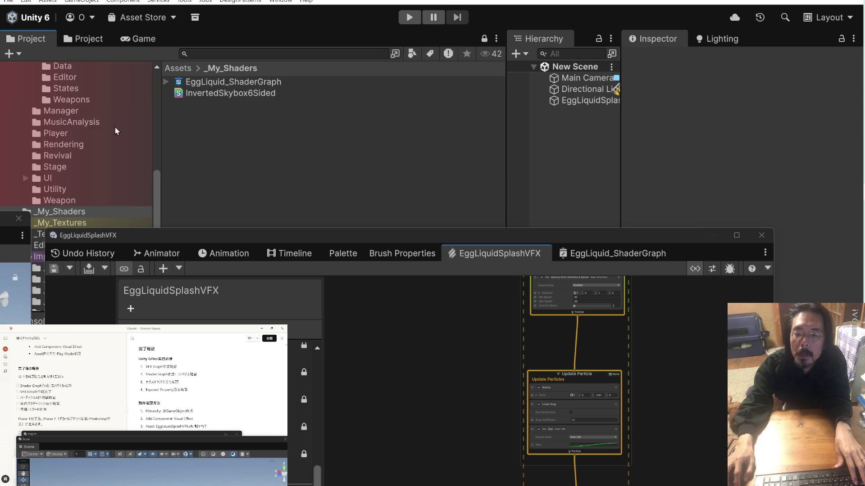
scroll(67, 136, "up", 8)
scroll(66, 135, "up", 5)
scroll(66, 134, "down", 4)
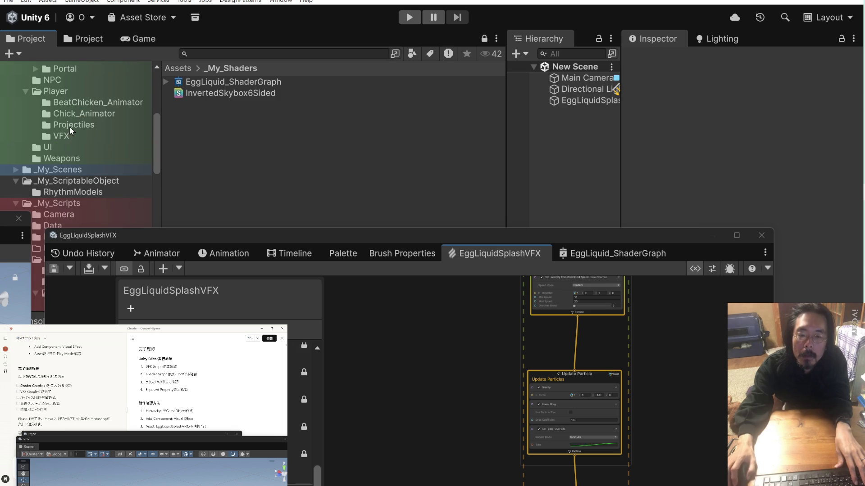
left_click(67, 134)
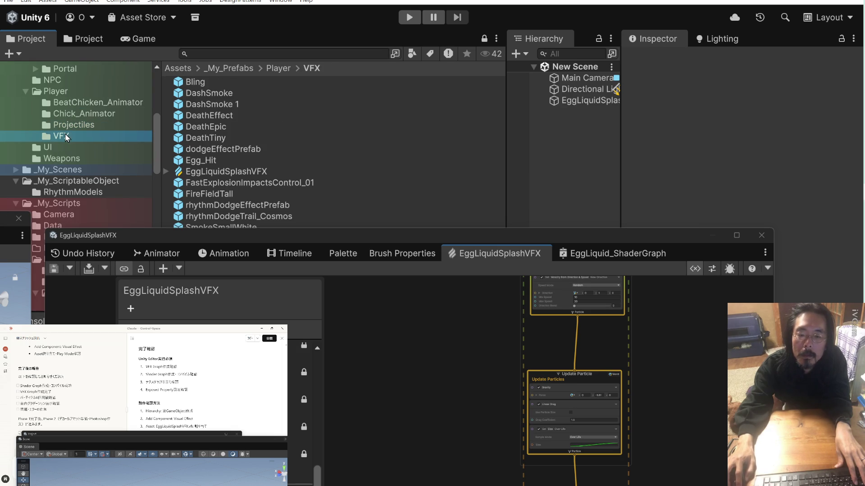
Create a Visual Effect Graph in the VFX folder from the Head & Trail template.
left_click_drag(373, 236, 371, 320)
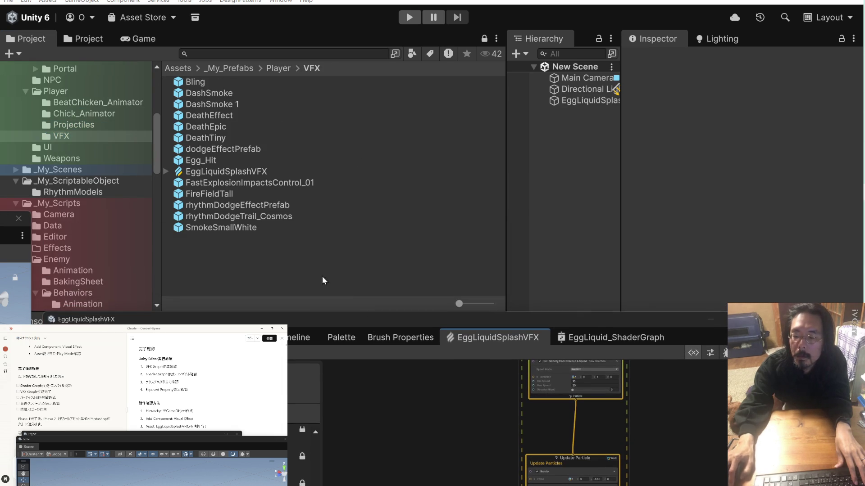
right_click(270, 288)
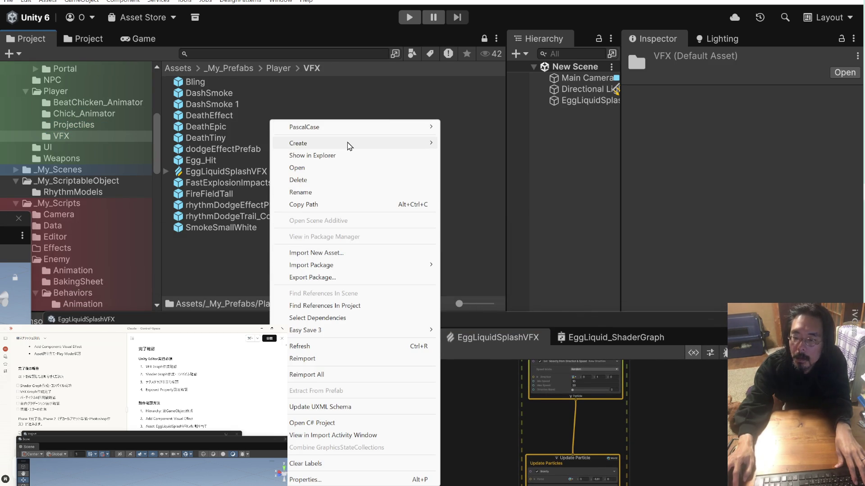
mouse_move(348, 144)
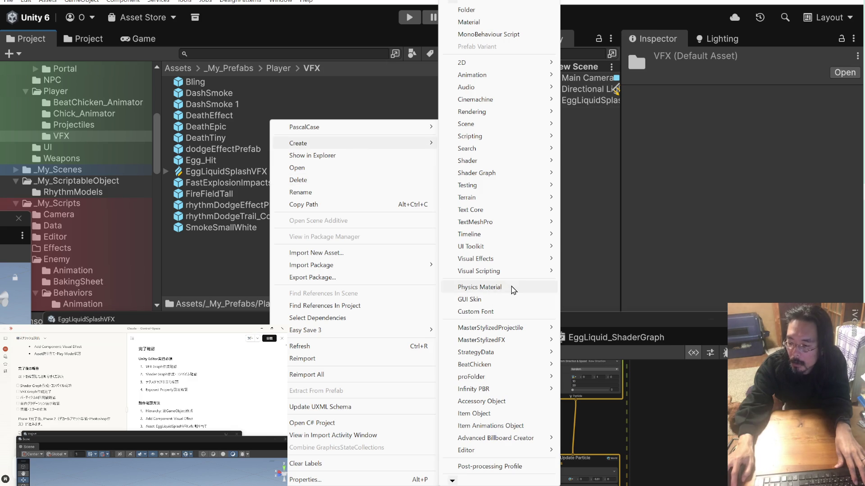
mouse_move(521, 358)
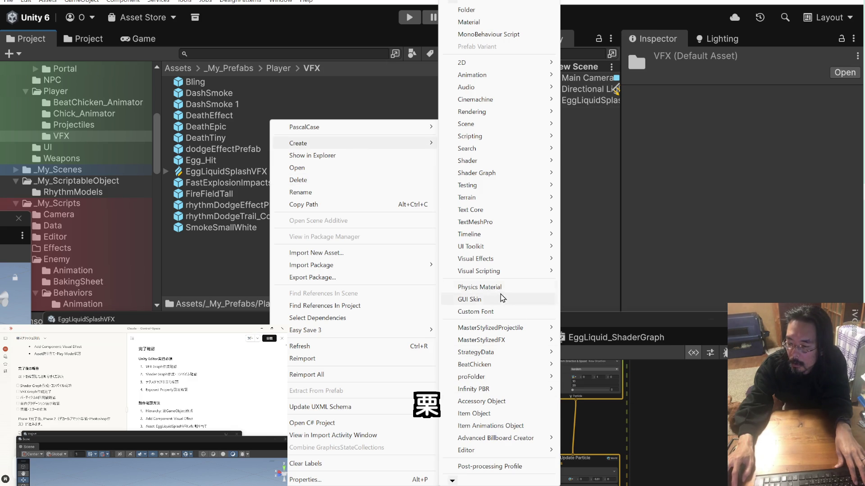
mouse_move(504, 266)
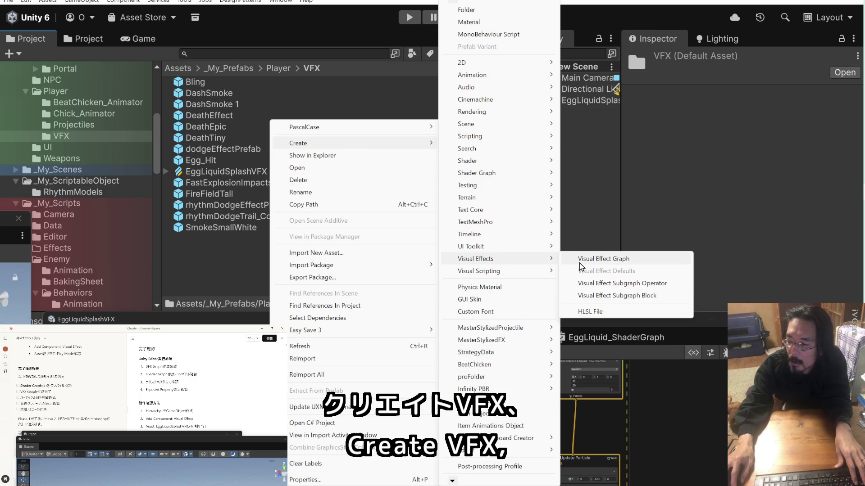
left_click(581, 264)
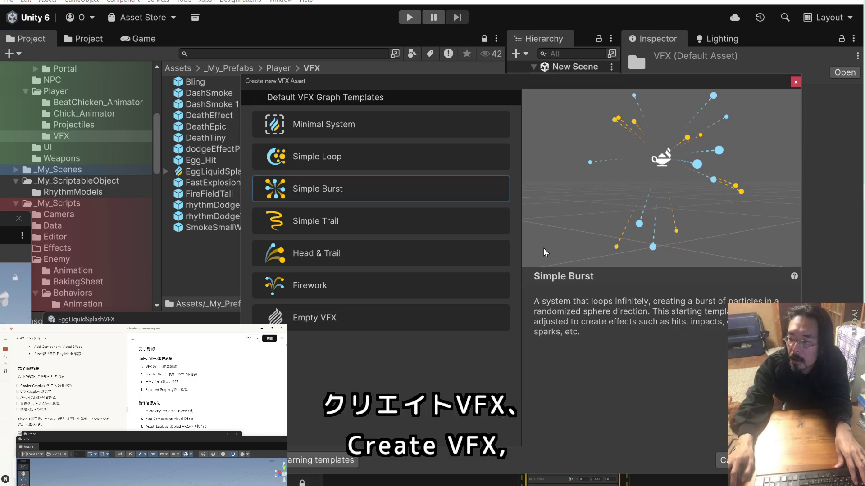
left_click(442, 252)
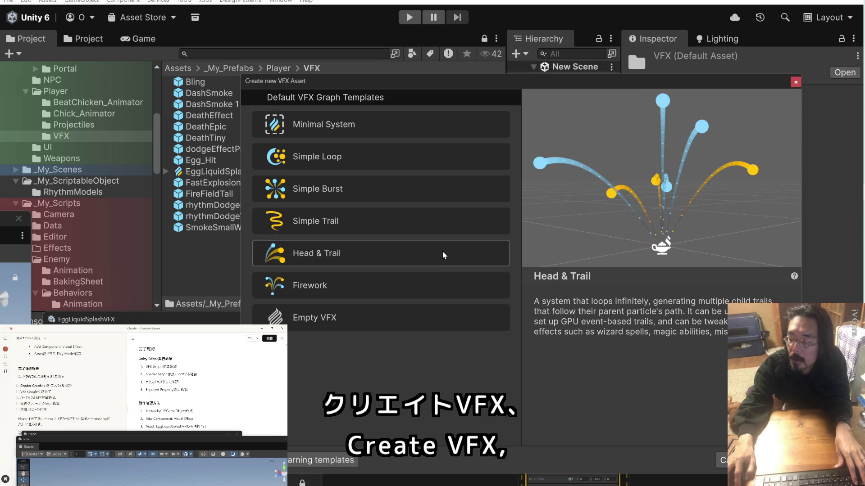
left_click(445, 284)
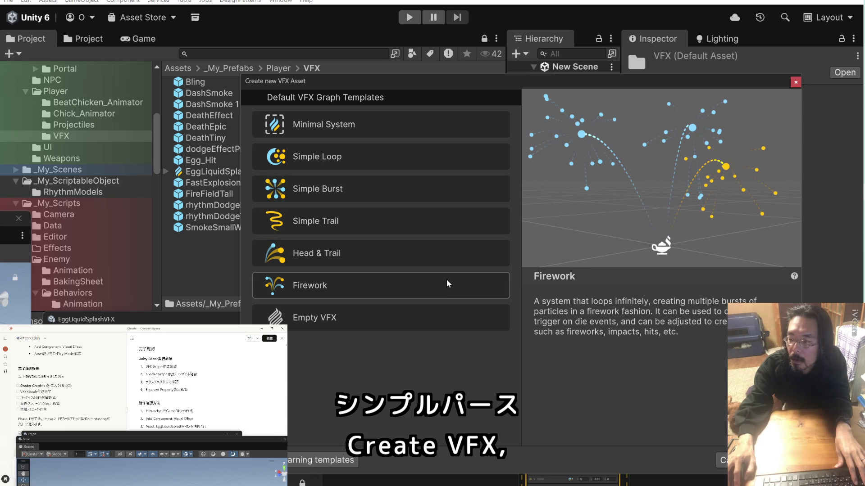
left_click(447, 255)
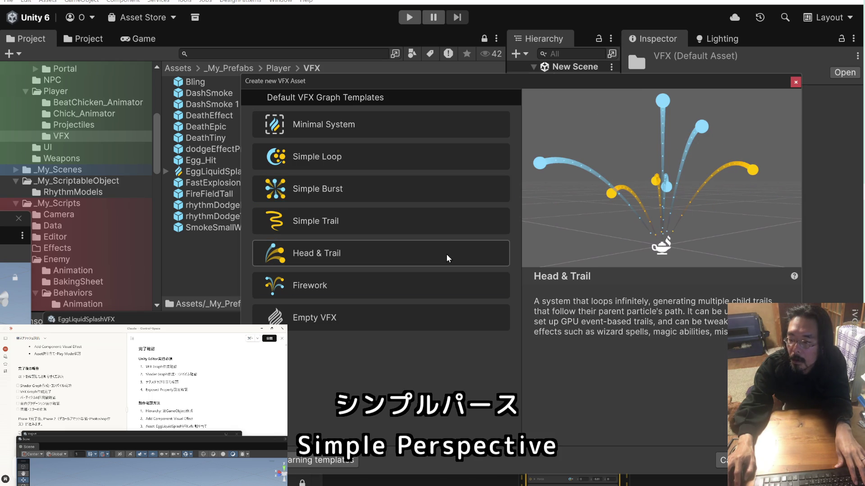
double_click(447, 254)
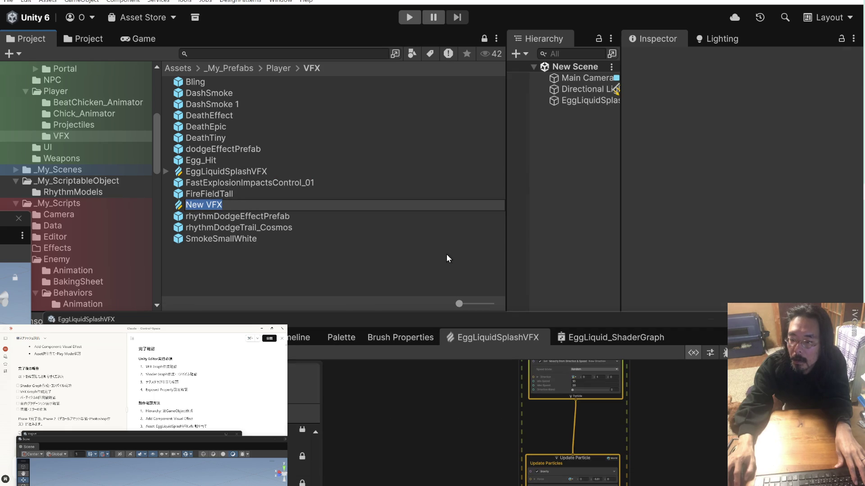
Keep the name New VFX and open it in the graph editor.
left_click(300, 252)
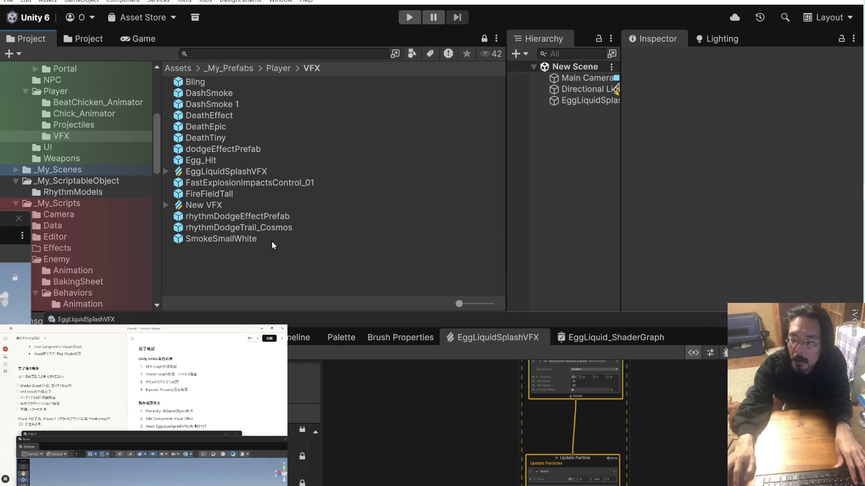
left_click(182, 207)
double_click(182, 206)
mouse_move(423, 311)
left_mouse_down()
mouse_move(386, 293)
mouse_move(273, 269)
left_mouse_up()
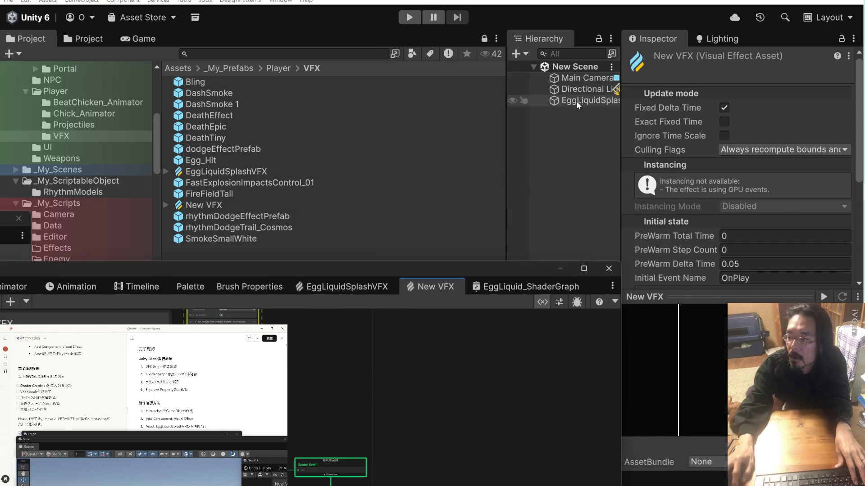
Assign New VFX to EggLiquidSplash_Test's Visual Effect Asset Template field.
left_click(576, 100)
left_click(210, 205)
left_click_drag(210, 205, 739, 199)
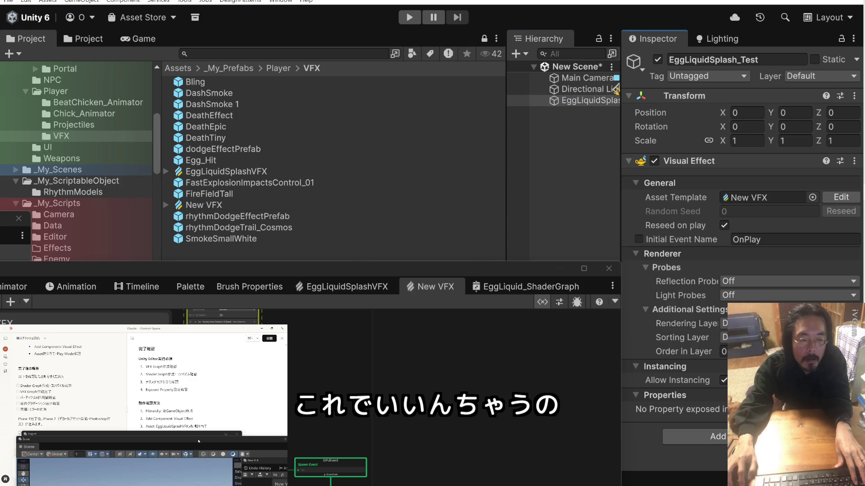
left_click(198, 441)
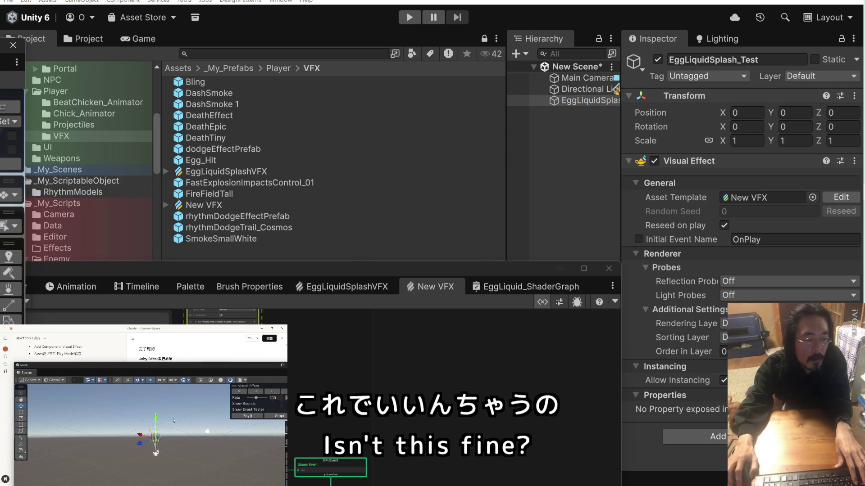
scroll(204, 426, "up", 2)
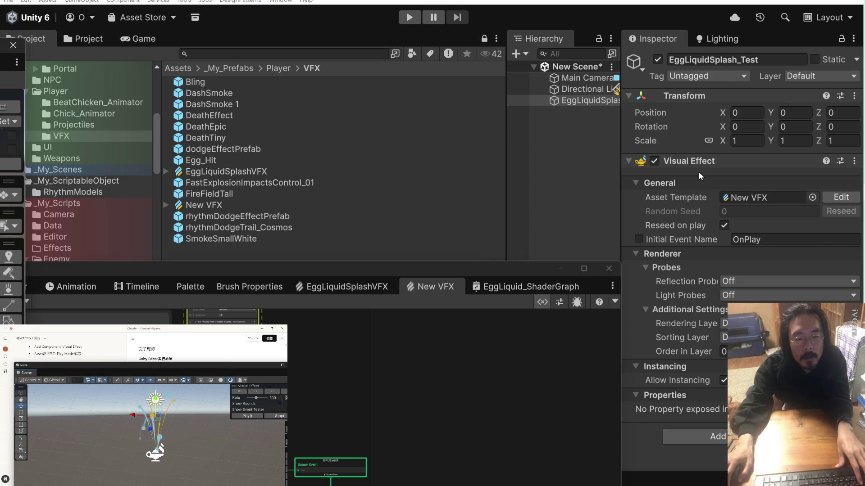
Delete the existing New VFX asset from the Player VFX folder.
left_click(737, 201)
right_click(208, 206)
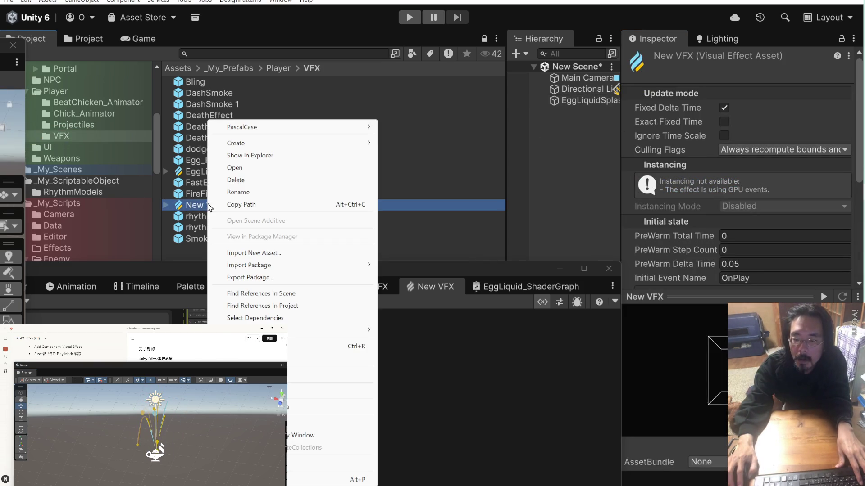
left_click(239, 183)
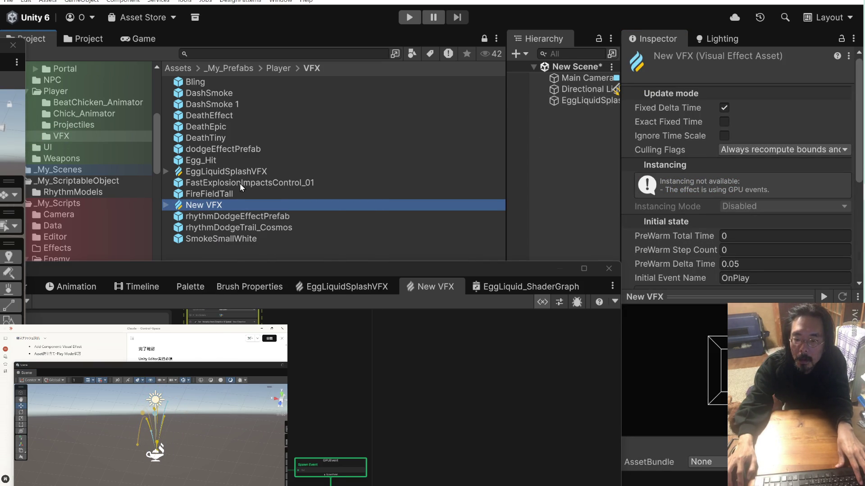
left_click(447, 257)
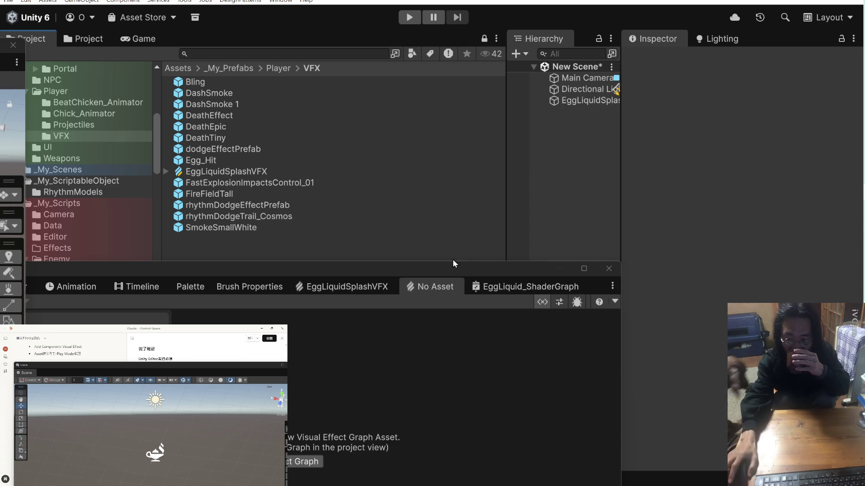
right_click(291, 243)
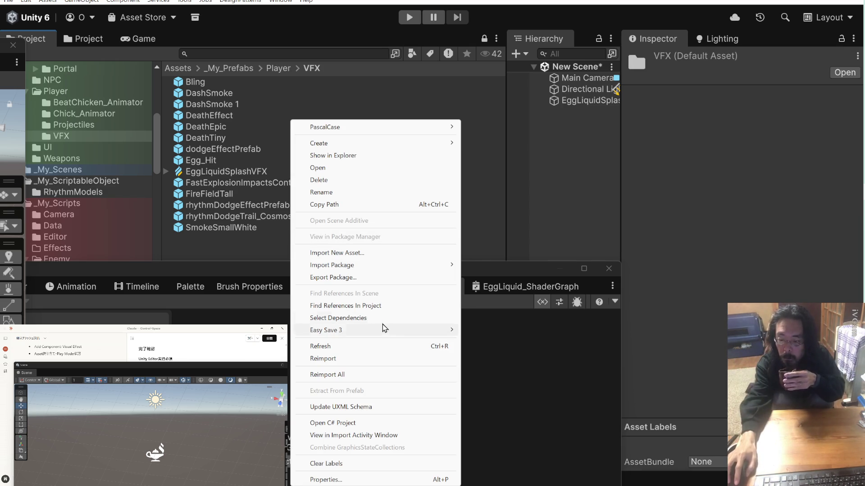
Create a New VFX graph from the Firework template and select EggLiquidSplash_Test in the scene.
mouse_move(370, 144)
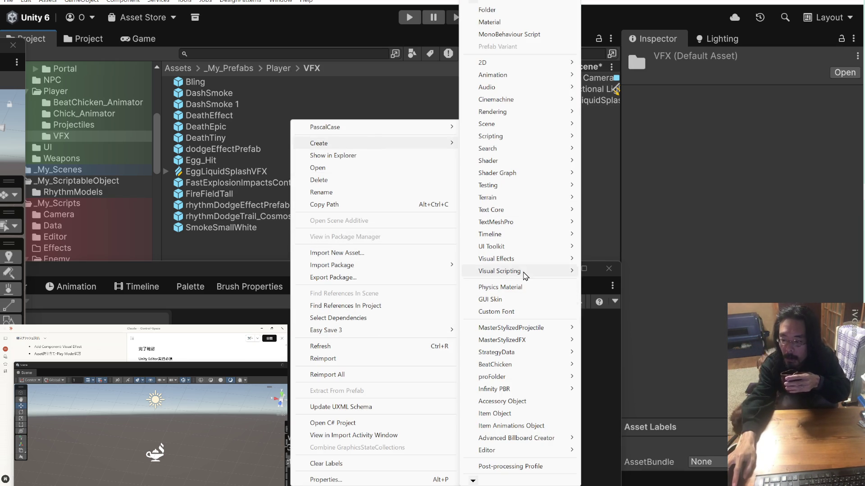
mouse_move(524, 272)
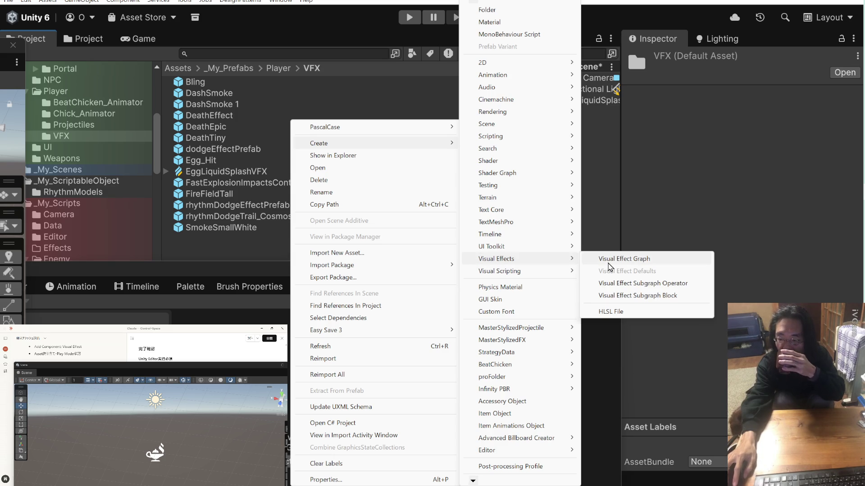
left_click(611, 260)
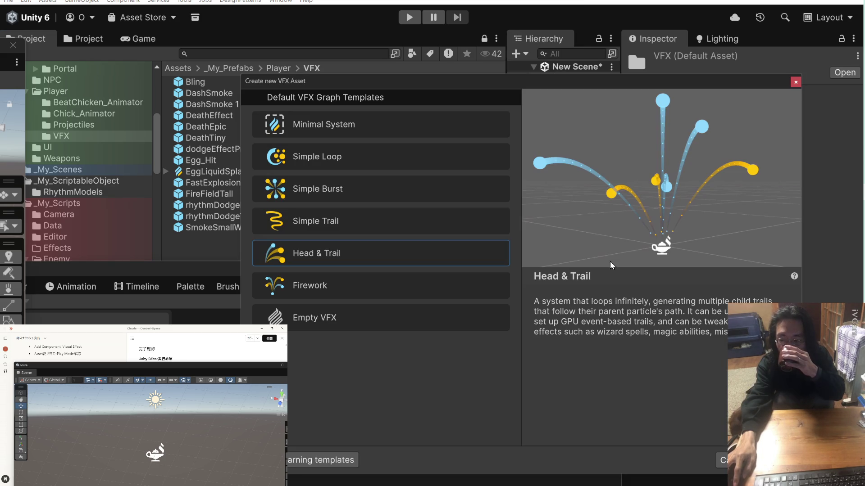
left_click(394, 286)
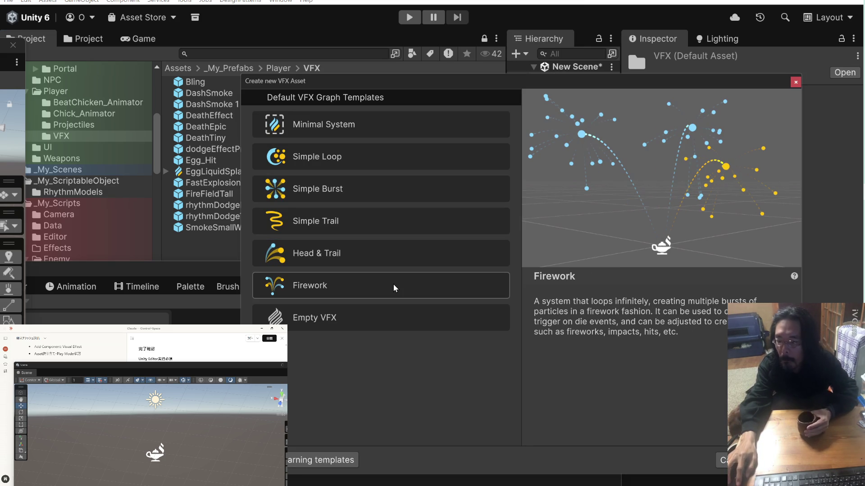
double_click(393, 284)
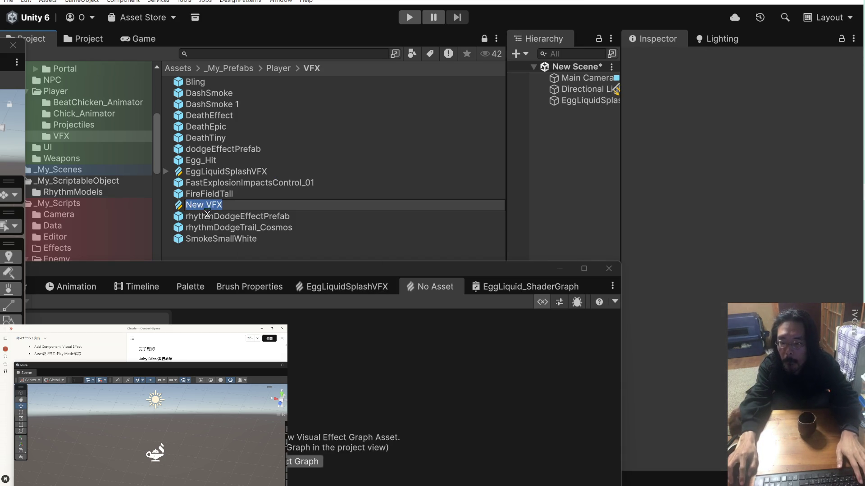
key("Return")
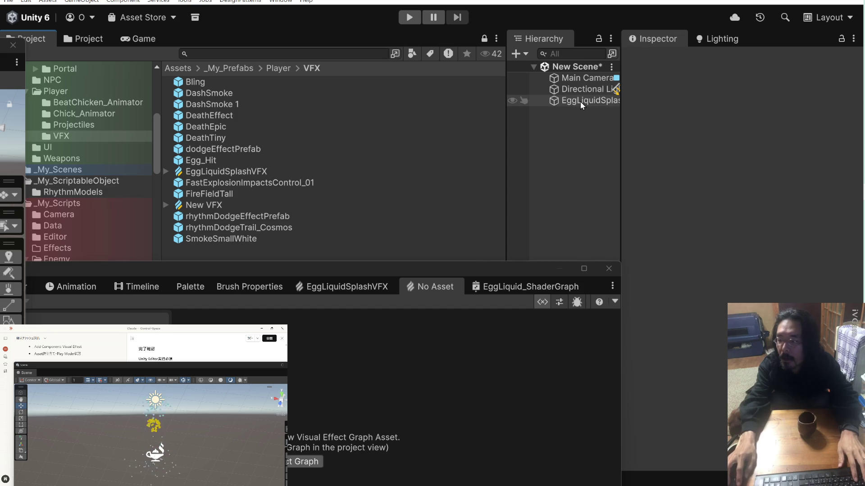
left_click(580, 101)
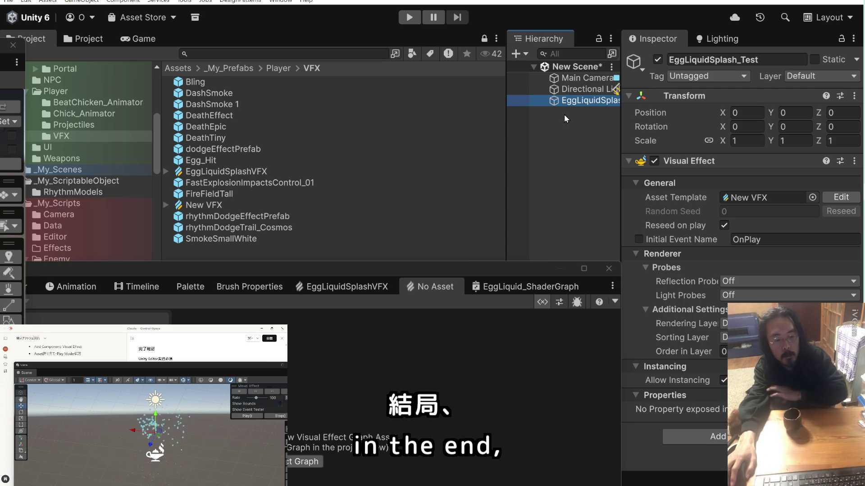
Delete the Firework-based New VFX asset.
right_click(220, 205)
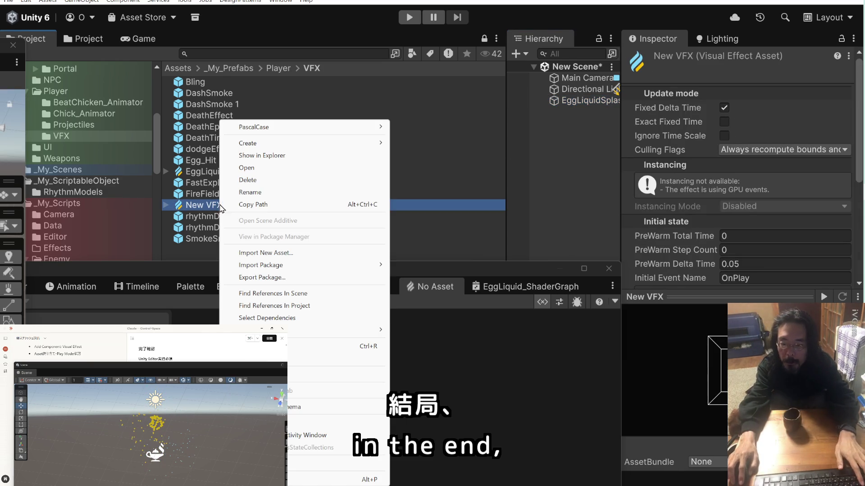
left_click(270, 181)
left_click(447, 257)
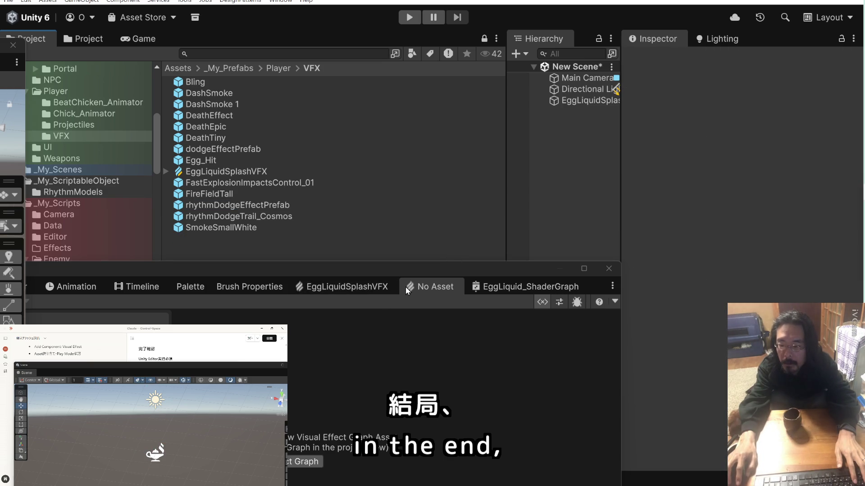
Create a new Visual Effect Graph named New VFX from the Simple Loop template.
right_click(269, 242)
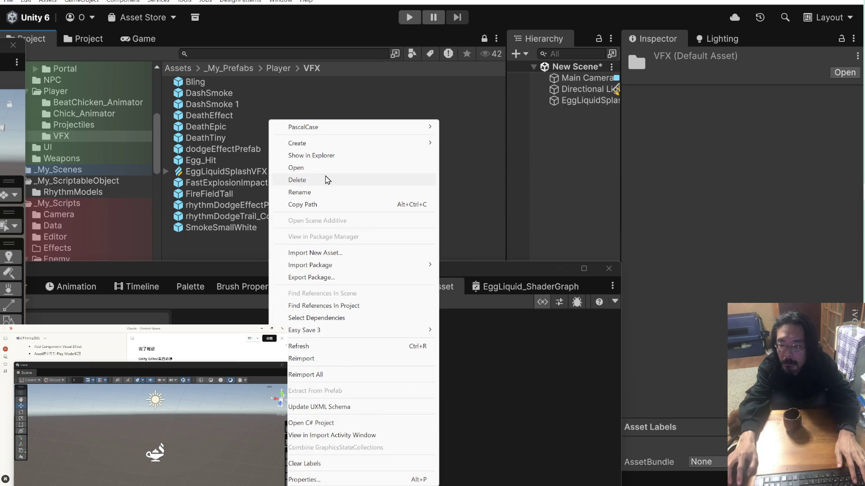
mouse_move(325, 145)
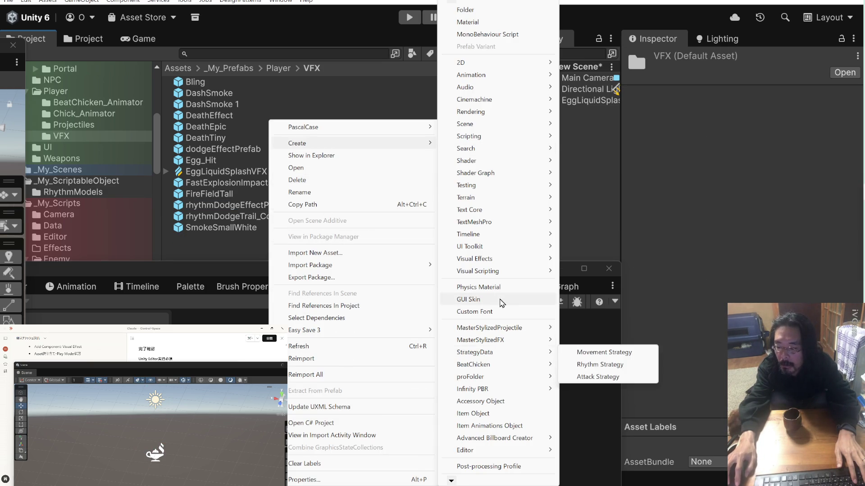
mouse_move(501, 257)
left_click(598, 258)
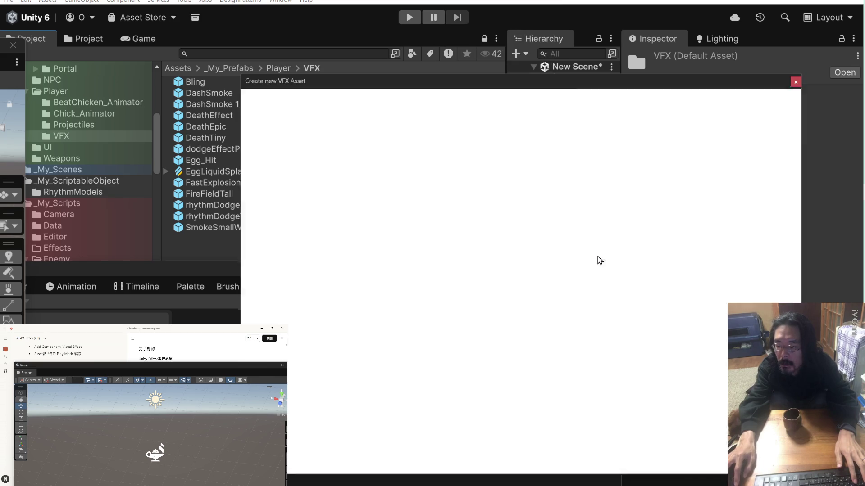
left_click(439, 163)
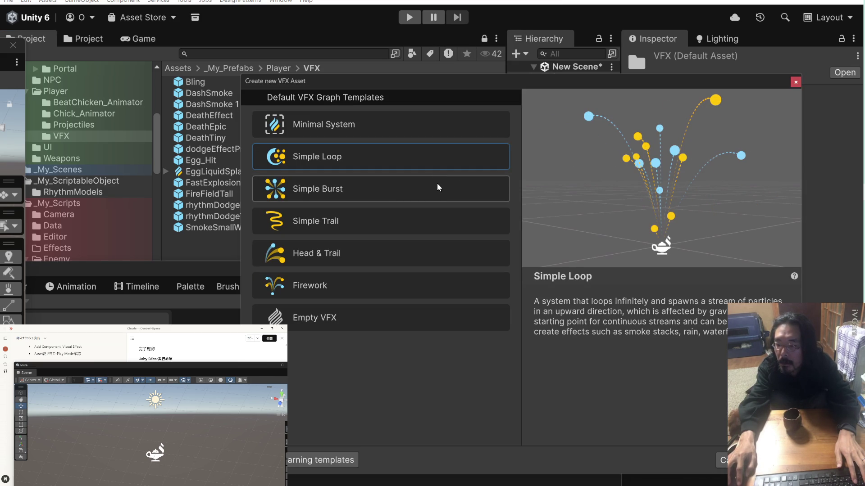
double_click(436, 158)
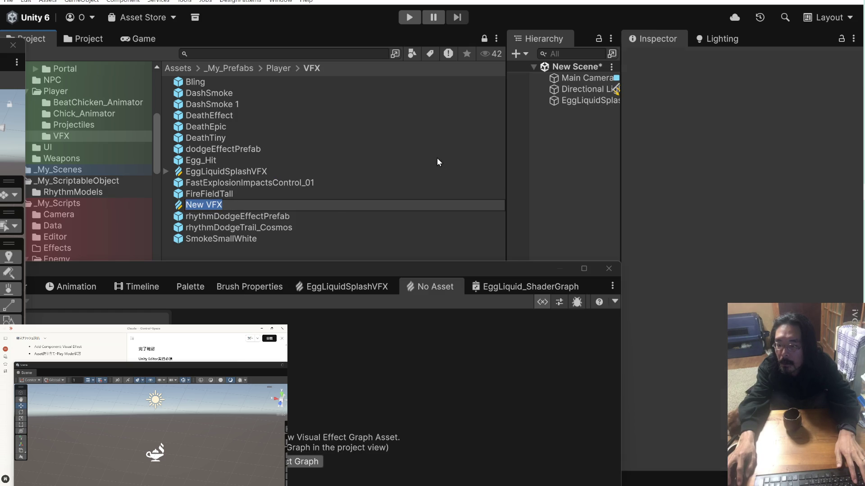
key("Return")
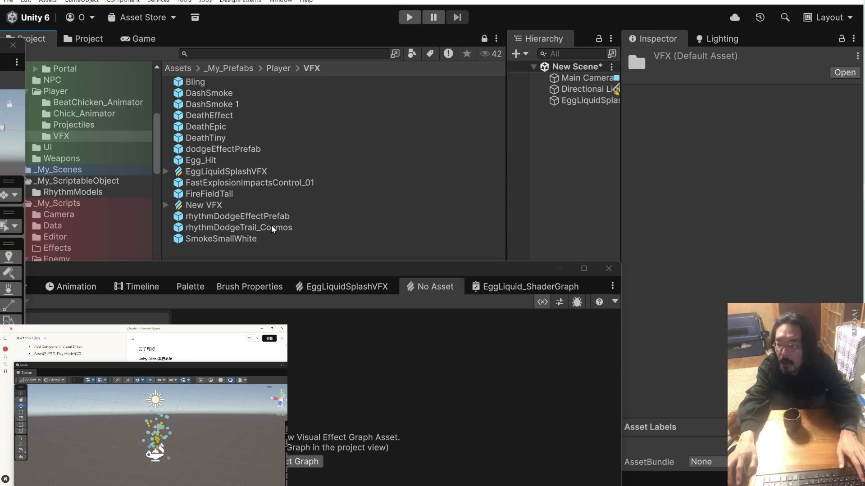
right_click(241, 253)
Delete the Simple Loop New VFX asset.
right_click(206, 205)
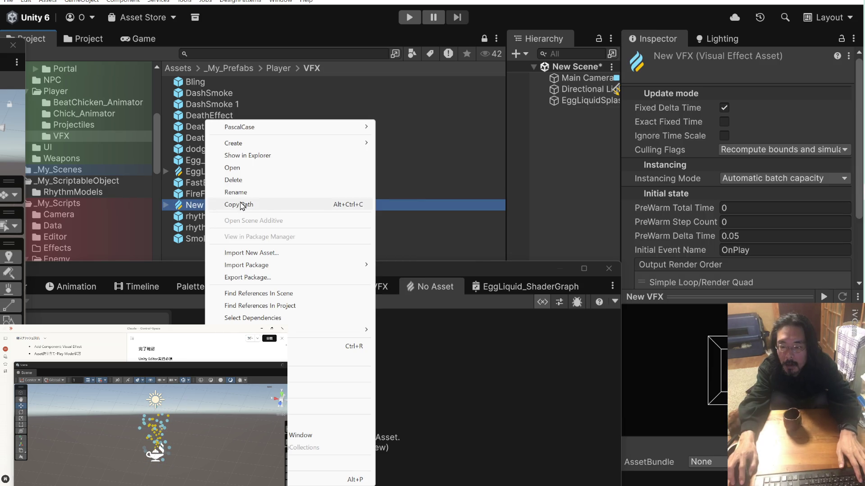
left_click(242, 180)
left_click(447, 256)
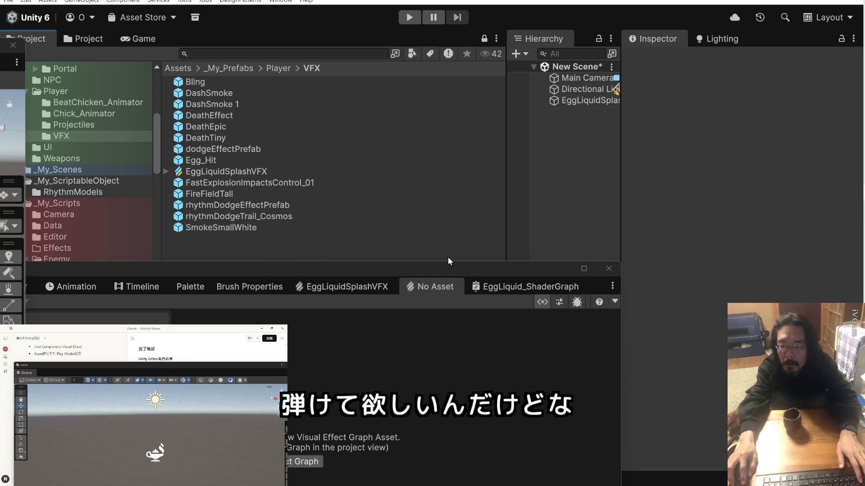
Create New VFX from the Simple Burst template and select it to inspect.
right_click(260, 251)
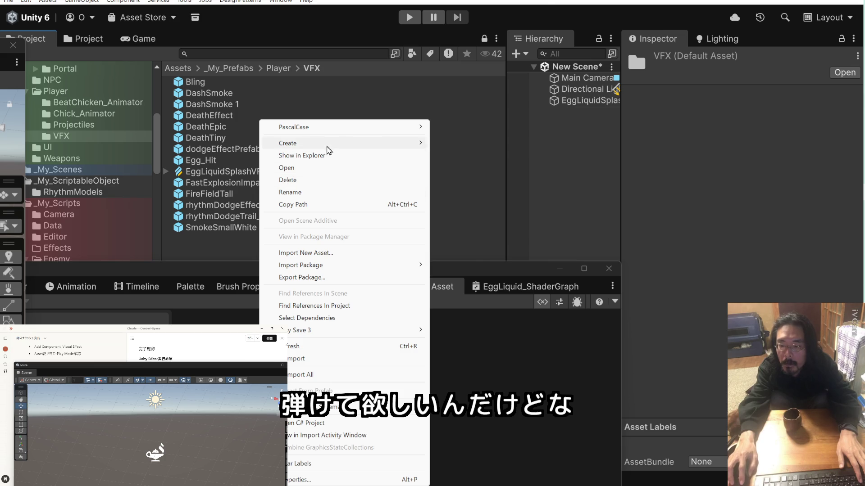
mouse_move(327, 149)
mouse_move(473, 261)
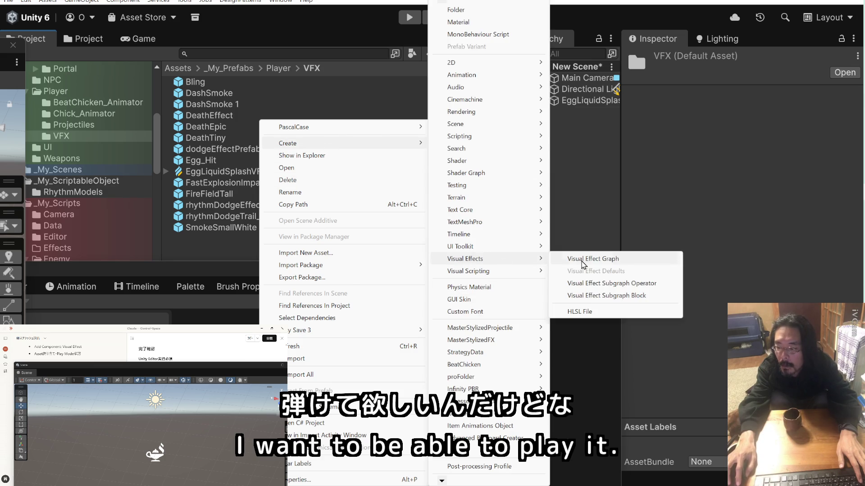
left_click(617, 262)
left_click(359, 189)
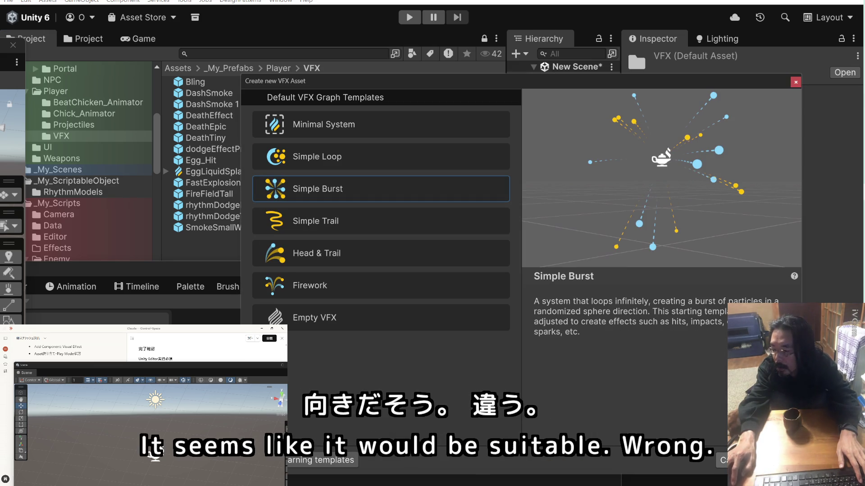
key("Return")
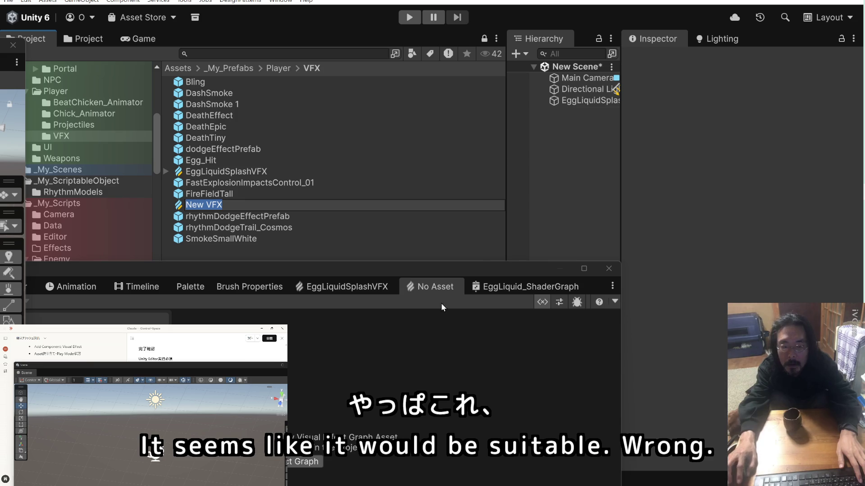
left_click(251, 253)
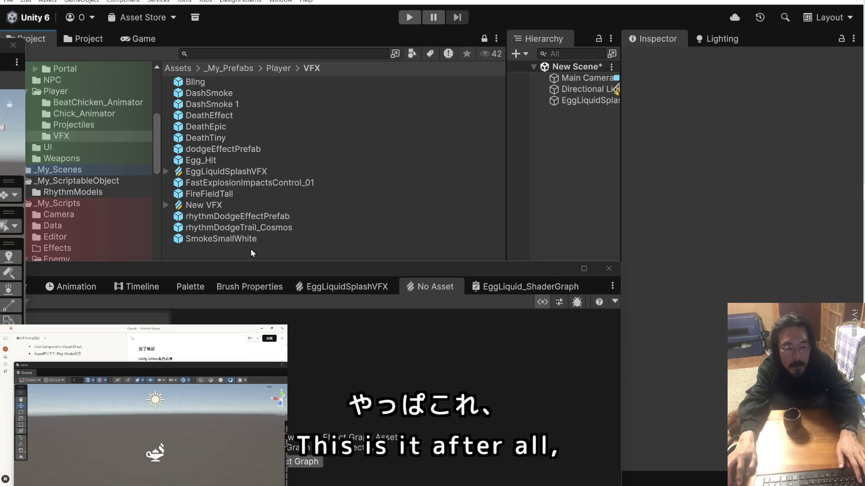
left_click(212, 205)
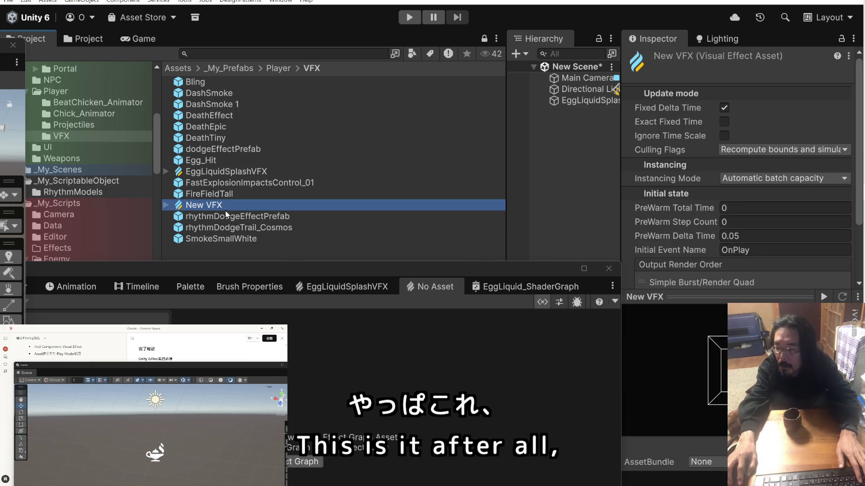
right_click(426, 287)
Open New VFX in the VFX Graph editor and frame the Spawn and Initialize nodes.
left_click(454, 310)
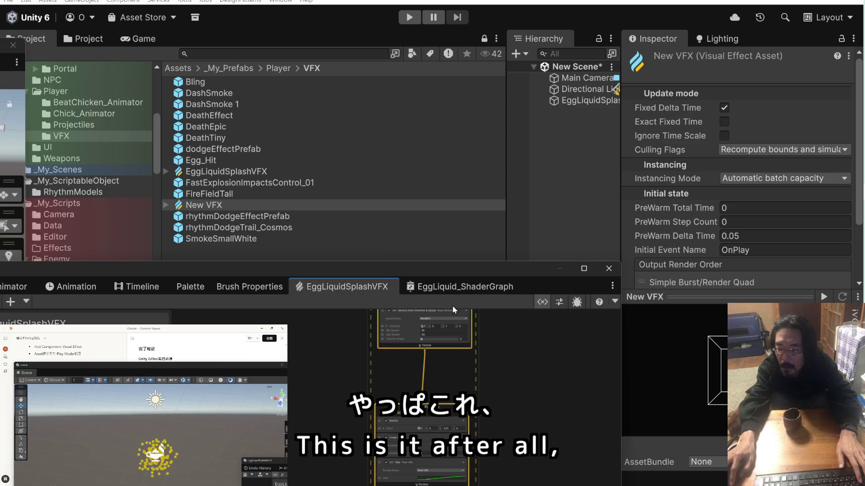
double_click(183, 206)
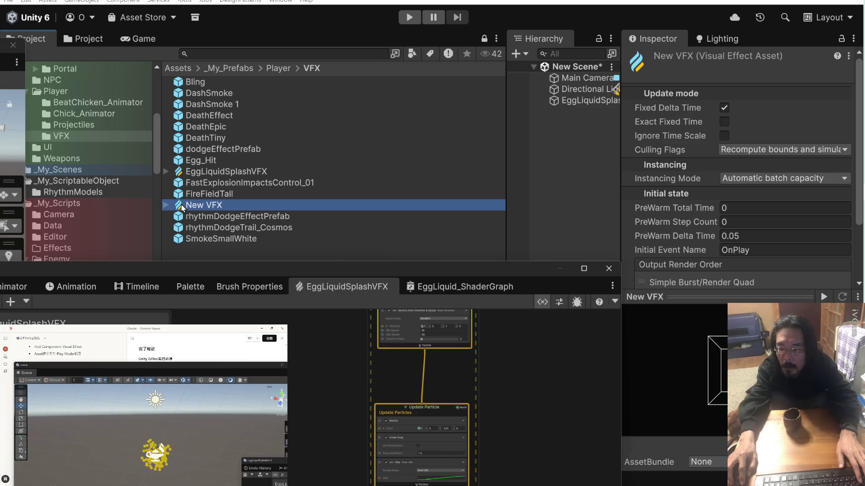
left_click_drag(337, 267, 352, 157)
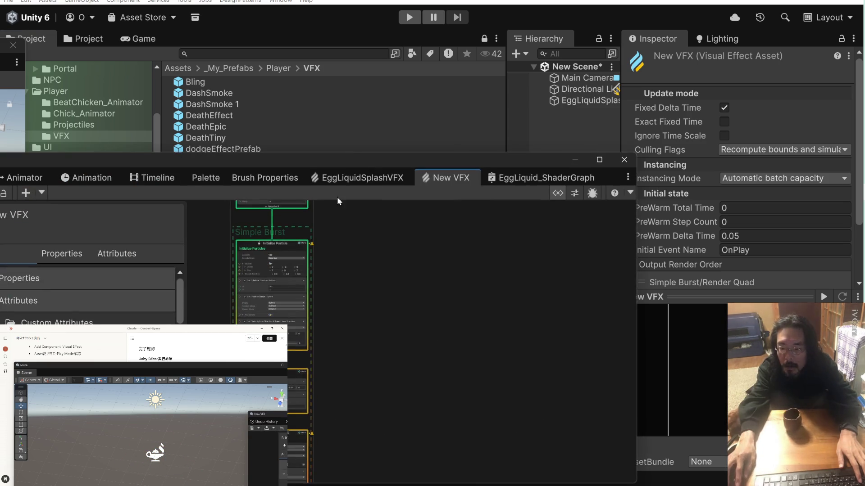
scroll(307, 269, "up", 5)
scroll(433, 356, "up", 2)
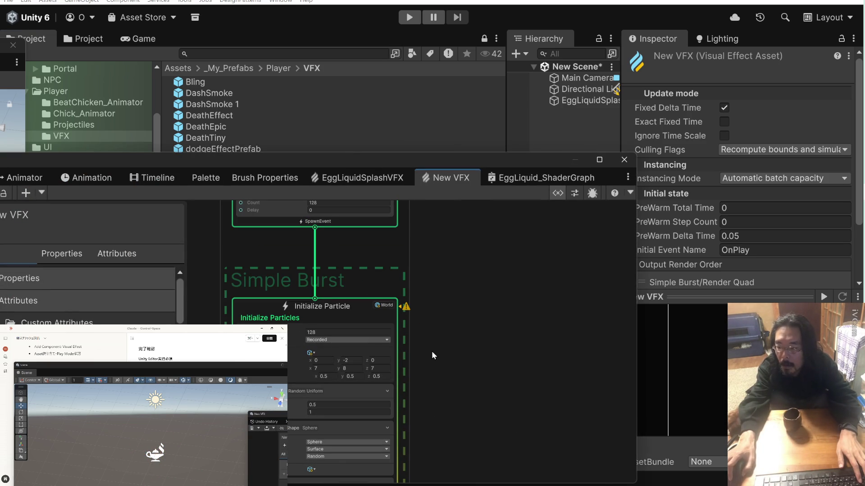
scroll(430, 342, "up", 2)
mouse_move(440, 328)
left_mouse_down()
mouse_move(477, 363)
mouse_move(473, 409)
left_mouse_up()
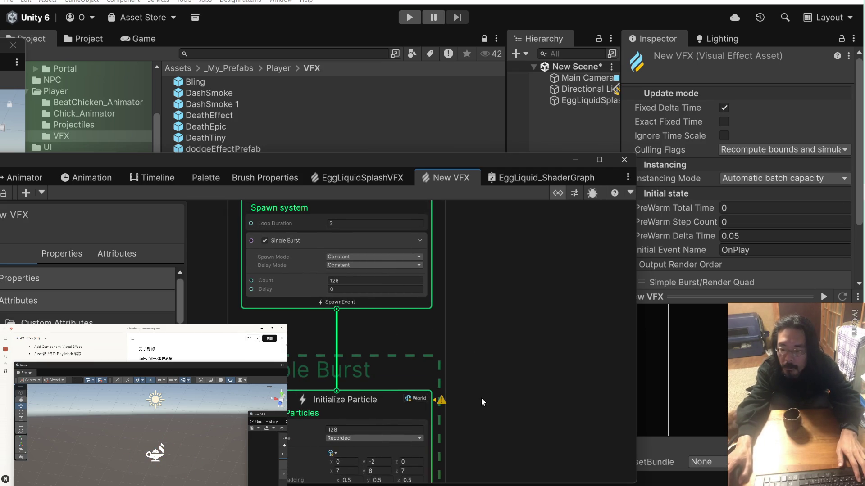
mouse_move(481, 399)
left_mouse_down()
mouse_move(517, 315)
mouse_move(512, 404)
left_mouse_up()
mouse_move(497, 336)
left_mouse_down()
mouse_move(494, 415)
mouse_move(496, 388)
mouse_move(537, 363)
left_mouse_up()
scroll(496, 382, "up", 3)
Change the Single Burst count from 128 to 20.
left_click(381, 339)
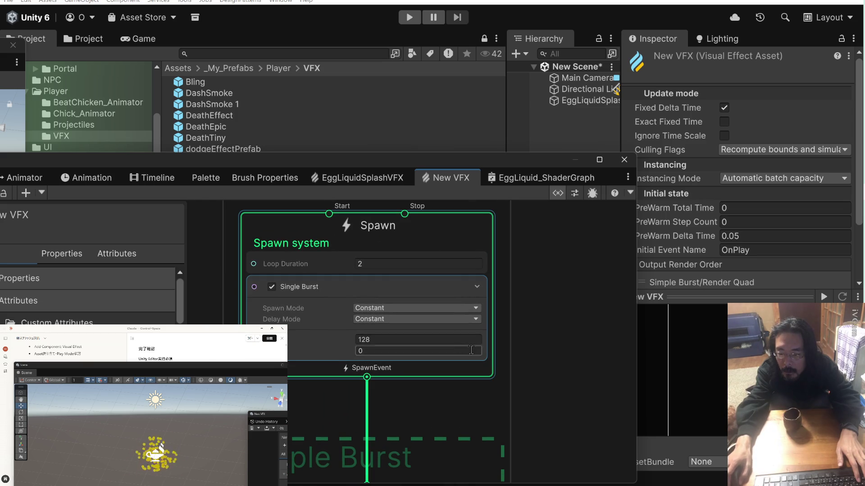
left_click(381, 339)
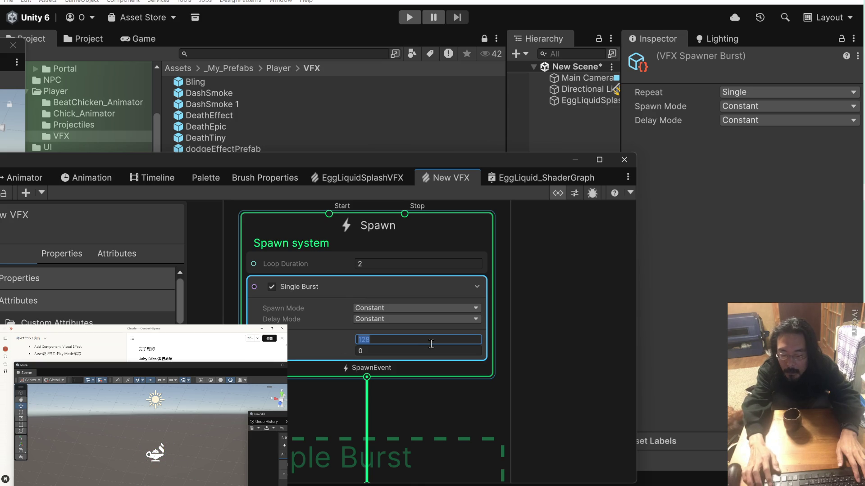
type("20")
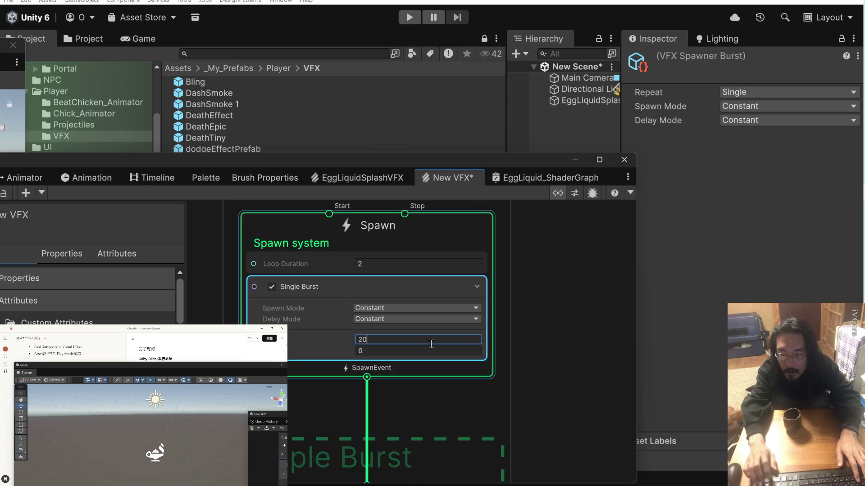
left_click(529, 344)
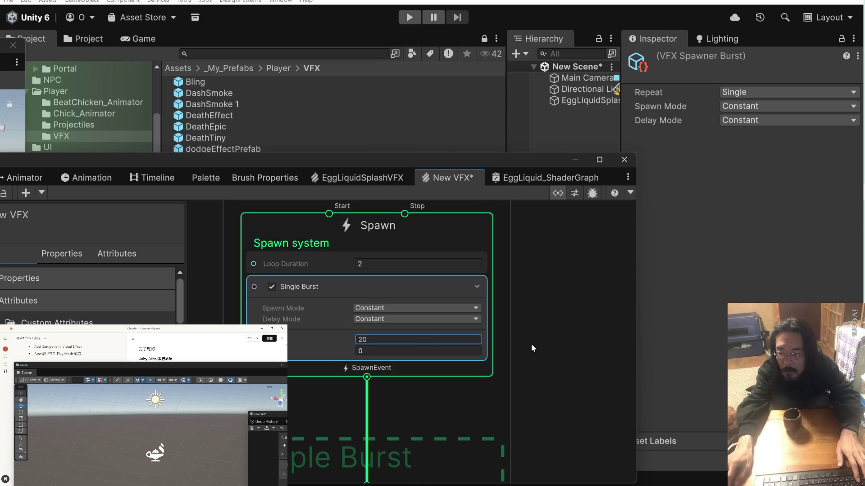
scroll(540, 351, "down", 10)
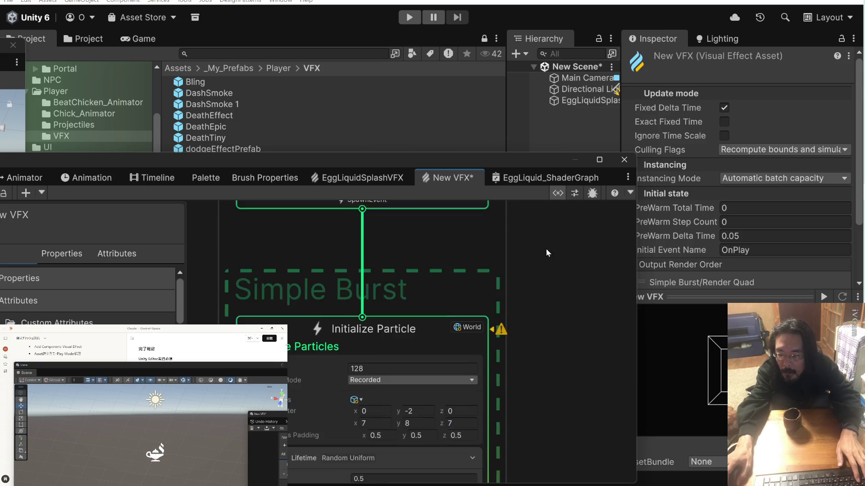
scroll(548, 264, "down", 3)
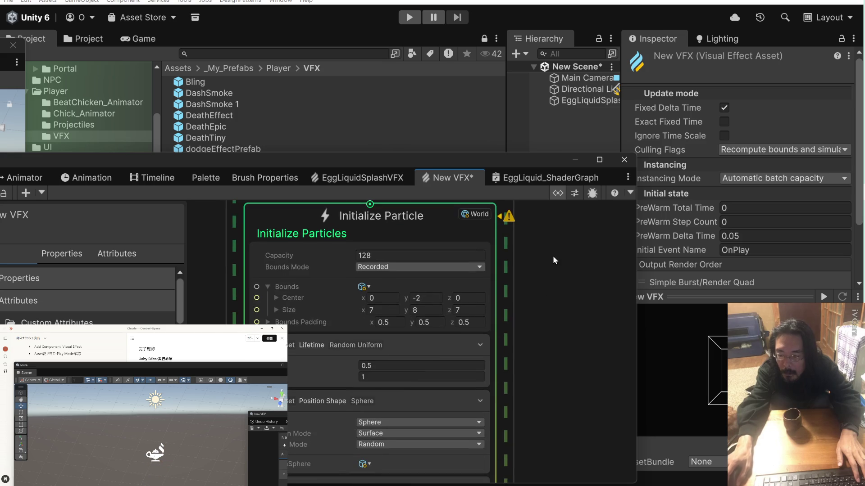
left_click(457, 342)
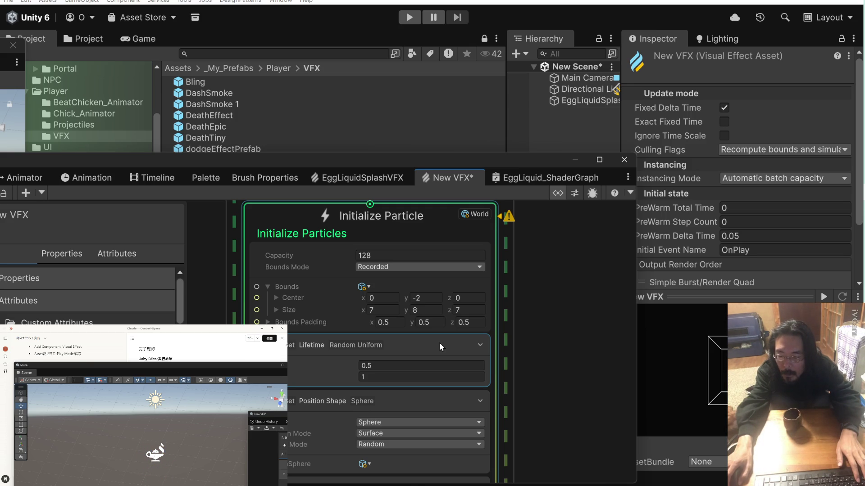
Set Velocity from Direction & Speed to a random launch speed between 5 and 8.
scroll(428, 311, "down", 1)
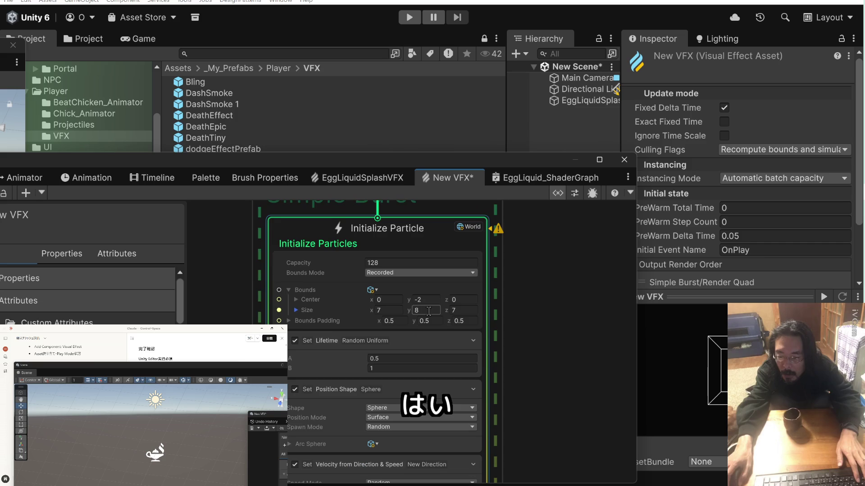
scroll(509, 315, "down", 3)
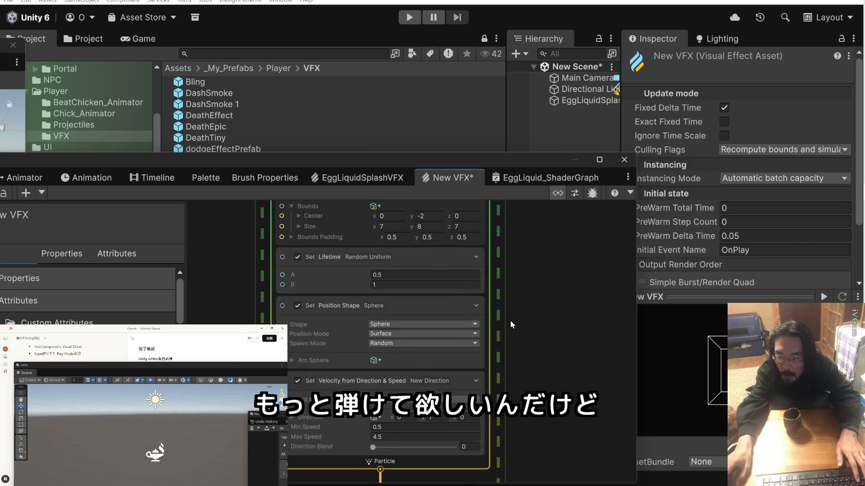
scroll(516, 320, "up", 2)
left_click(420, 374)
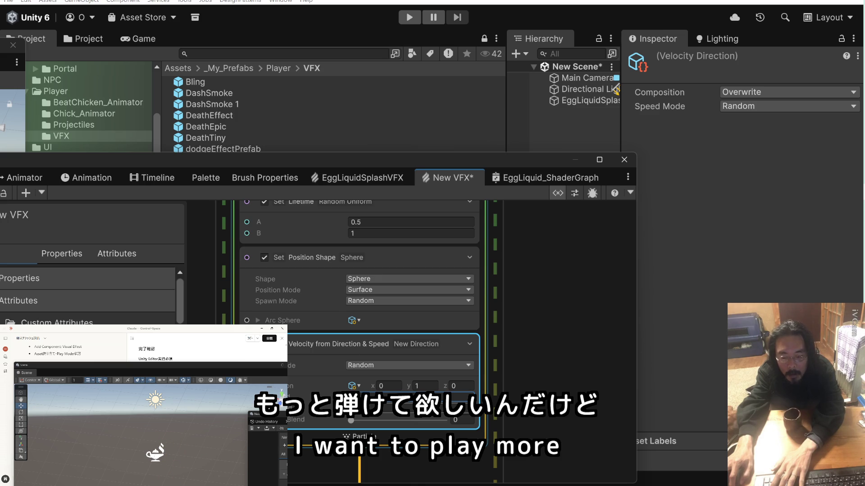
type("5")
left_click(367, 407)
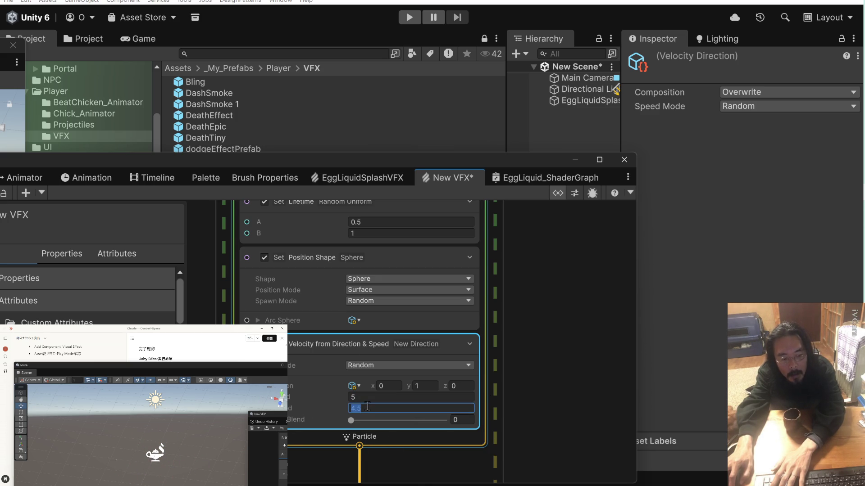
key("ctrl+a")
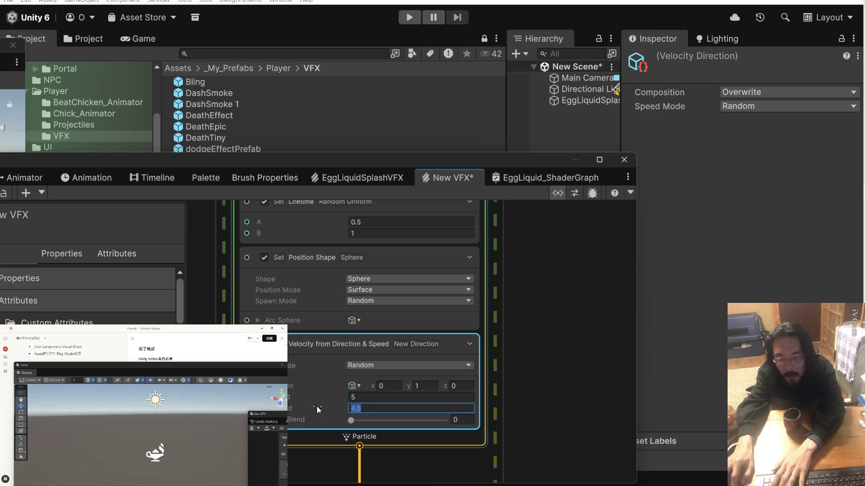
type("10")
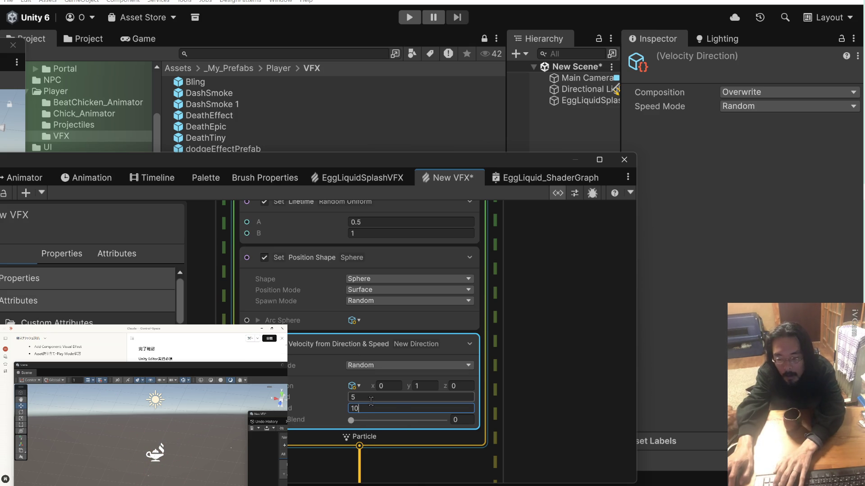
key("BackSpace")
key("BackSpace")
type("8")
left_click(555, 390)
scroll(537, 369, "down", 3)
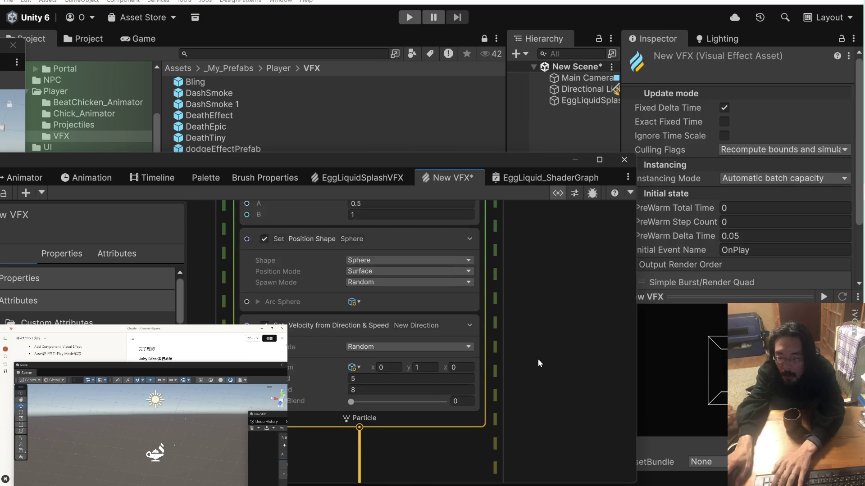
scroll(531, 315, "down", 3)
scroll(536, 286, "down", 3)
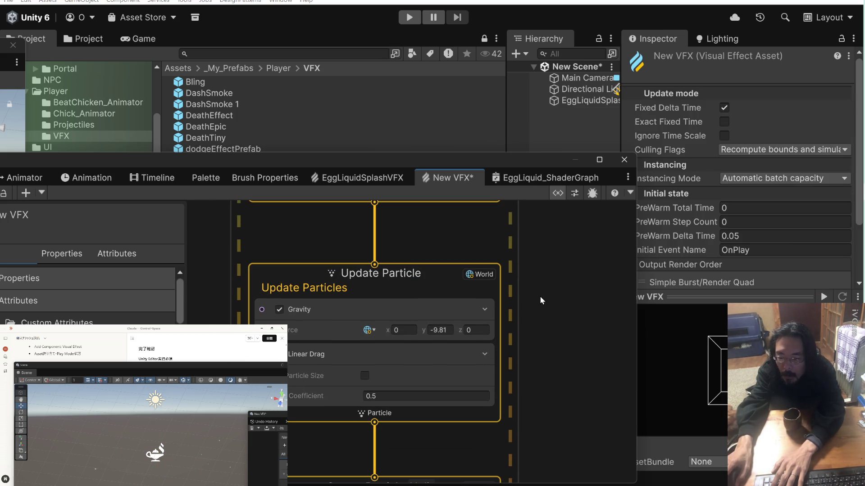
Raise the Update Particle Linear Drag coefficient from 0.5 to 2.
scroll(545, 304, "down", 1)
left_click(360, 374)
type("2")
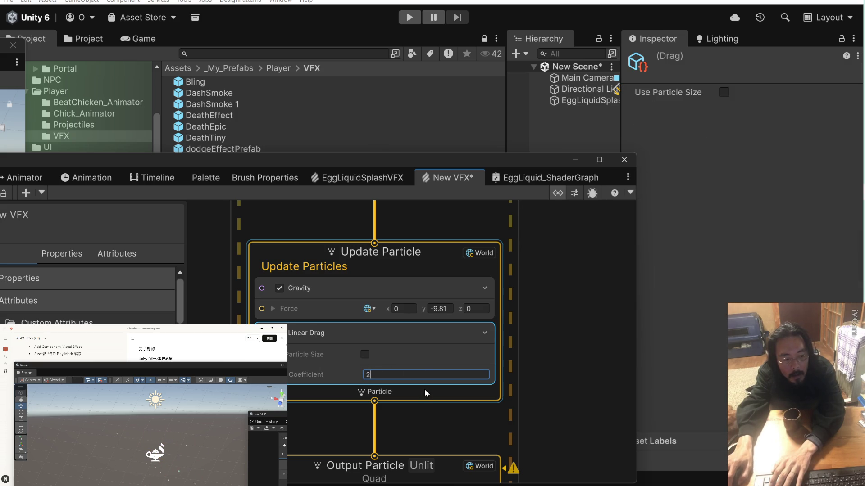
left_click(421, 401)
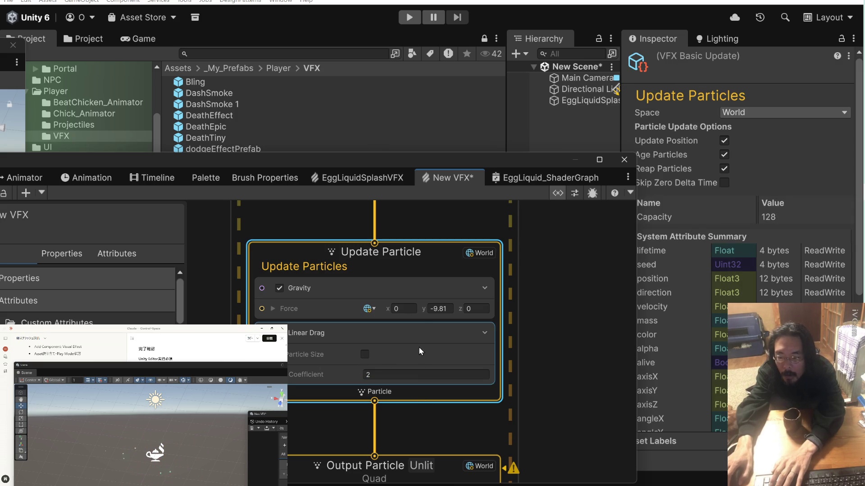
left_click_drag(553, 361, 553, 331)
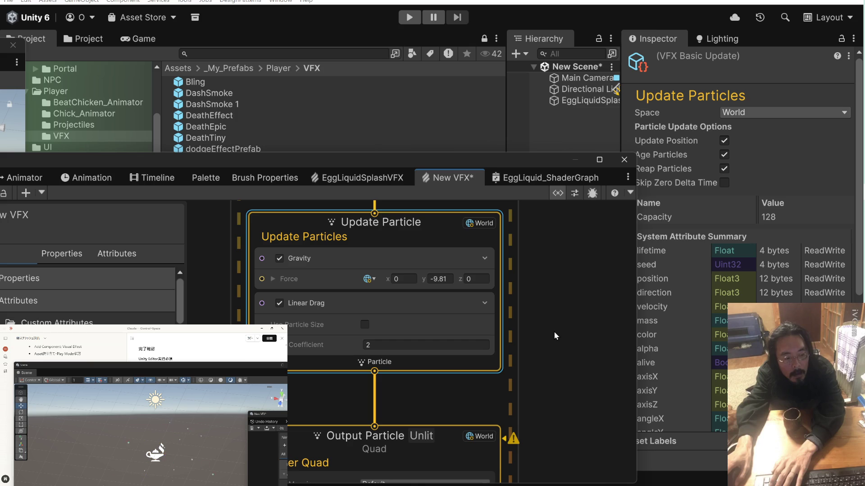
mouse_move(553, 332)
left_mouse_down()
mouse_move(540, 420)
mouse_move(549, 404)
left_mouse_up()
mouse_move(546, 359)
left_mouse_down()
mouse_move(545, 334)
mouse_move(543, 395)
left_mouse_up()
mouse_move(536, 334)
left_mouse_down()
mouse_move(541, 375)
mouse_move(557, 270)
left_mouse_up()
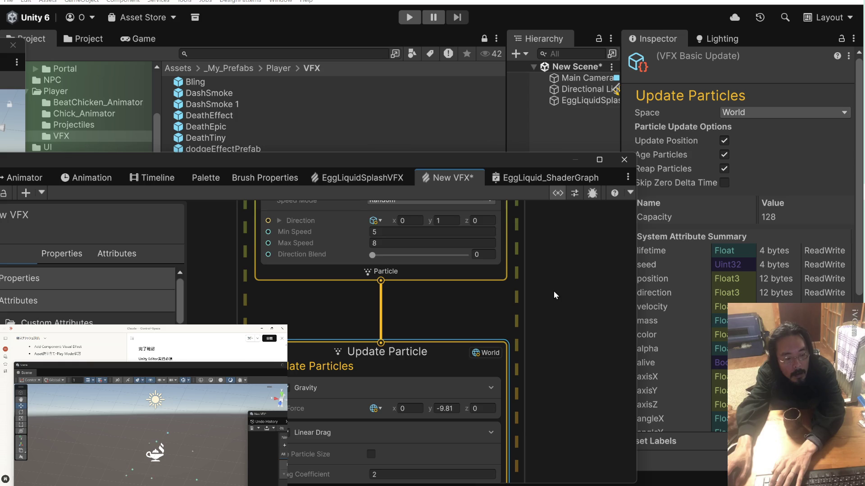
scroll(553, 294, "down", 10)
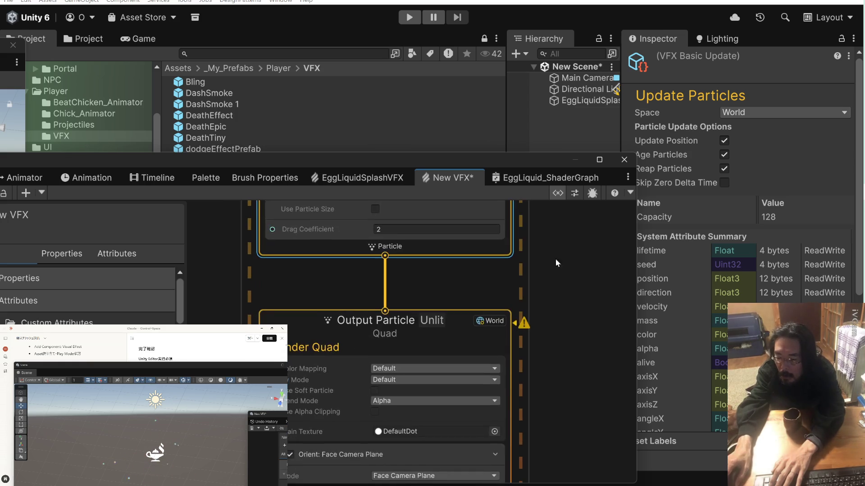
scroll(545, 233, "down", 9)
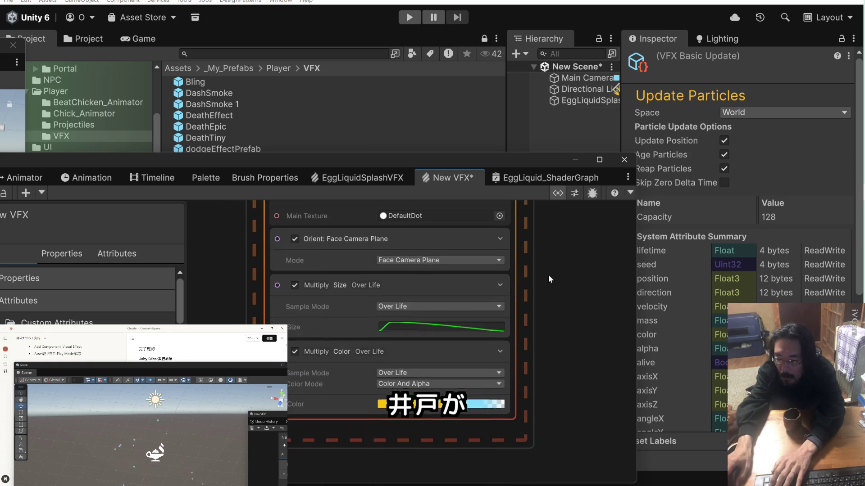
scroll(547, 277, "down", 1)
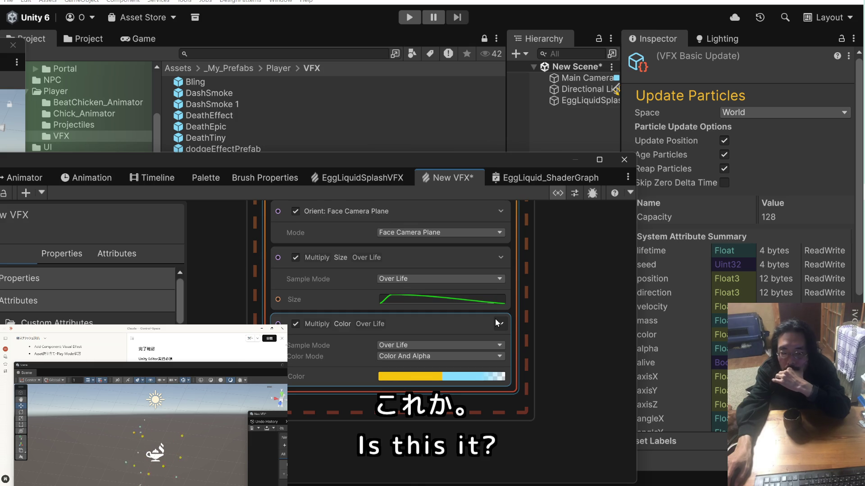
Apply the ease-in-out preset to the size curve, rising smoothly from 0 to 1.
left_click(465, 299)
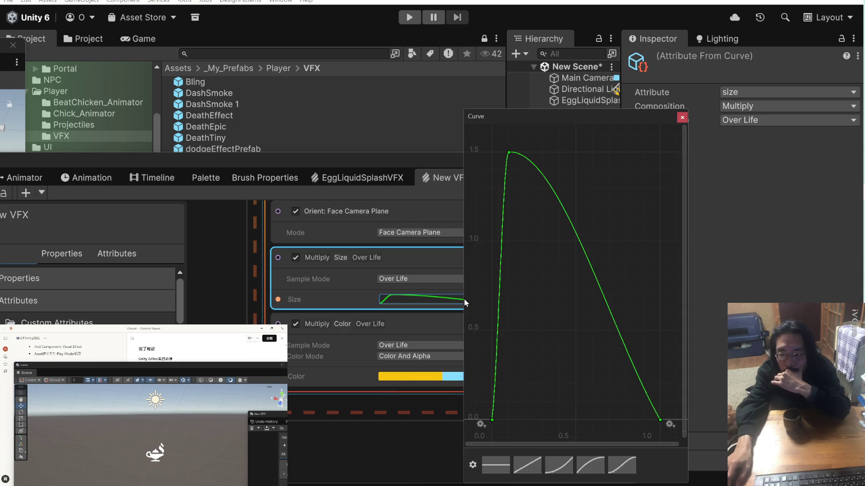
left_click(619, 466)
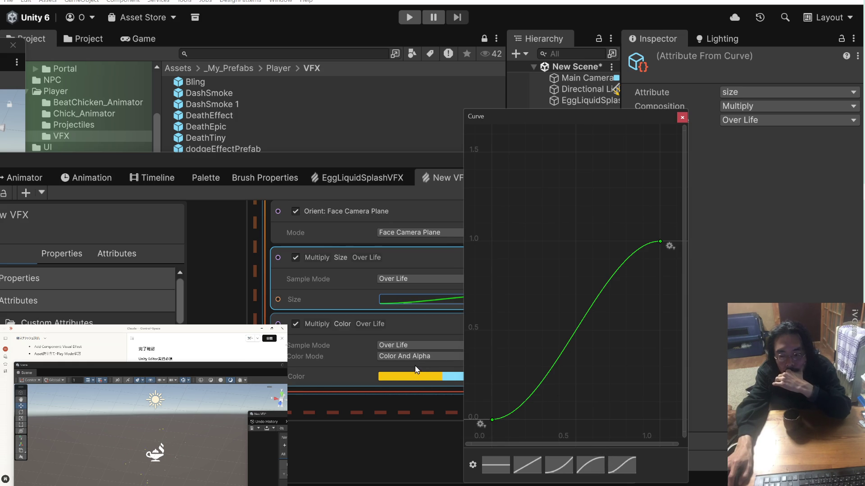
left_click(414, 278)
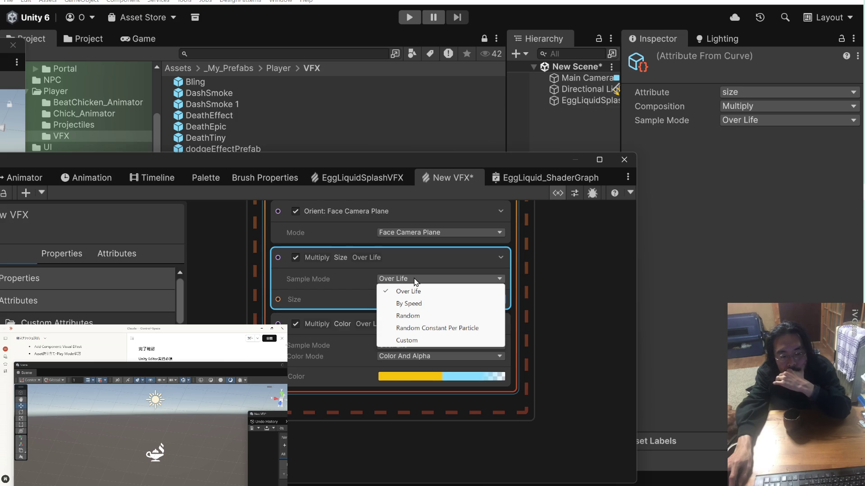
left_click(557, 309)
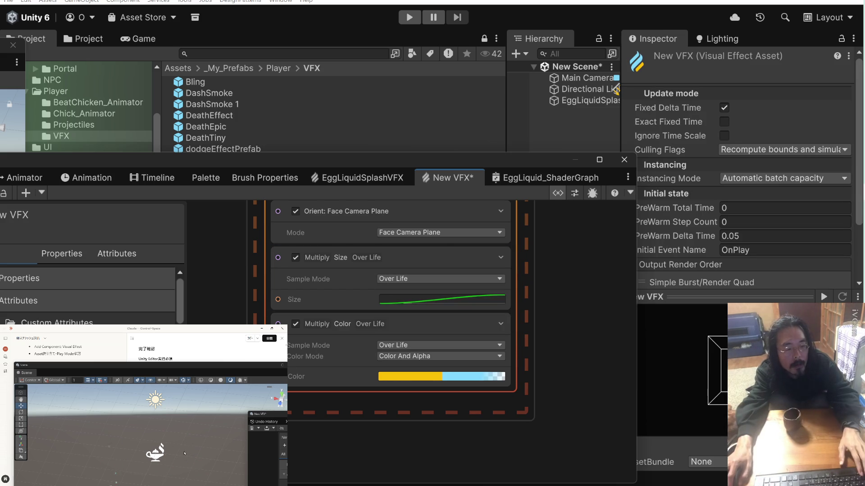
Disable the Multiply Size Over Life block.
mouse_move(176, 436)
left_mouse_down()
mouse_move(172, 427)
mouse_move(185, 432)
left_mouse_up()
left_click(368, 261)
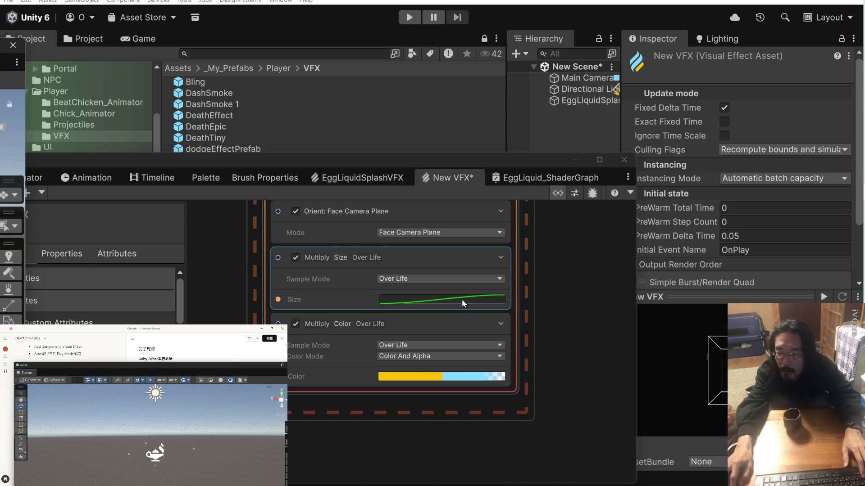
left_click(296, 258)
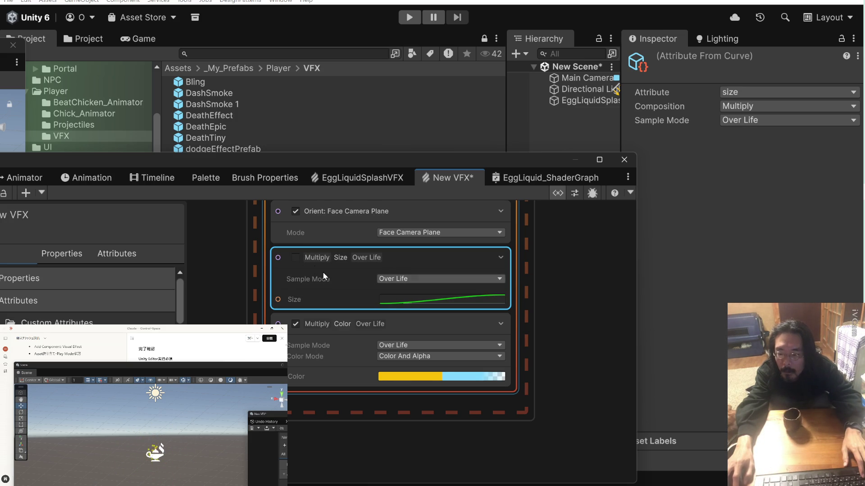
left_click(296, 258)
left_click(404, 278)
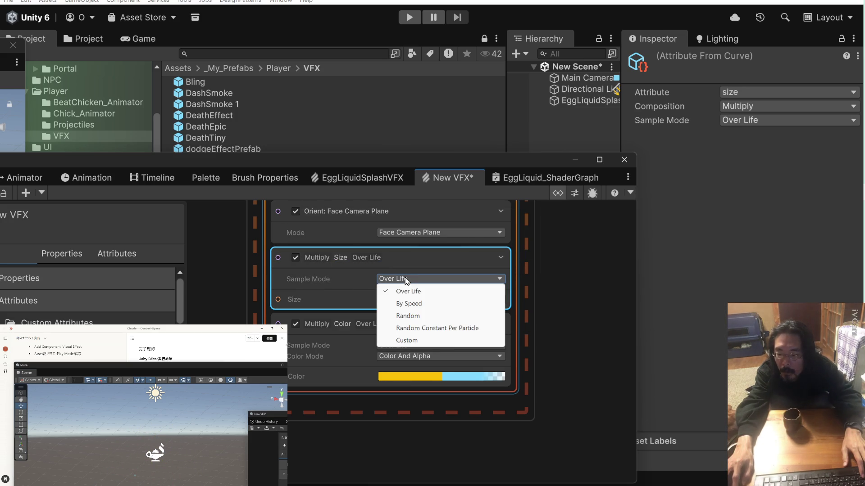
left_click(421, 304)
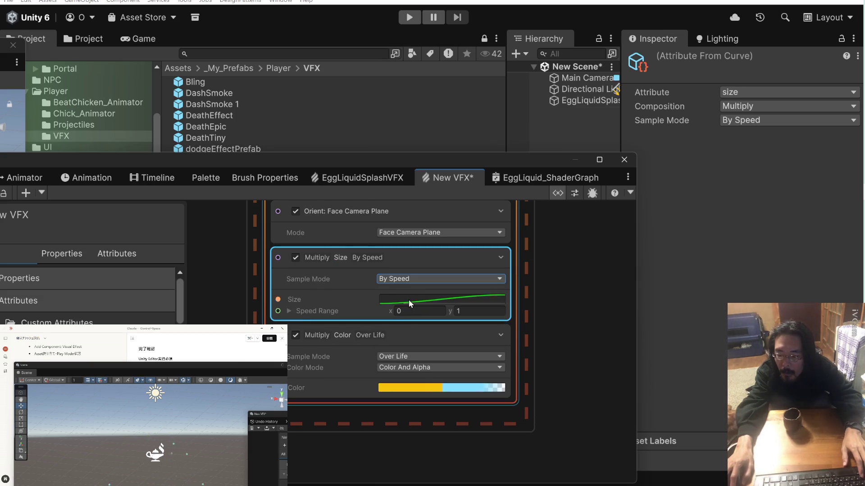
left_click(323, 335)
left_click(295, 335)
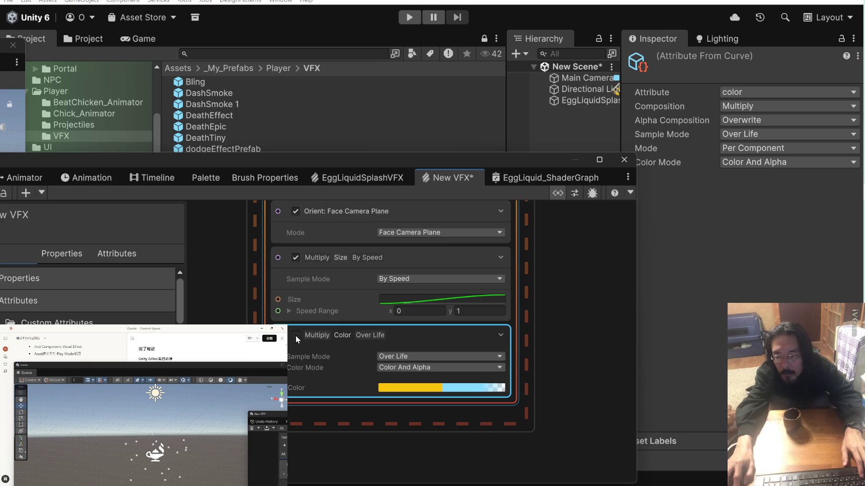
scroll(398, 327, "up", 2)
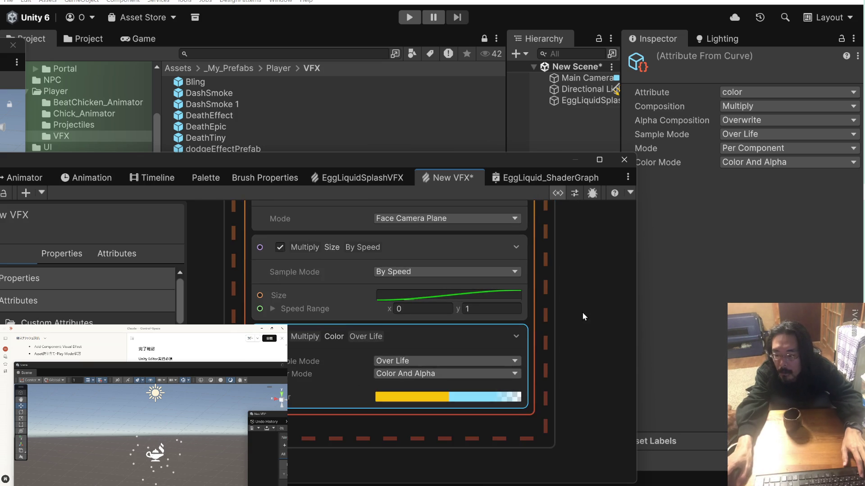
scroll(582, 312, "up", 3)
left_click(443, 294)
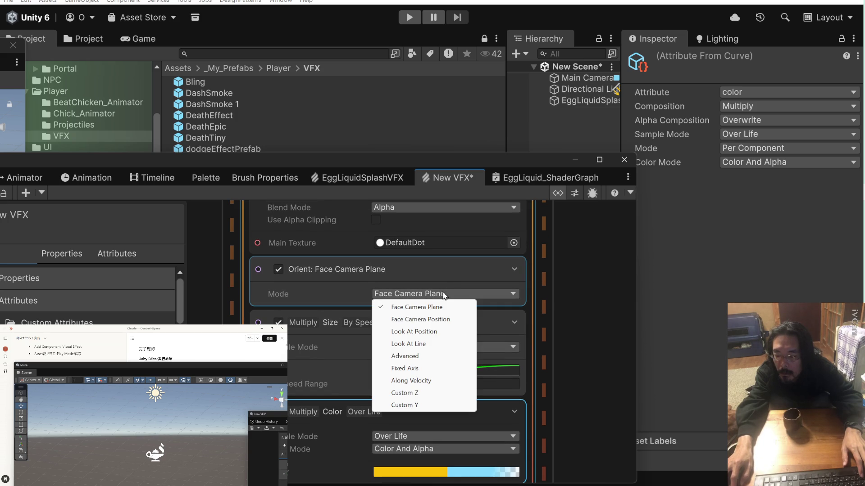
left_click(571, 293)
scroll(573, 301, "up", 2)
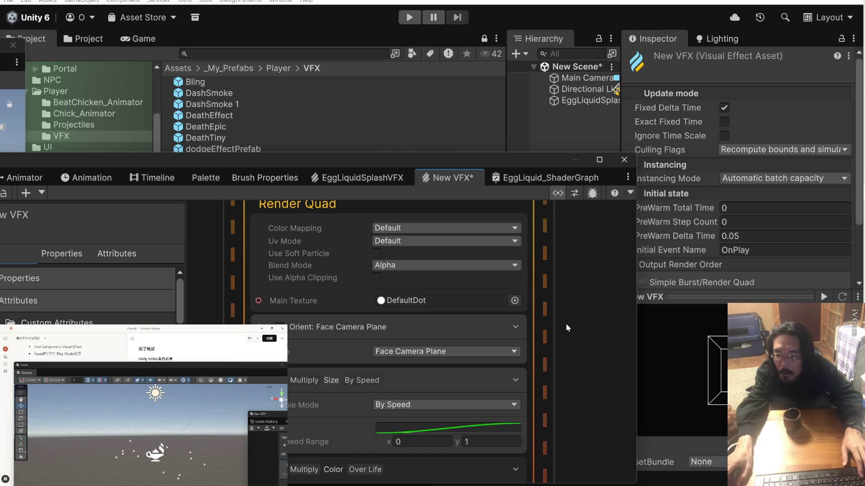
left_click_drag(566, 323, 563, 328)
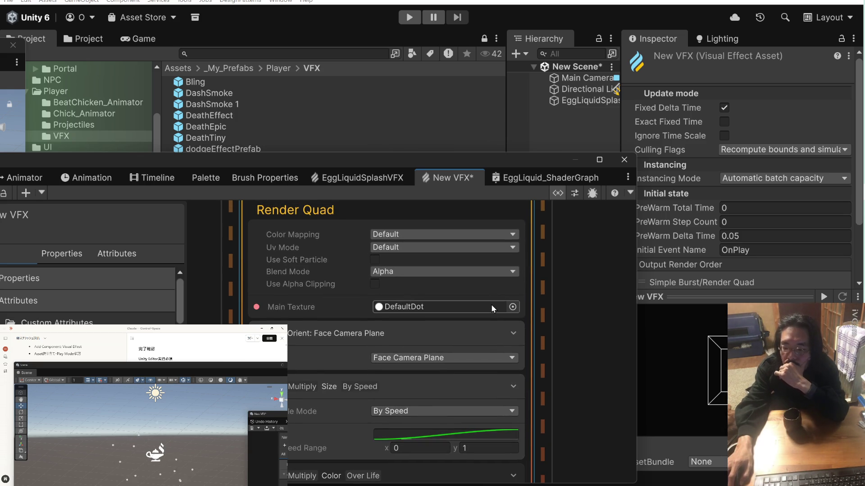
Assign the diamond texture as the Render Quad's Main Texture.
left_click(512, 307)
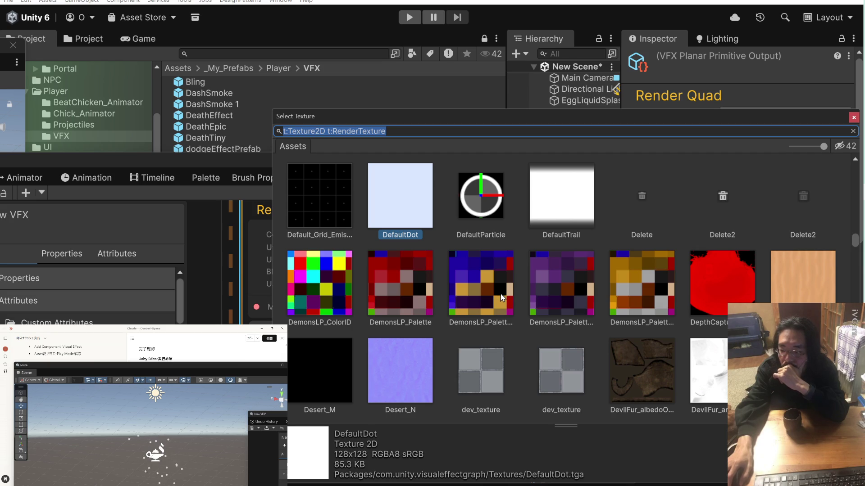
scroll(500, 294, "down", 3)
double_click(404, 322)
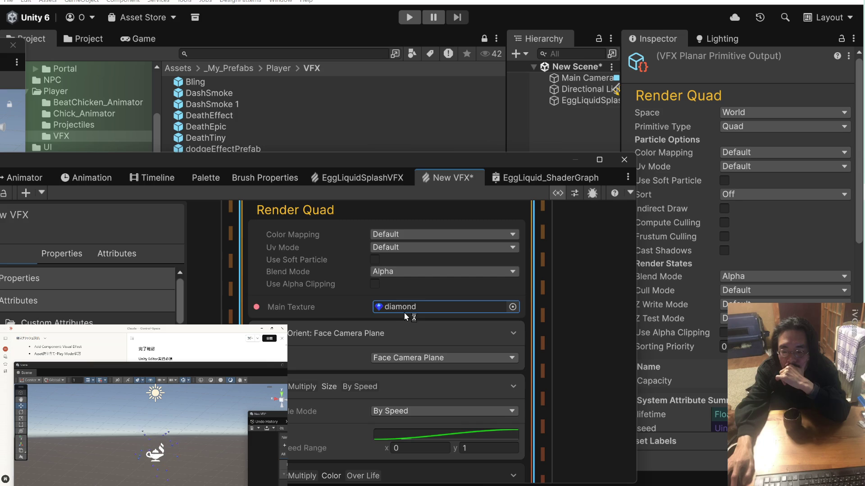
Browse the Main Texture picker list and close it without choosing.
left_click(512, 307)
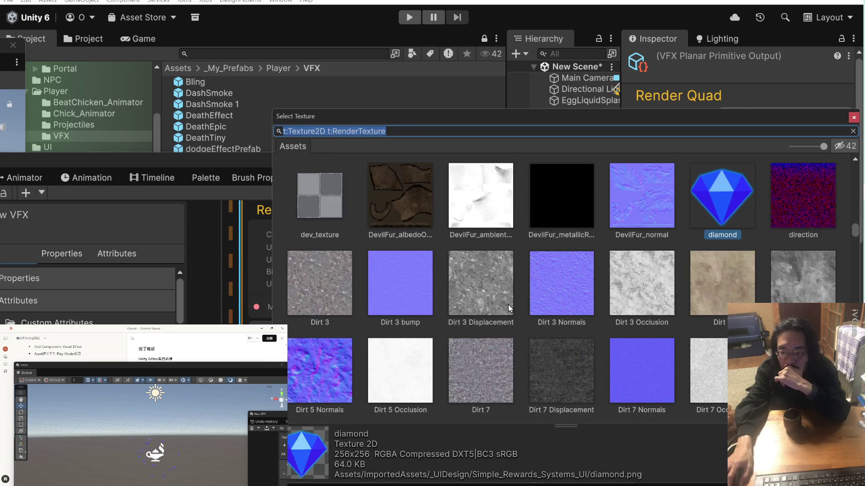
scroll(508, 305, "down", 2)
scroll(508, 304, "down", 8)
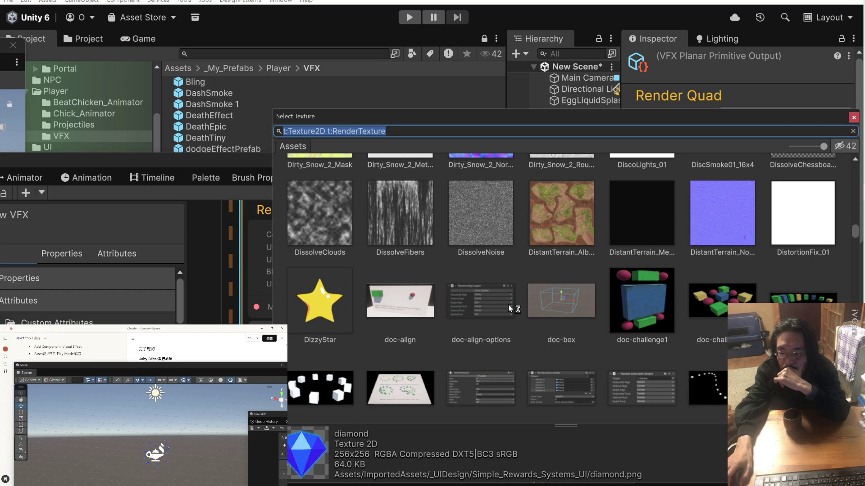
scroll(508, 304, "down", 10)
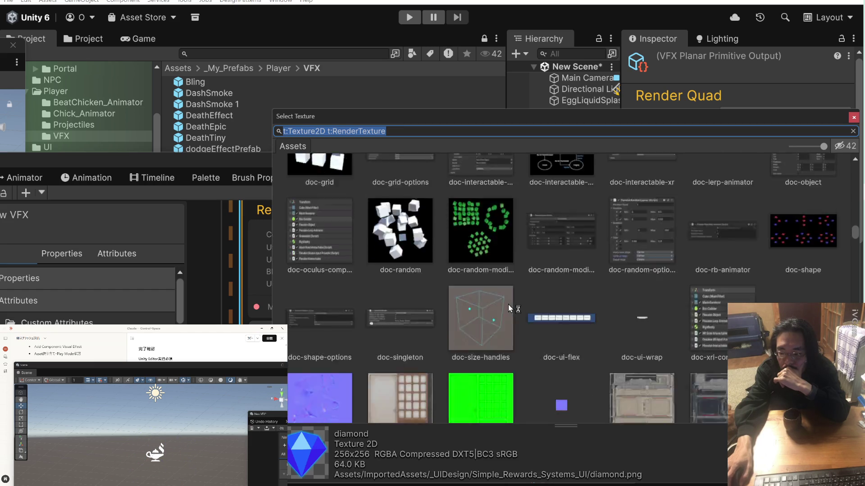
scroll(508, 304, "down", 10)
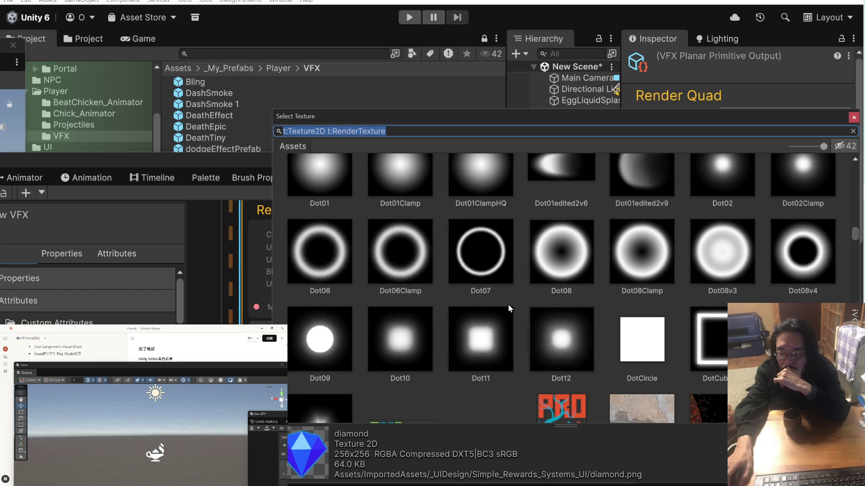
scroll(508, 304, "up", 10)
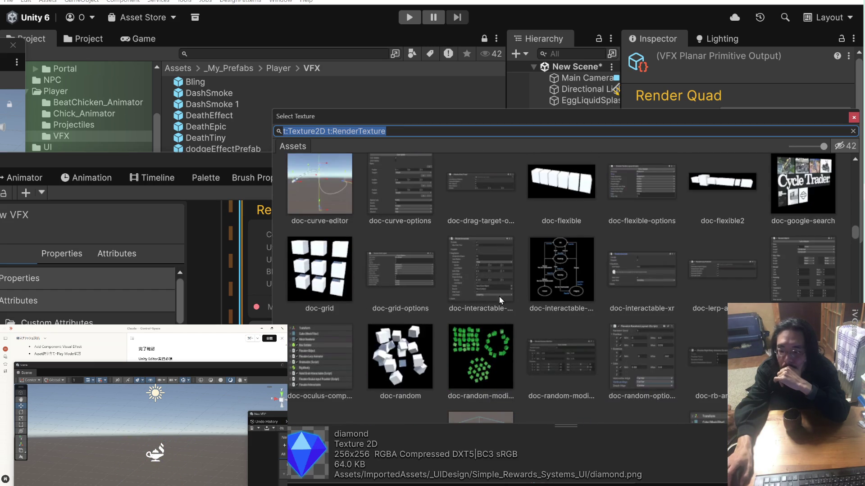
left_click(469, 96)
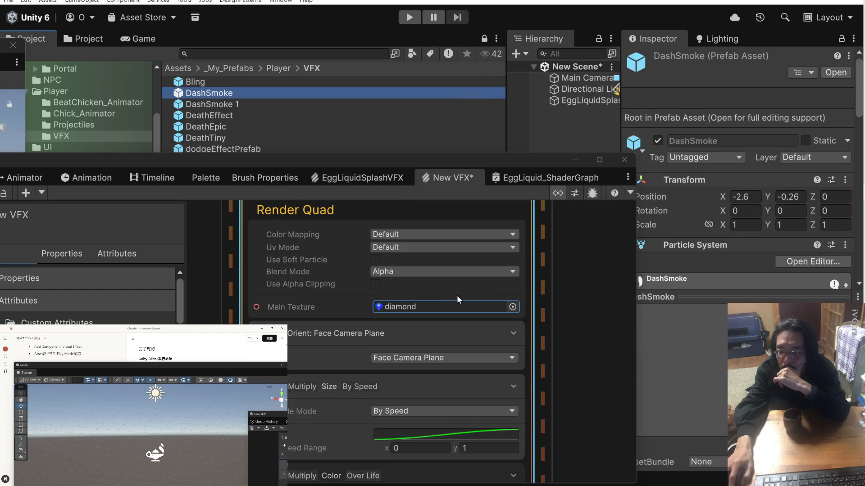
Set the Render Quad's Main Texture to None.
left_click(513, 307)
scroll(469, 266, "down", 5)
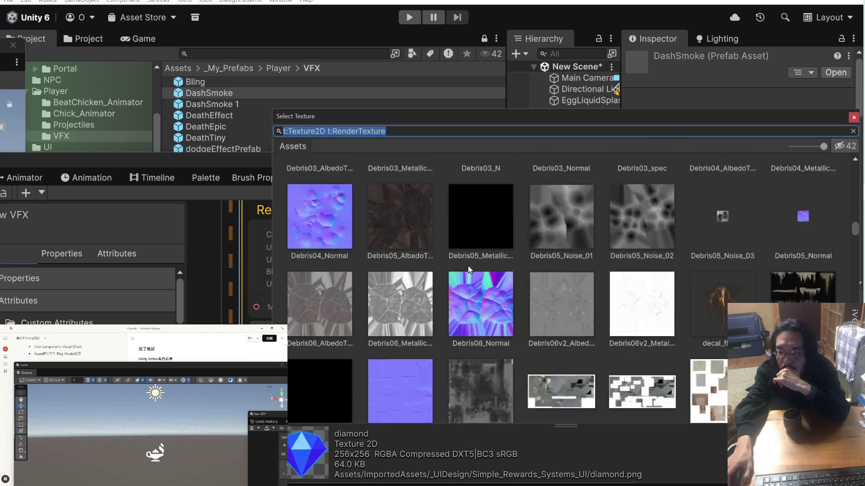
left_click_drag(854, 229, 858, 147)
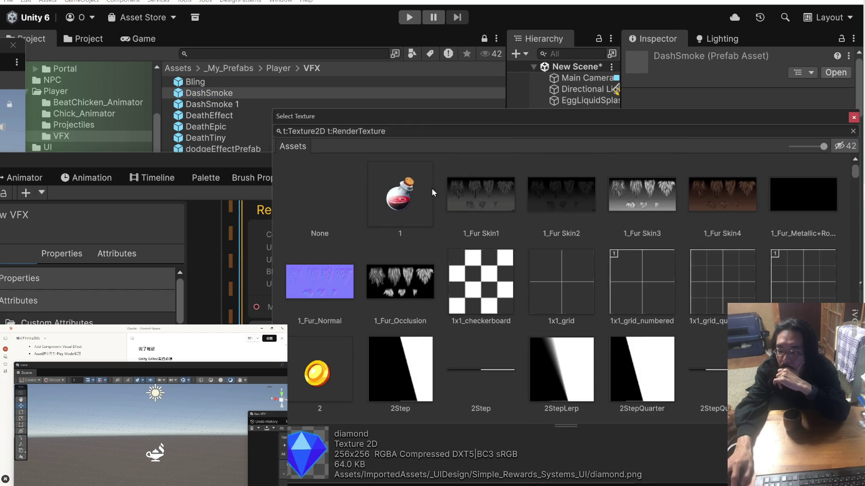
double_click(330, 189)
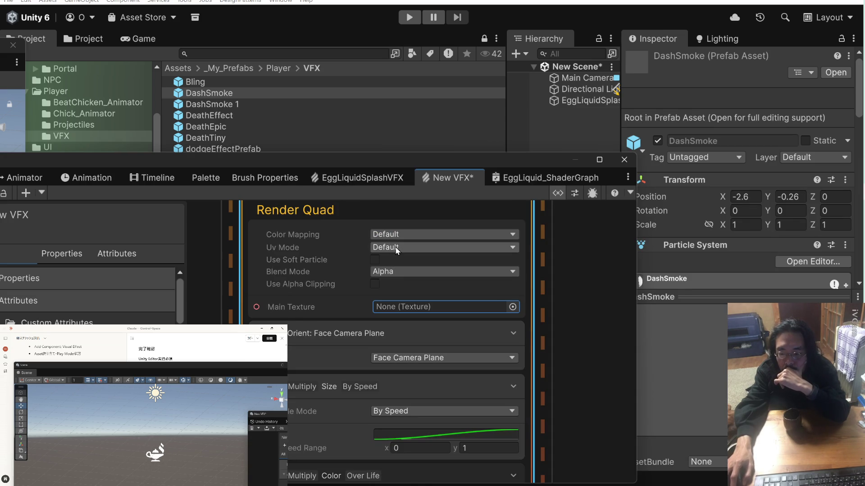
scroll(331, 298, "down", 3)
scroll(331, 298, "up", 4)
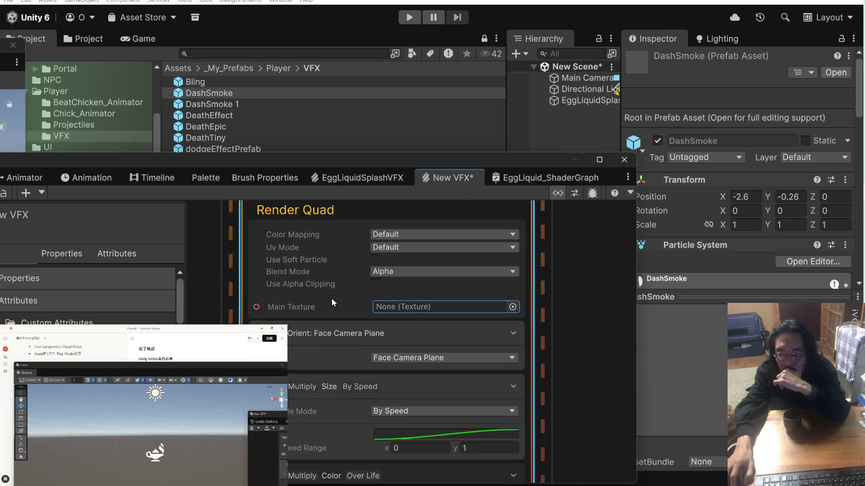
scroll(336, 295, "up", 1)
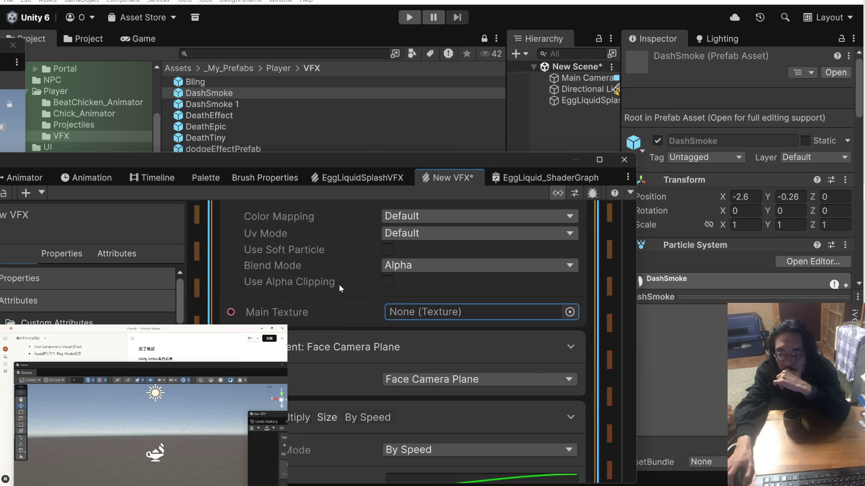
scroll(341, 320, "down", 3)
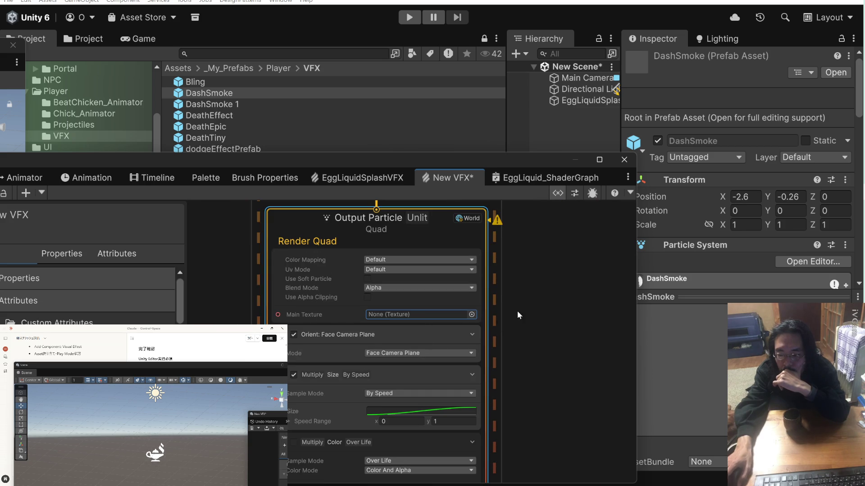
left_click(417, 257)
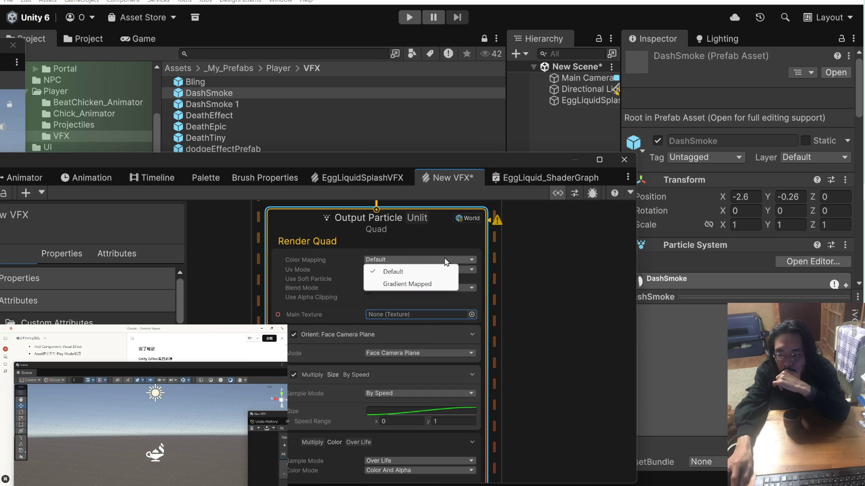
left_click(519, 260)
left_click_drag(538, 269, 555, 377)
left_click_drag(552, 287, 552, 340)
mouse_move(553, 303)
left_mouse_down()
mouse_move(553, 377)
mouse_move(548, 349)
left_mouse_up()
left_click_drag(547, 254, 548, 351)
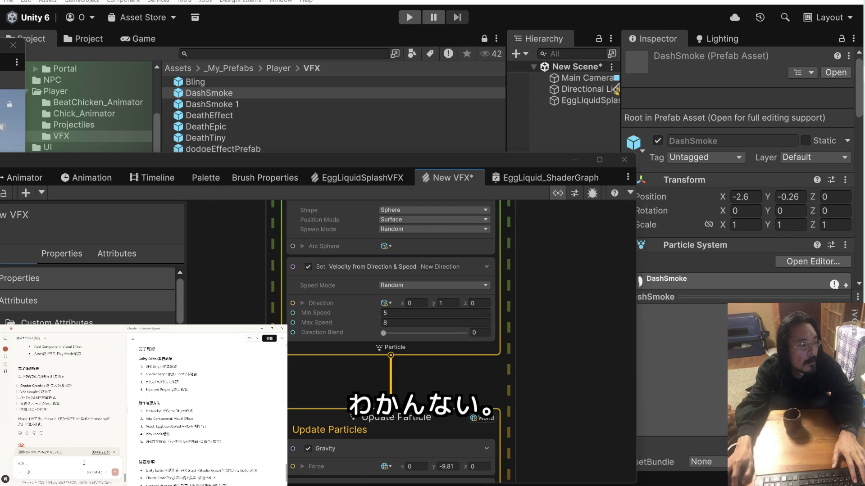
scroll(165, 456, "down", 1)
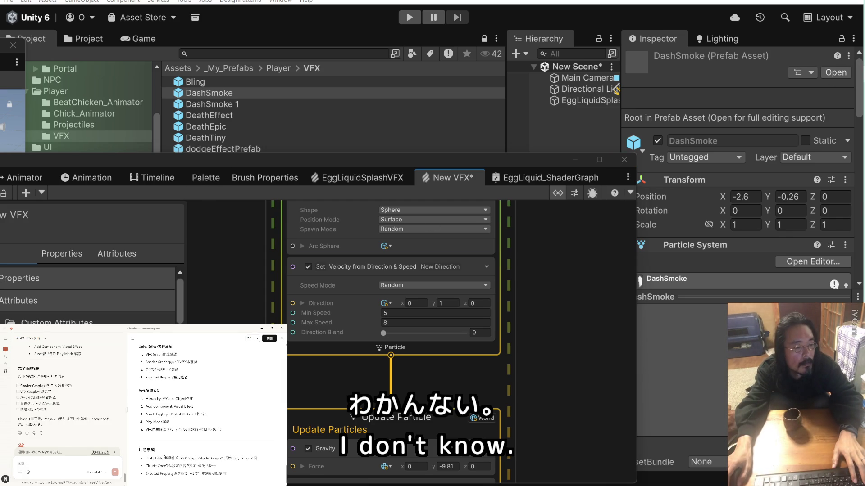
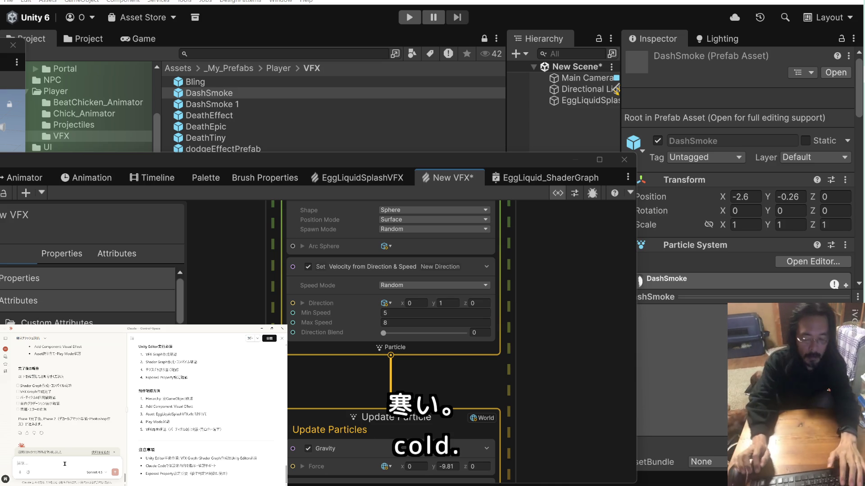
Write 'だめです。わかりません。' and ask how VFX and particle systems differ, each on its own line.
type("だめです")
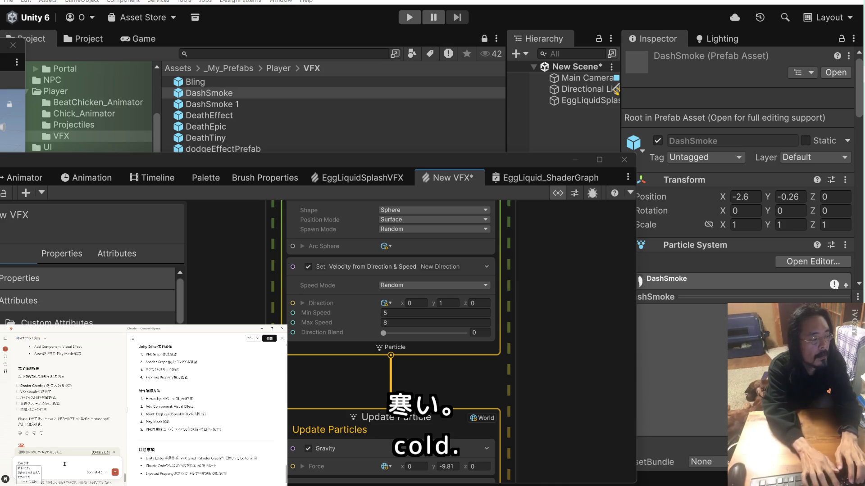
type("。わかりません。")
key("Return")
key("shift+Return")
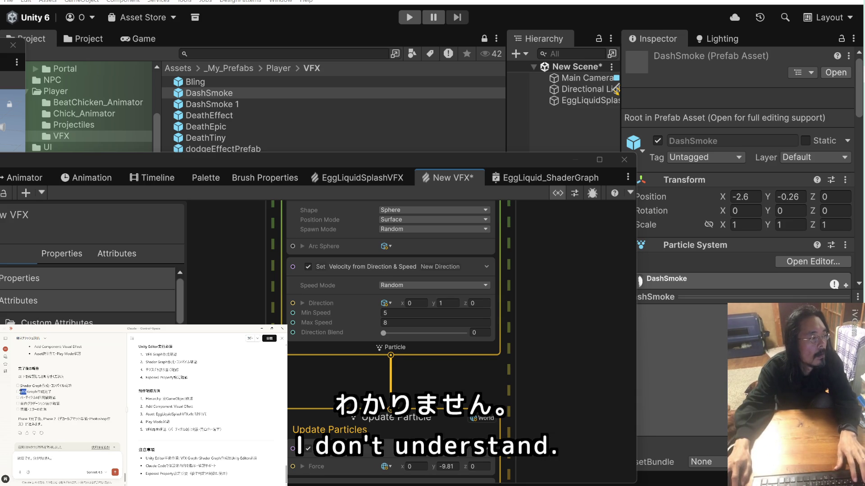
type("VFX")
type("とパーティクル")
type("までです")
type("システムはちが")
type("うのでですか")
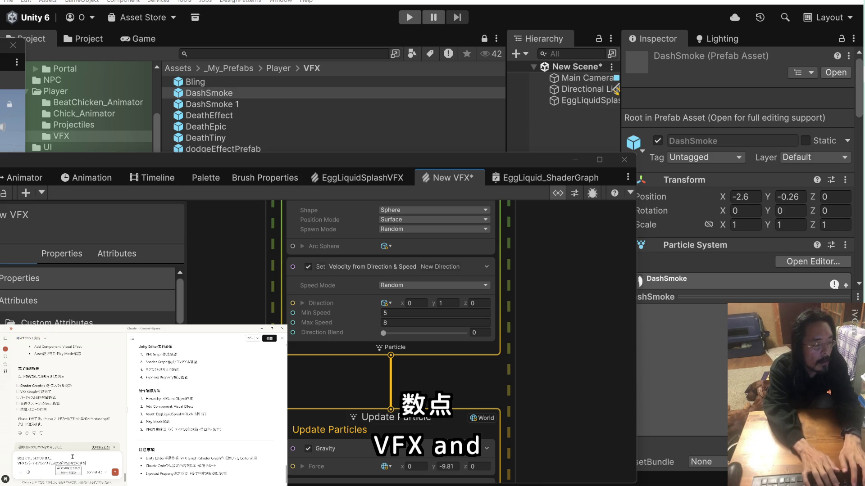
key("Return")
type("、")
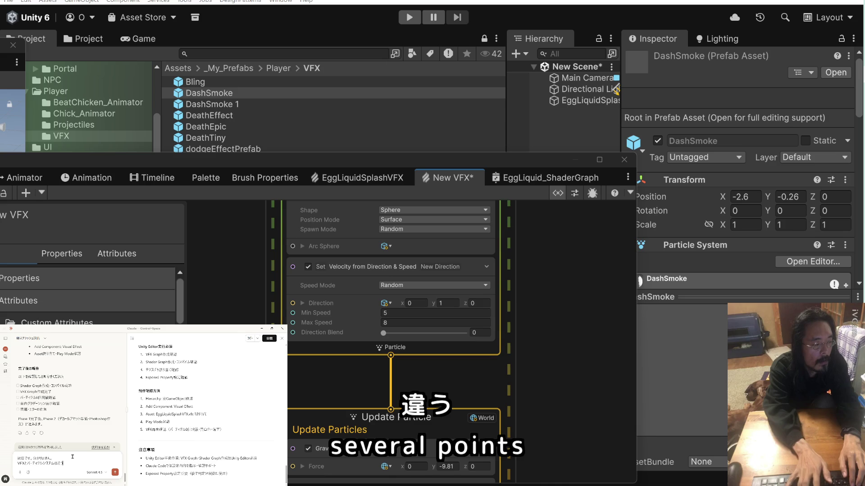
type("どうちがうの")
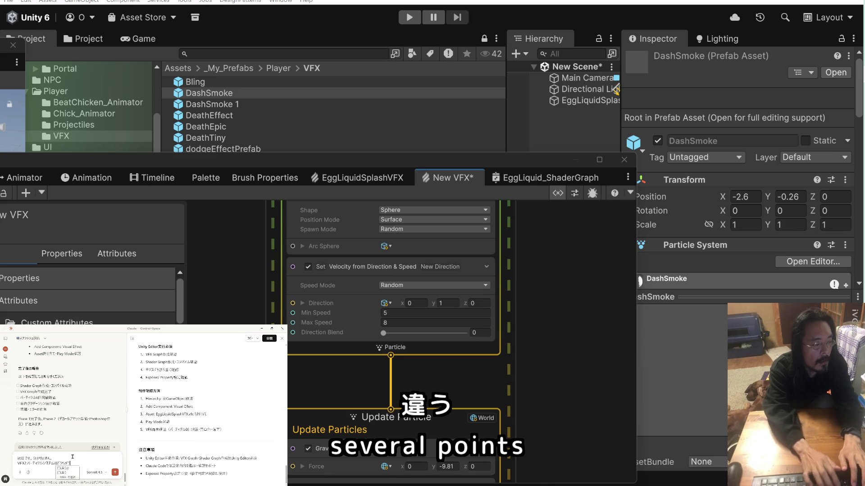
type("すか？")
key("Return")
key("shift+Return")
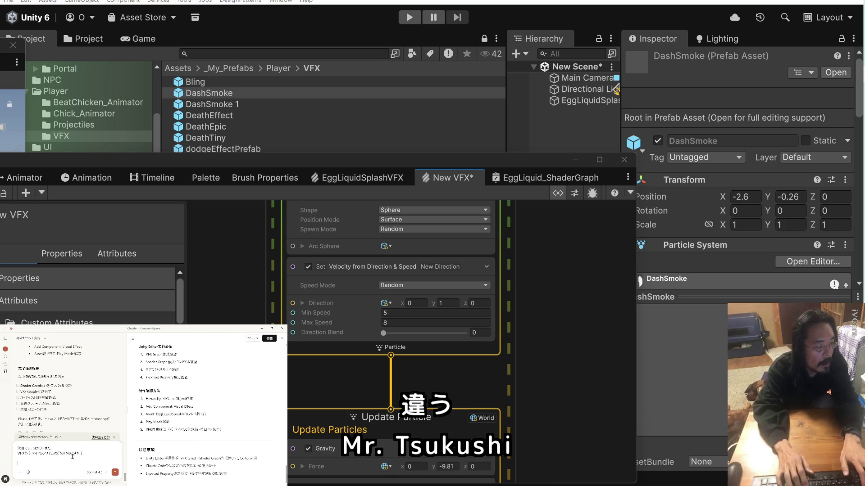
Start a new line asking Claude to spell it out concretely (具体的に記載…).
type("具体")
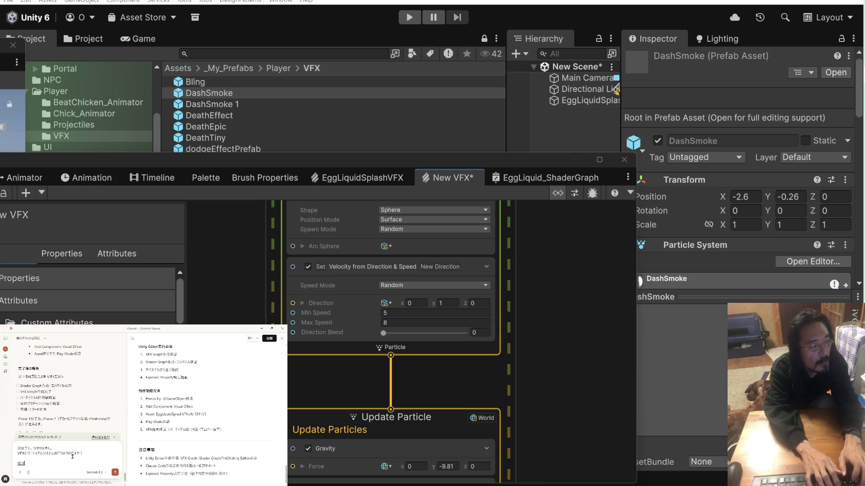
type("的")
key("Return")
type("に記載し")
key("Return")
type("がる")
key("space")
key("Return")
type("に")
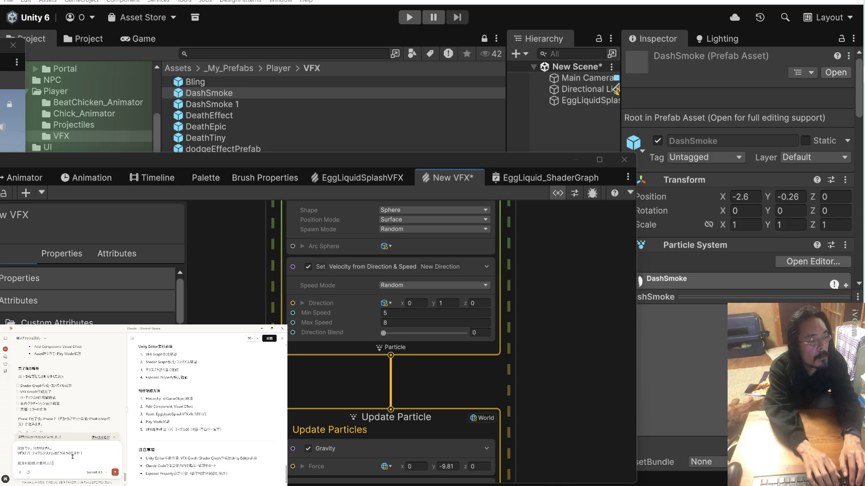
Ask whether a decal-like image is what's meant (デカールをしさイメージであってますか？).
type("デカ")
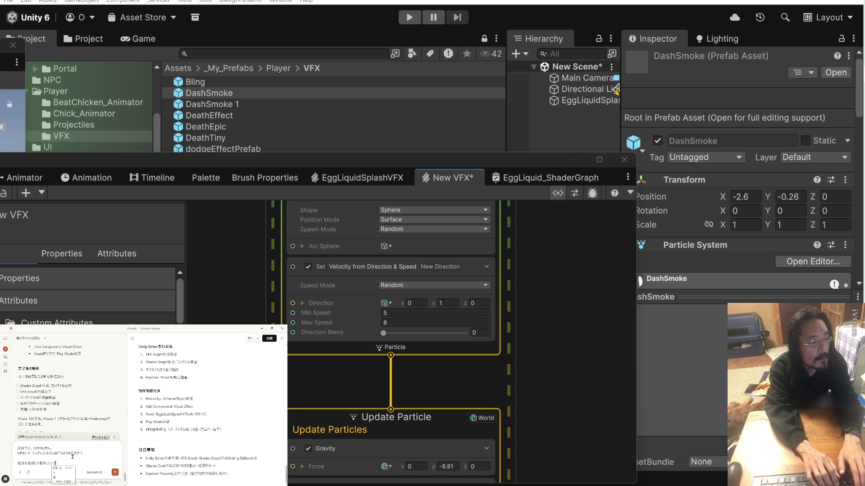
type("ールをし")
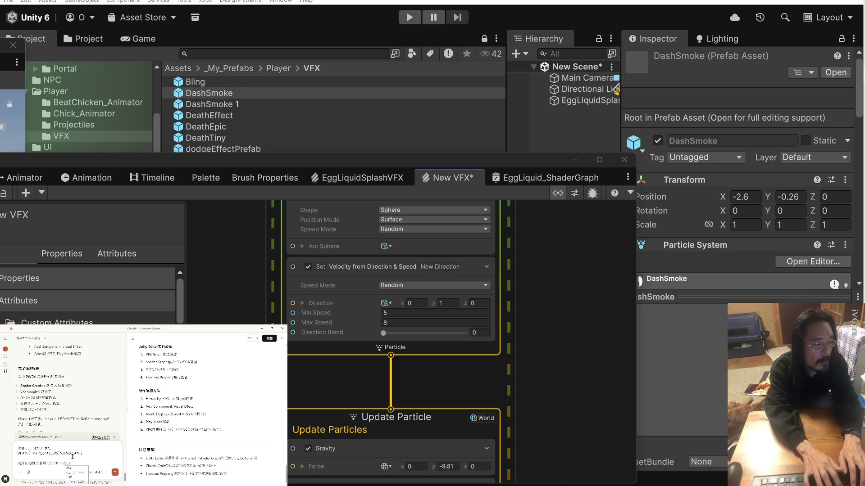
type("さ")
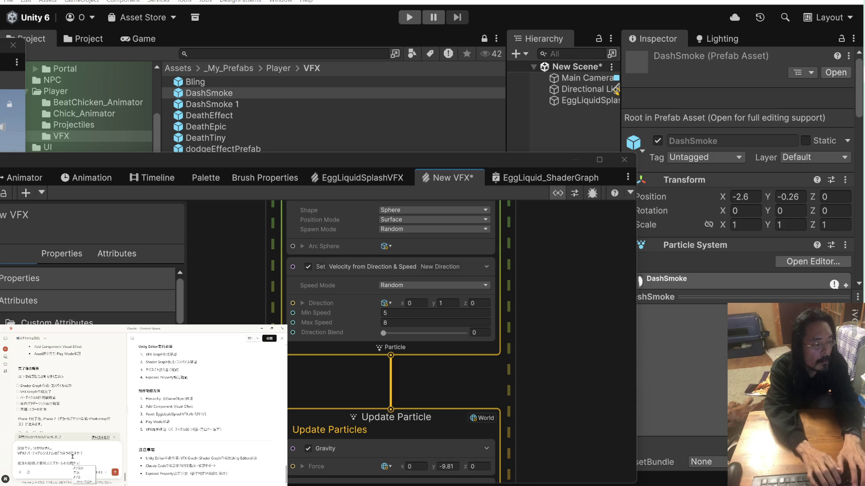
type("せるイメージ")
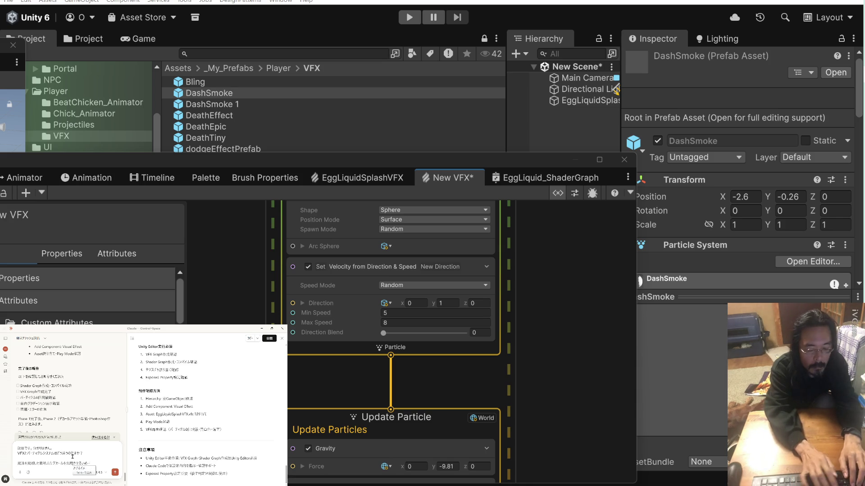
type("であ")
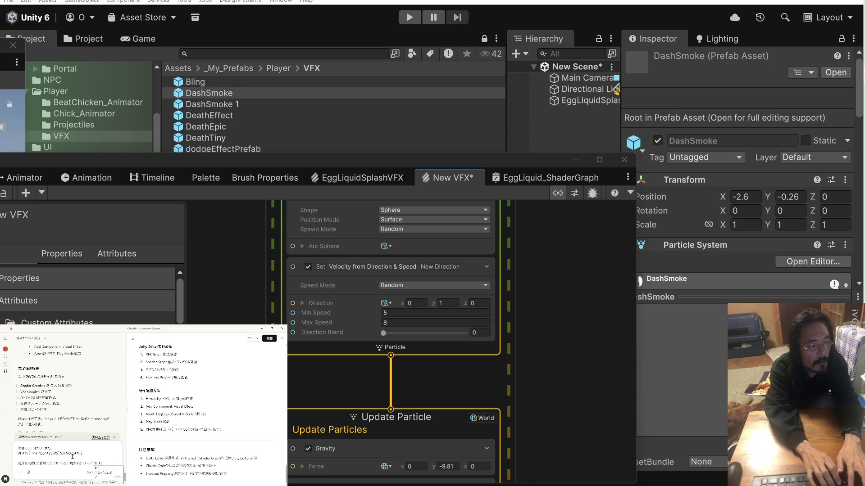
type("ってますか？")
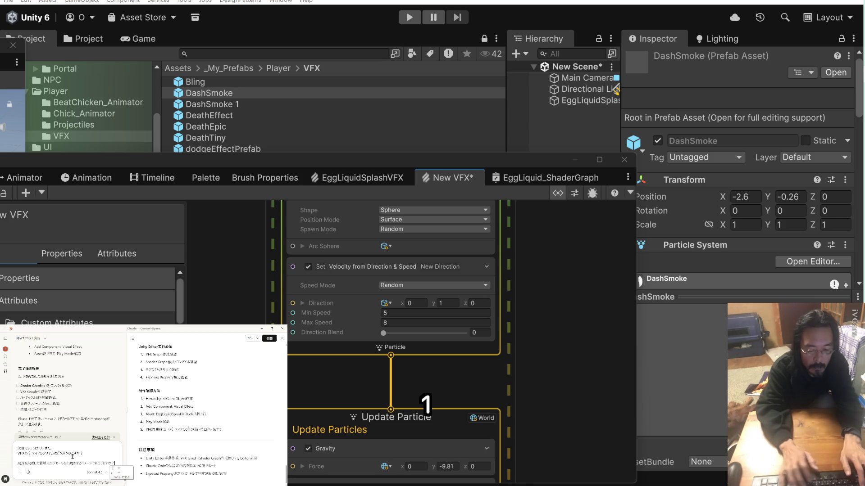
key("shift+Return")
type("あの")
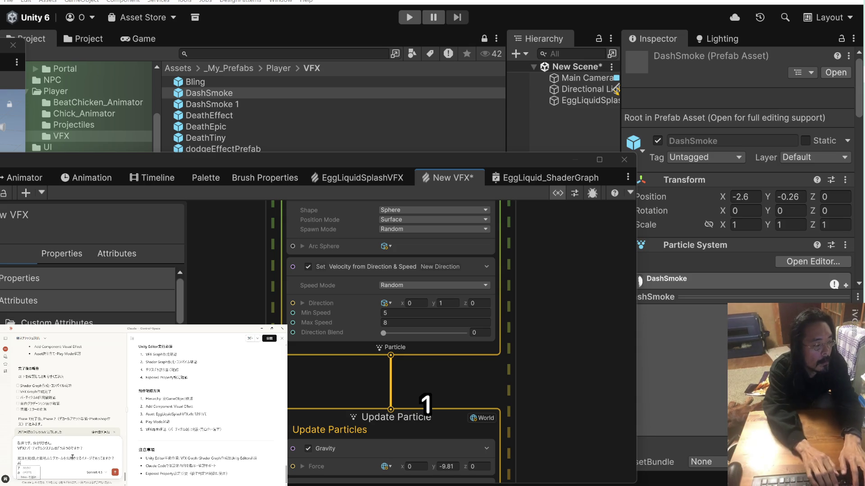
type("、ただ")
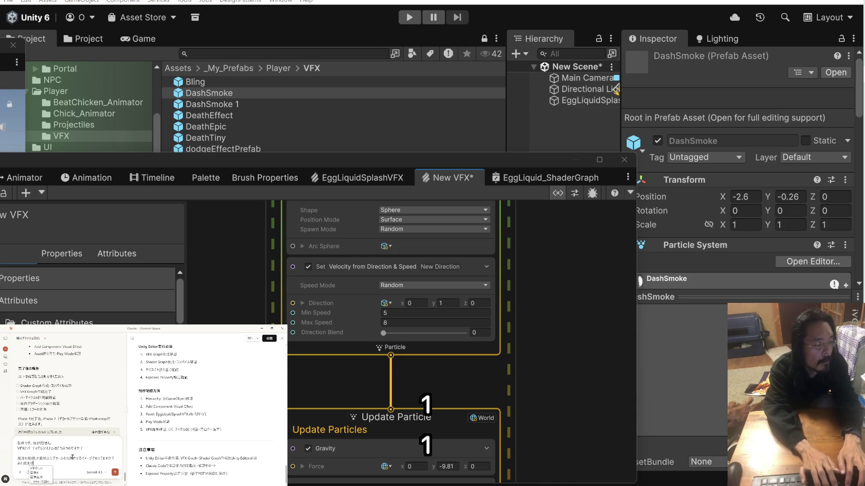
key("space")
key("Return")
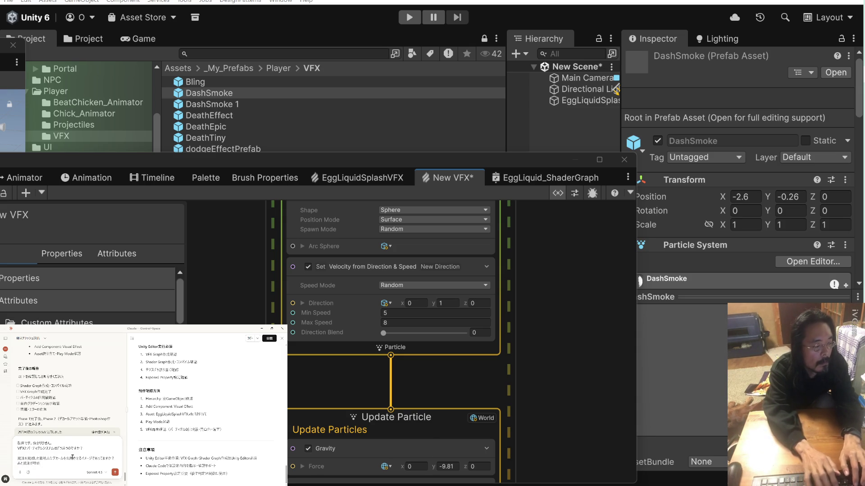
type("こ")
type("でしたないで")
type("す。た")
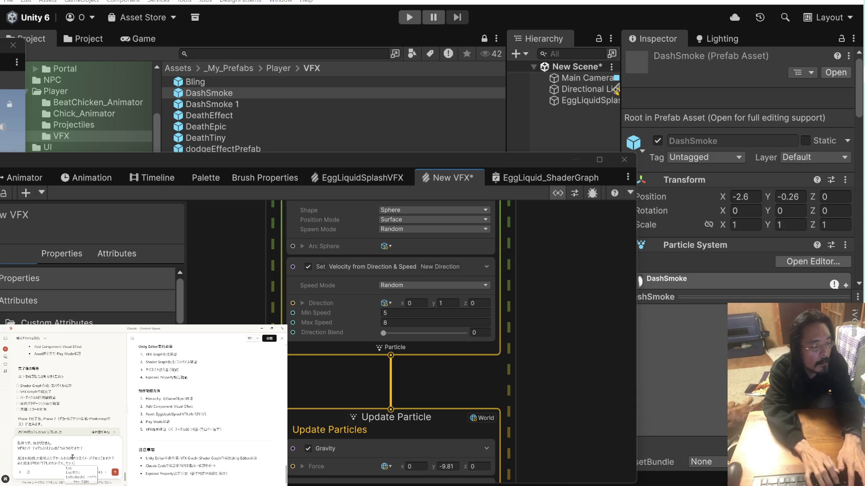
key("Return")
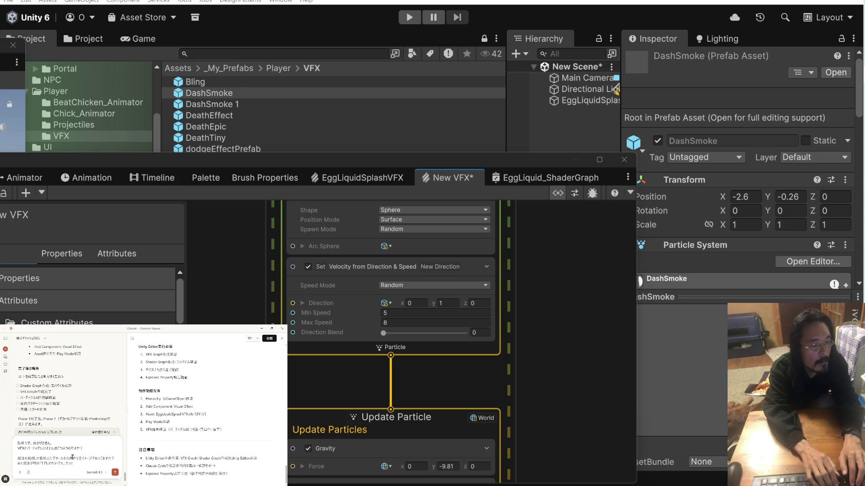
Add that the design should look organic, like splattered ink, and send the message.
type("有機的に")
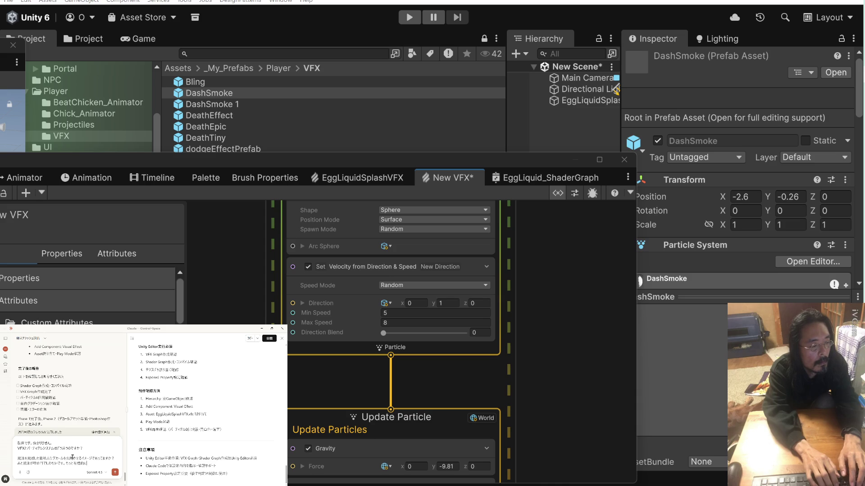
type("だ")
key("Return")
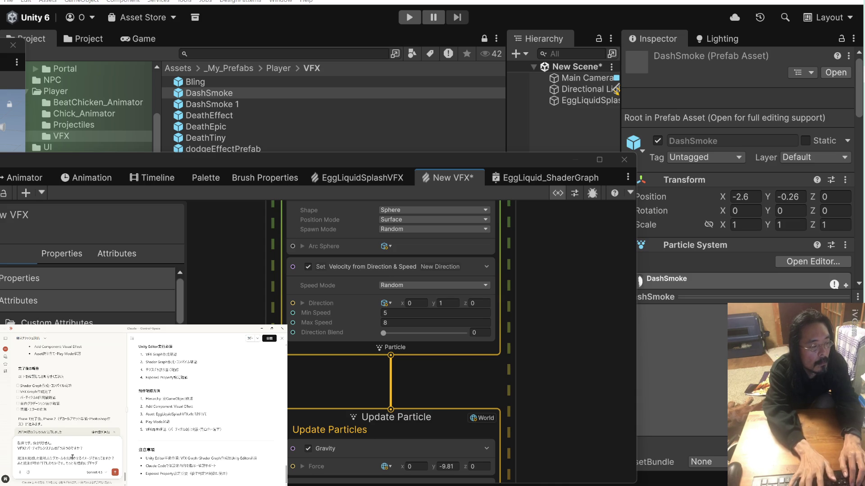
type("ください")
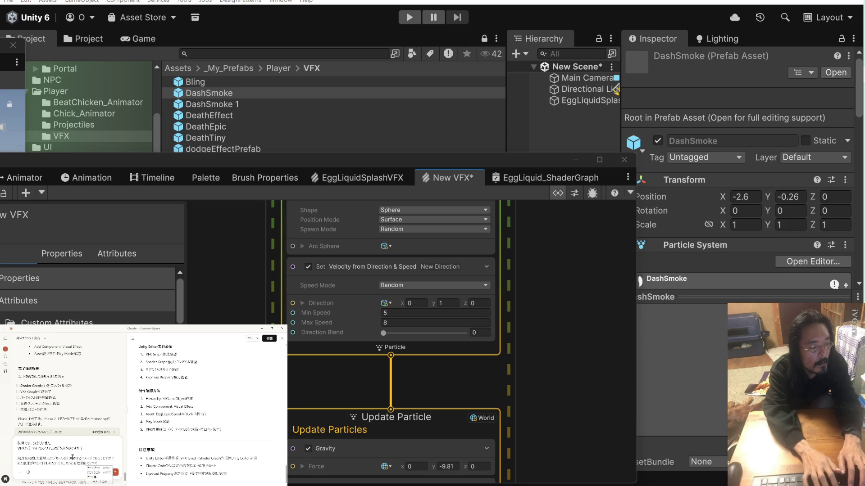
type("デザイン")
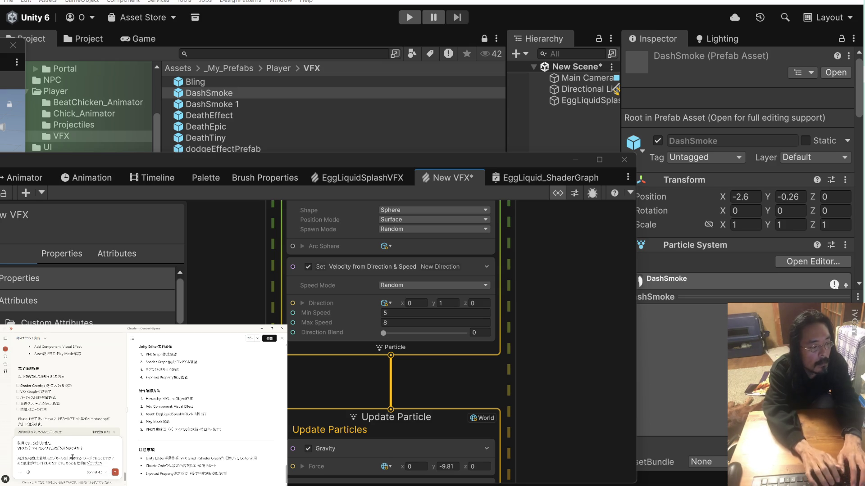
type("のイメージ")
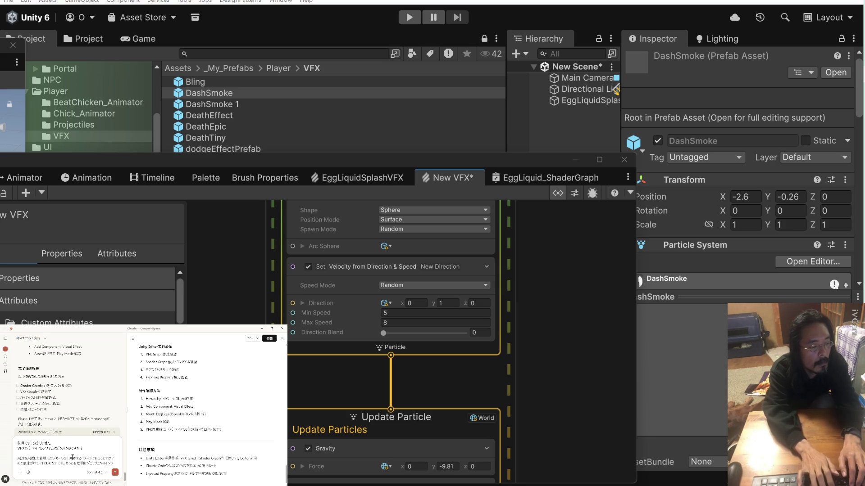
key("Return")
type("p")
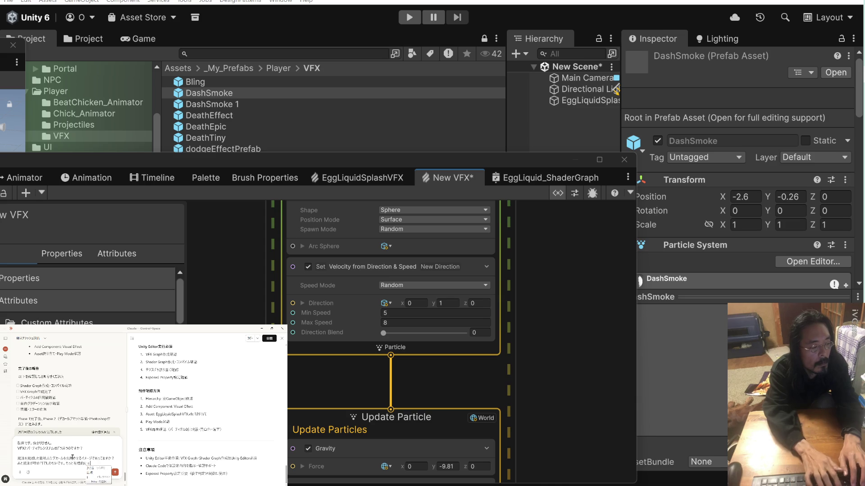
type("urasshu")
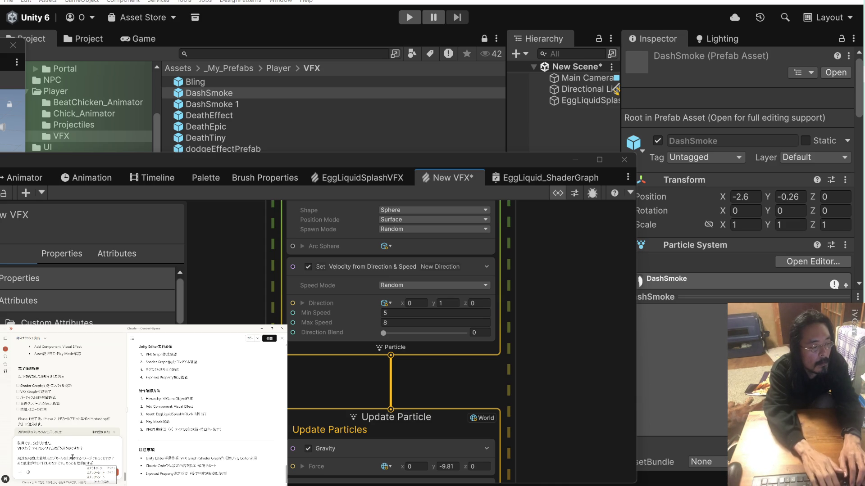
type("inku")
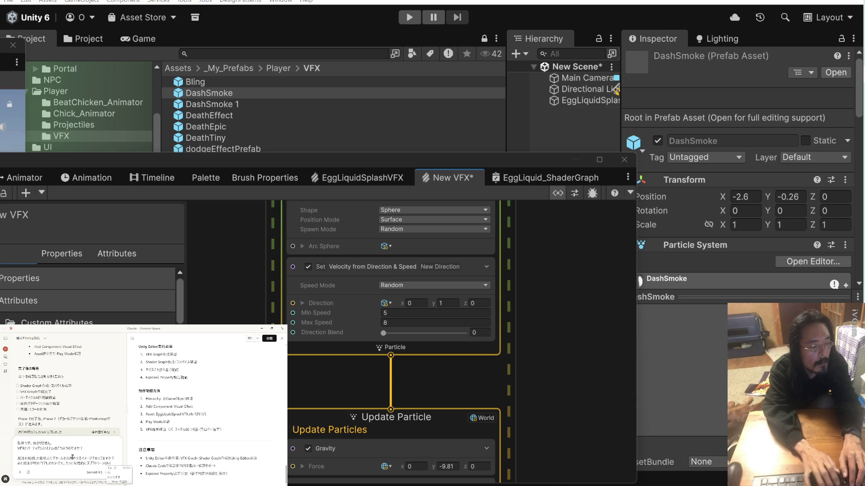
type("mitainishitai")
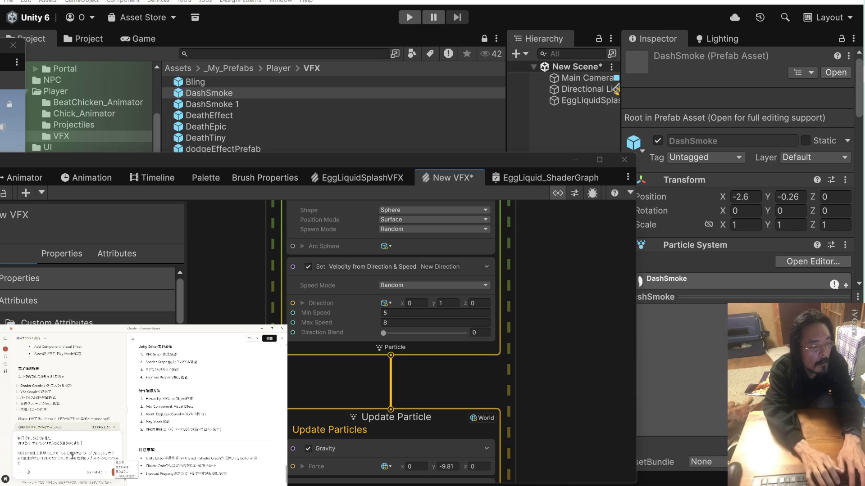
key("Return")
key("Return")
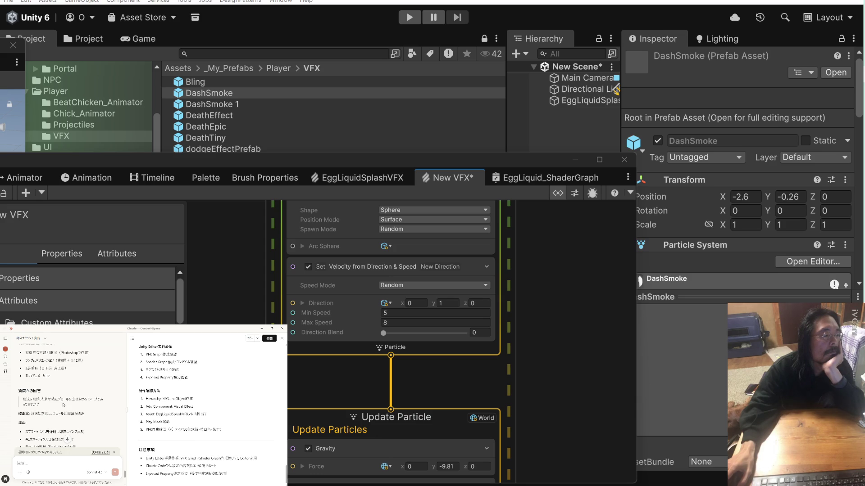
scroll(63, 405, "down", 1)
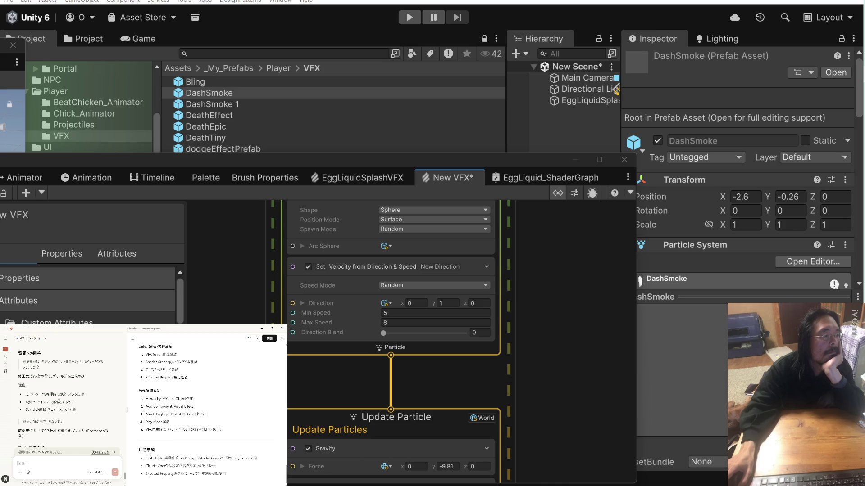
scroll(55, 400, "down", 1)
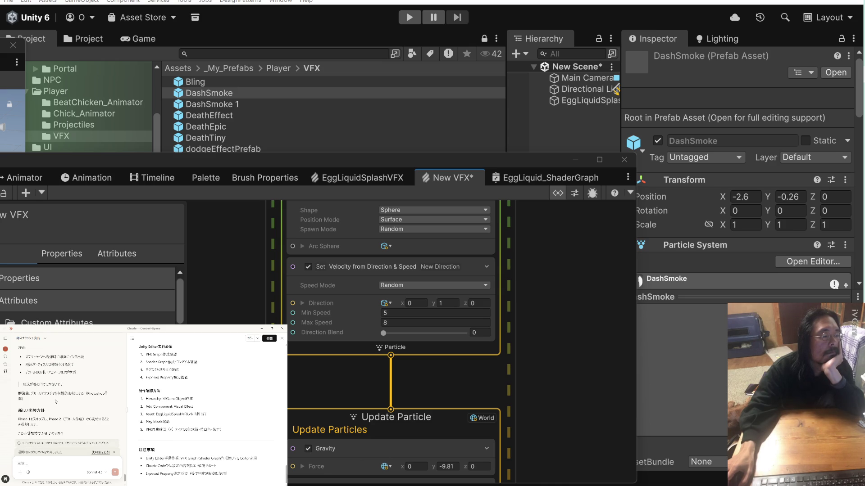
scroll(161, 416, "down", 5)
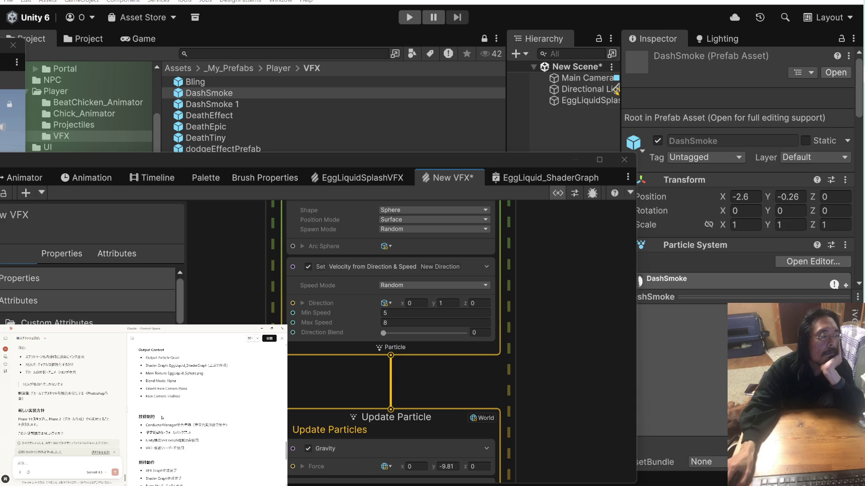
scroll(162, 418, "up", 10)
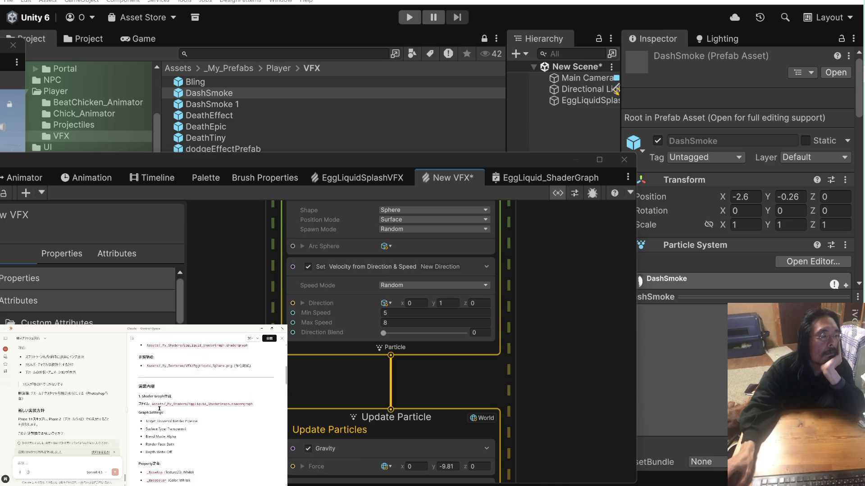
Open the 卵スプラッシュ演出 実装仕様書 v2.0 document and scroll through it.
left_click(133, 339)
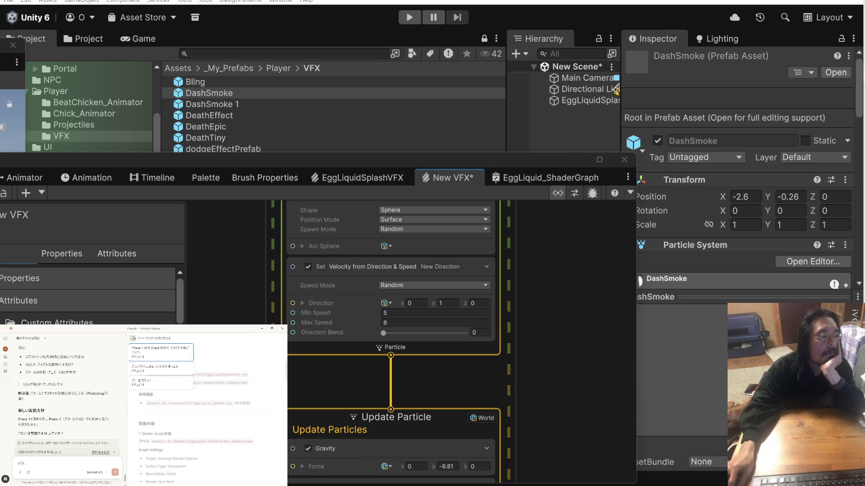
left_click(157, 358)
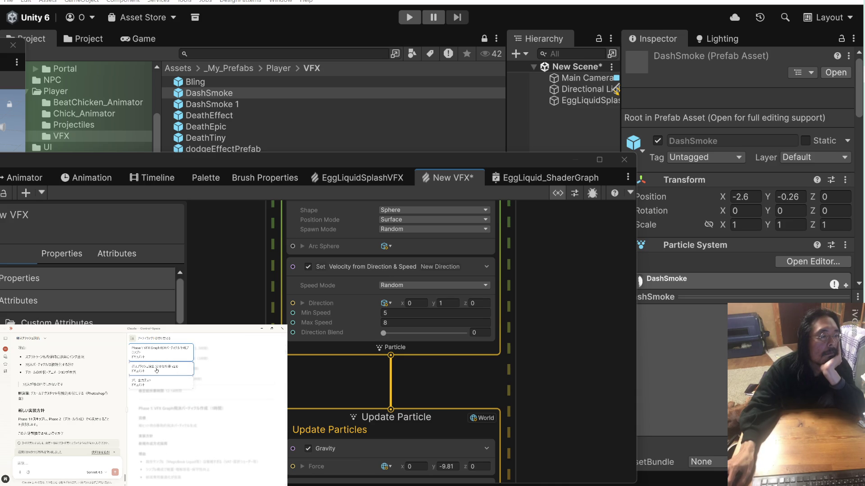
left_click(157, 371)
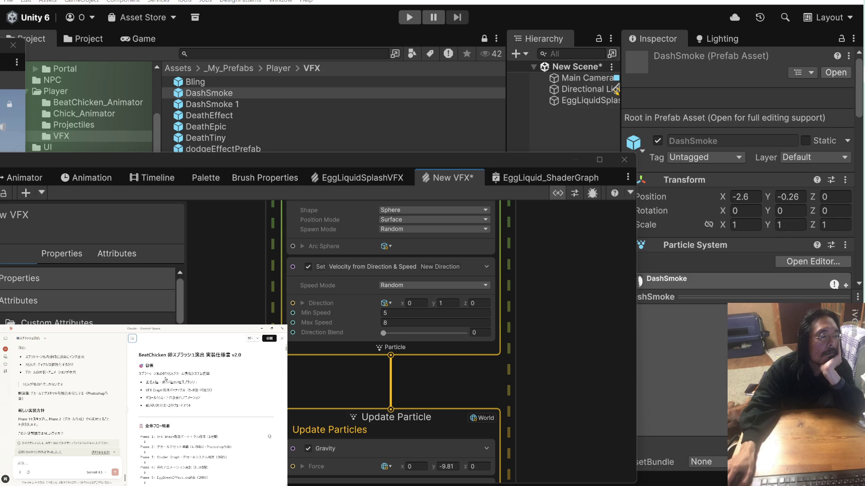
scroll(165, 382, "down", 5)
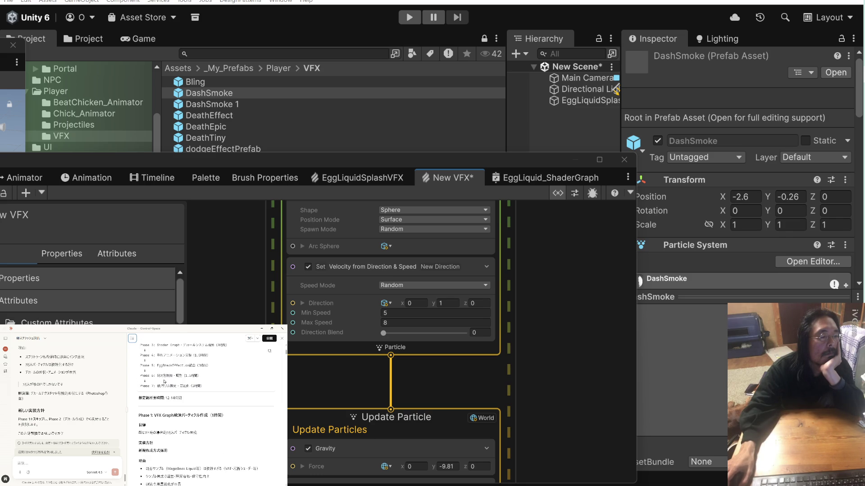
scroll(164, 382, "down", 10)
scroll(163, 380, "down", 10)
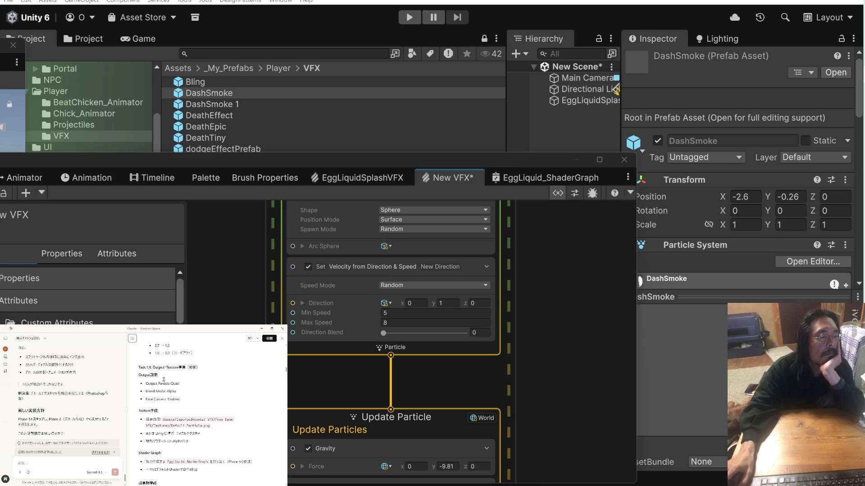
scroll(164, 380, "down", 5)
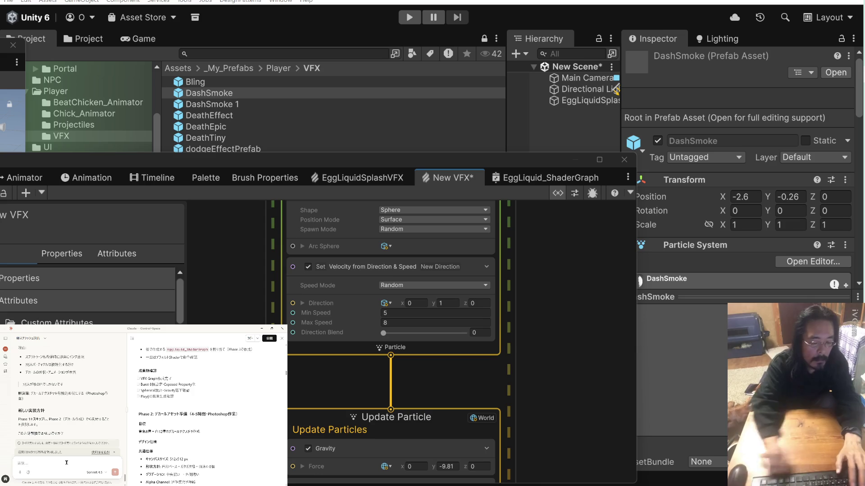
Reply 'OKそれでいきましょう。' and bring the splash image folder onto the main screen.
type("OKそれで")
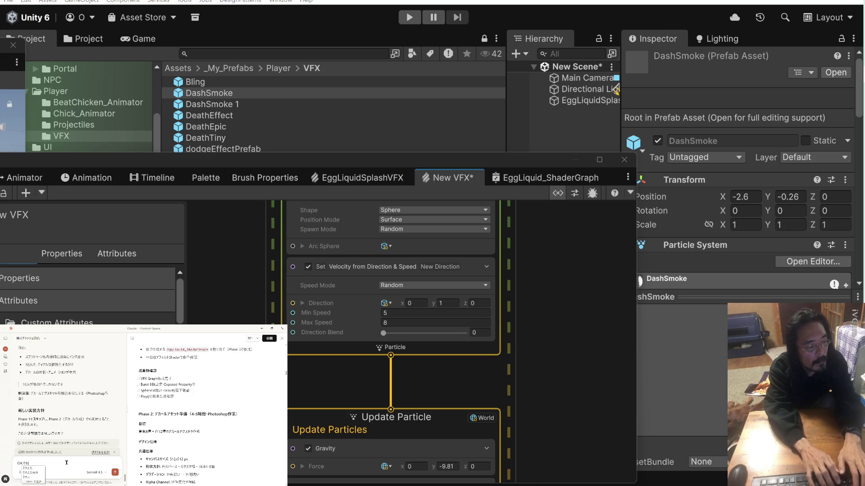
type("いきま")
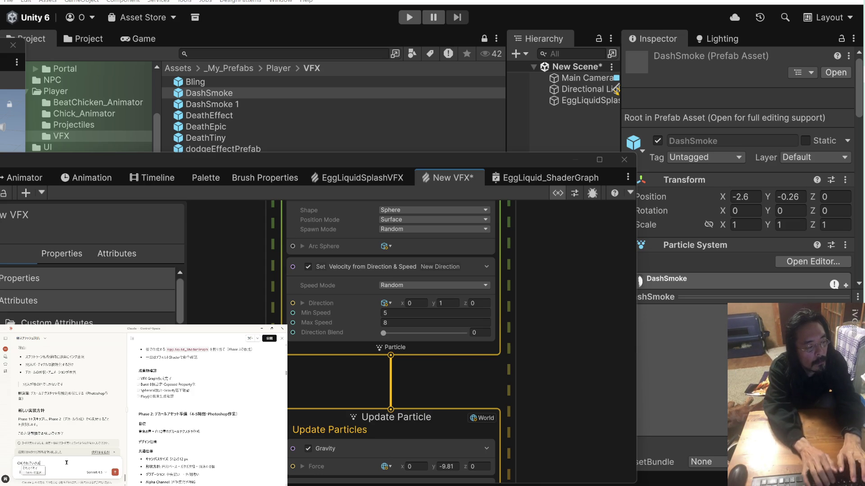
type("しょう。")
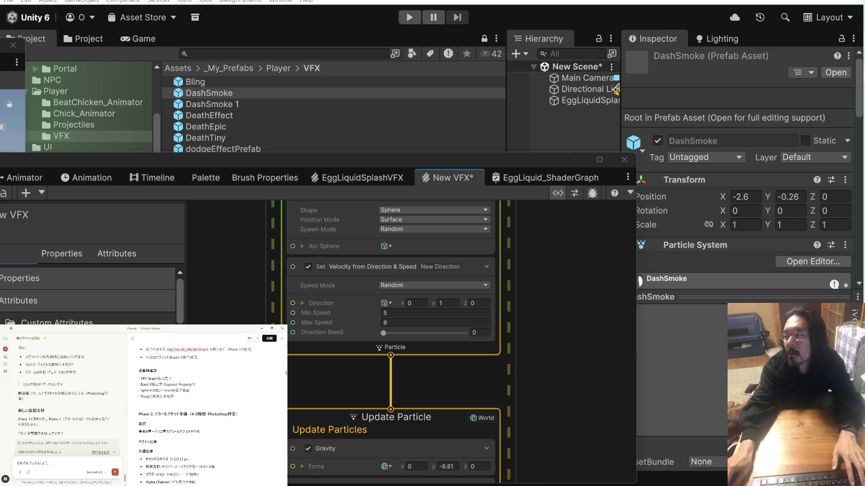
key("alt+Tab")
left_click_drag(0, 78, 433, 76)
Send ink_w01.png and ink_y01.png to Claude, asking if they work as splash decals.
mouse_move(426, 269)
left_mouse_down()
mouse_move(311, 175)
mouse_move(270, 206)
mouse_move(113, 405)
mouse_move(87, 463)
left_mouse_up()
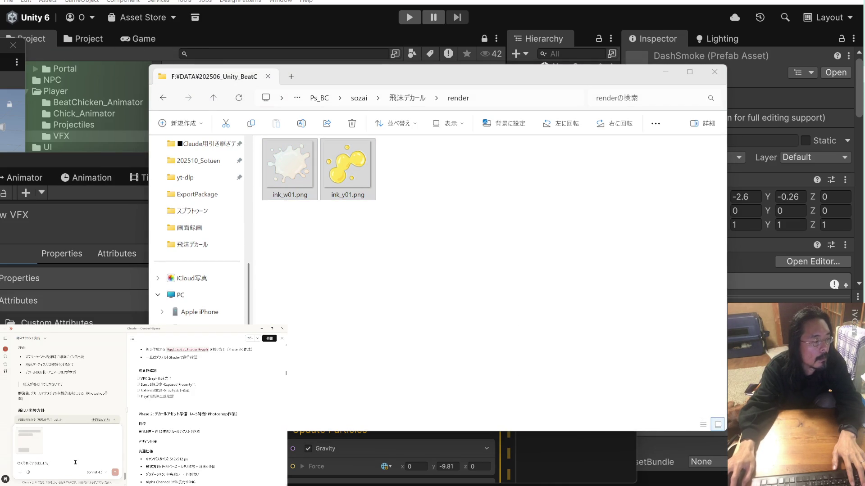
type("こ")
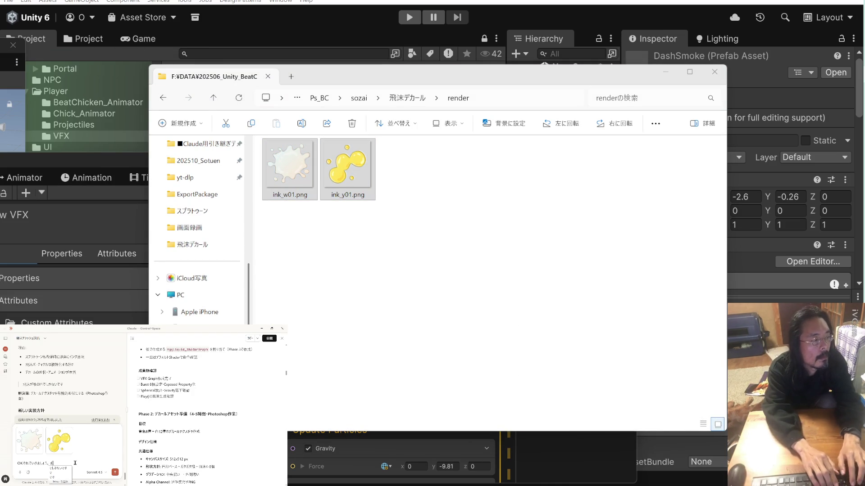
type("デカール")
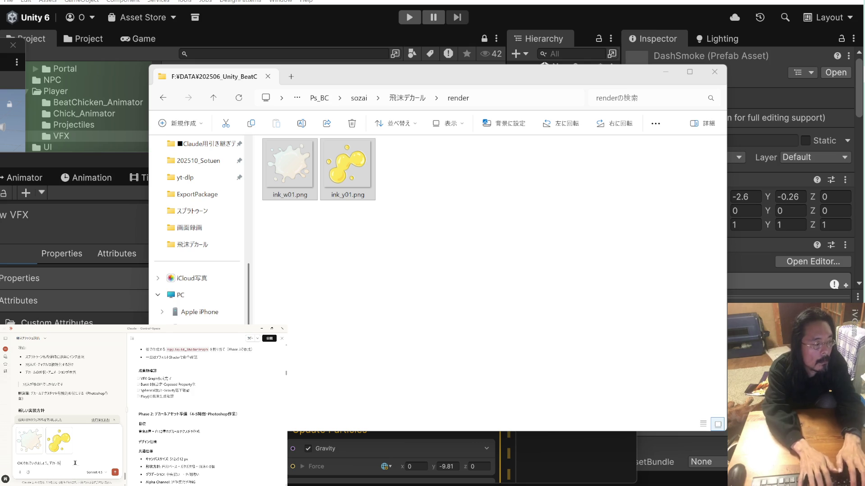
type("つくる")
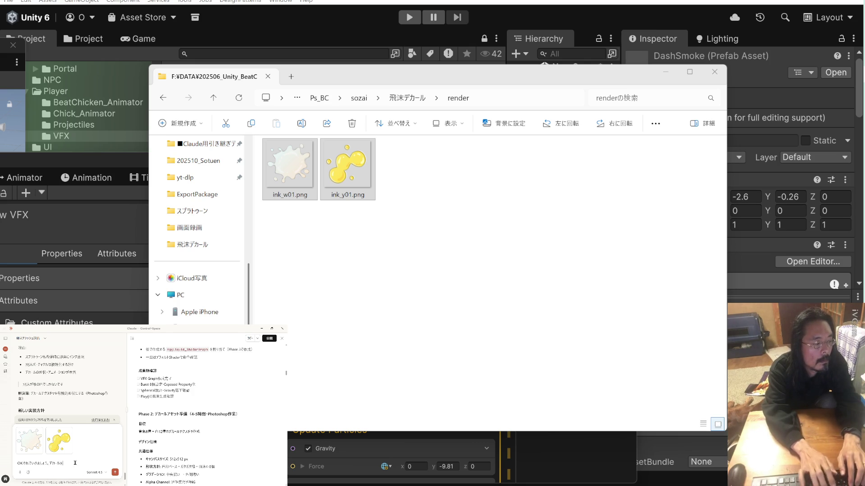
key("space")
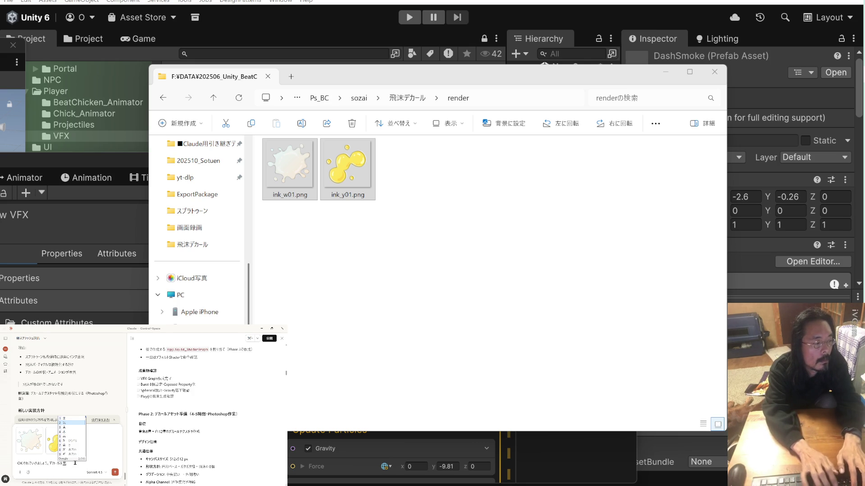
key("BackSpace")
type("さいのと")
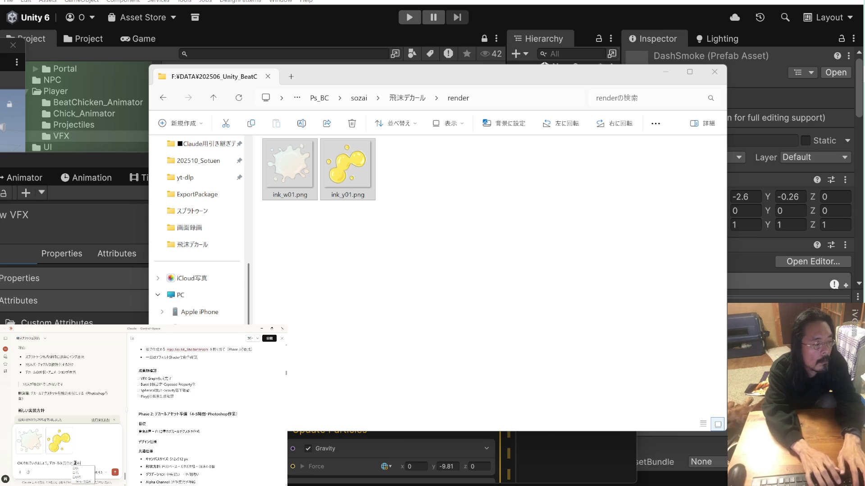
type("をつくって")
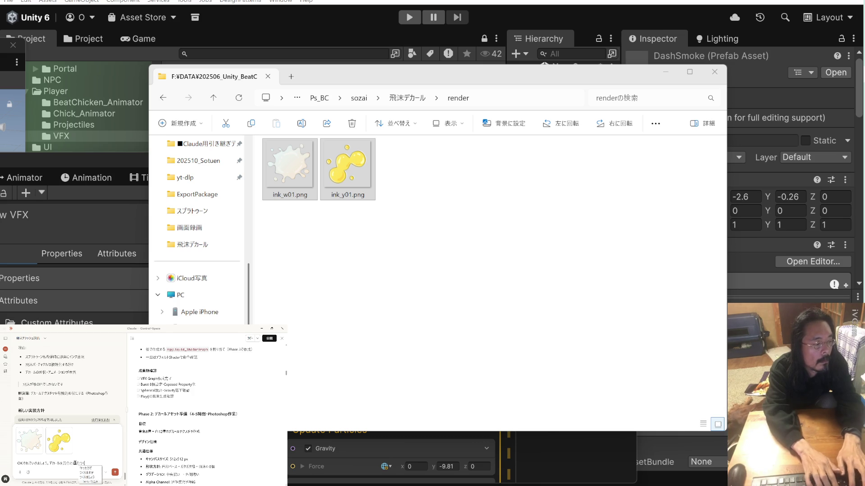
type("みた")
type("。")
type("こんな")
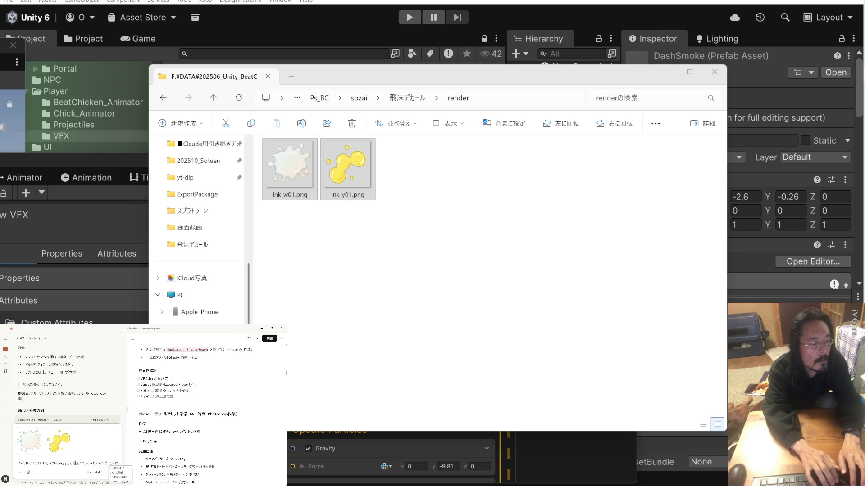
type("かんじでいいか")
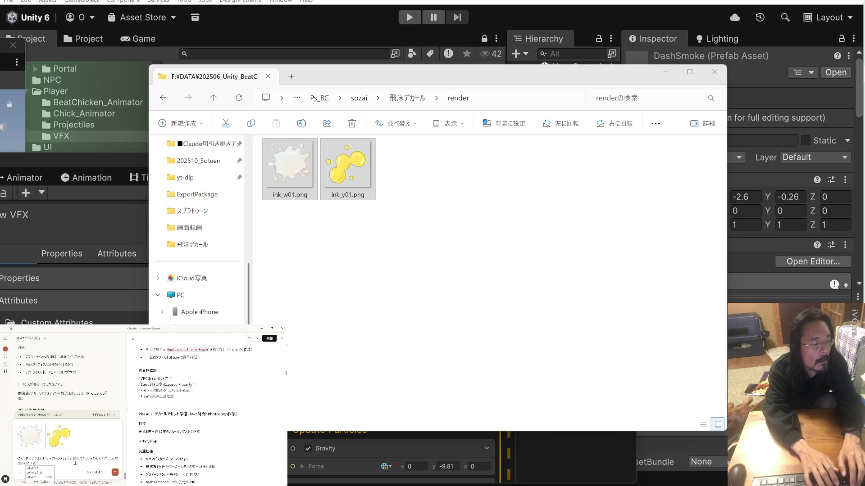
key("Return")
type("？")
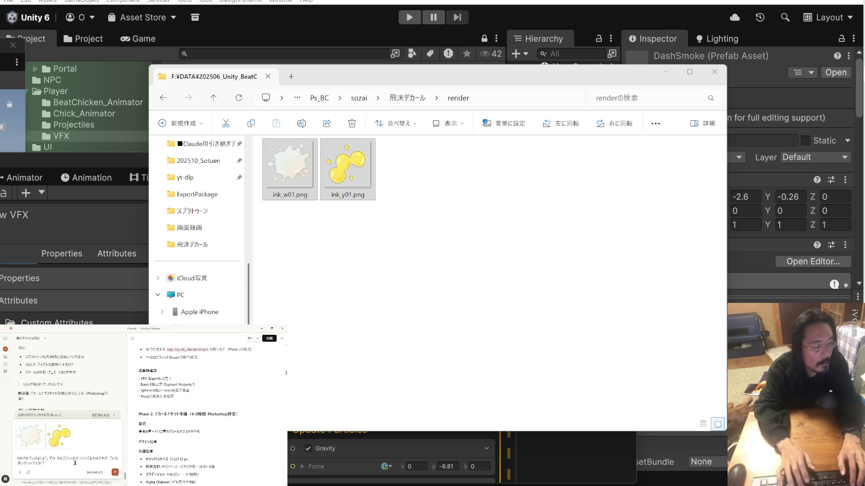
key("Return")
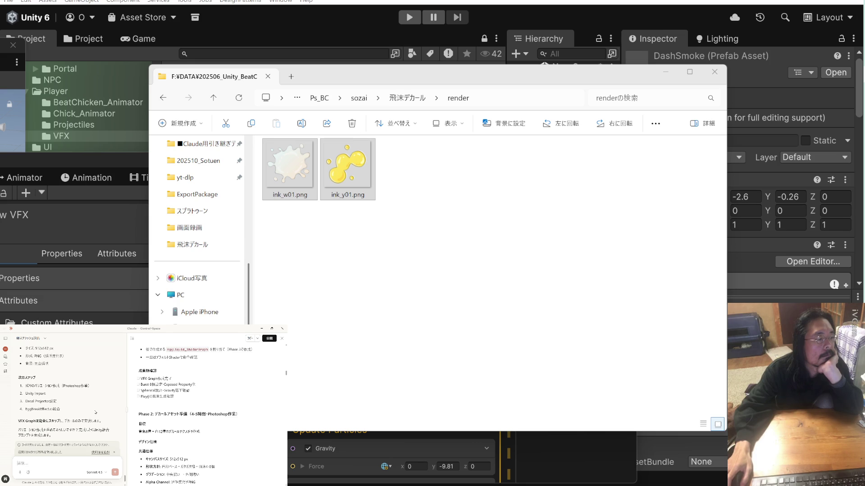
Deselect the images and move the folder window aside to reveal Unity's VFX folder.
scroll(96, 412, "up", 1)
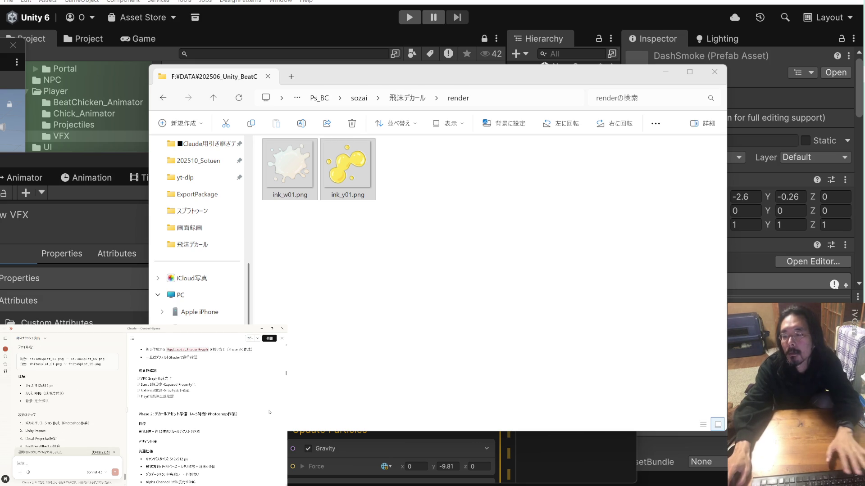
left_click(317, 272)
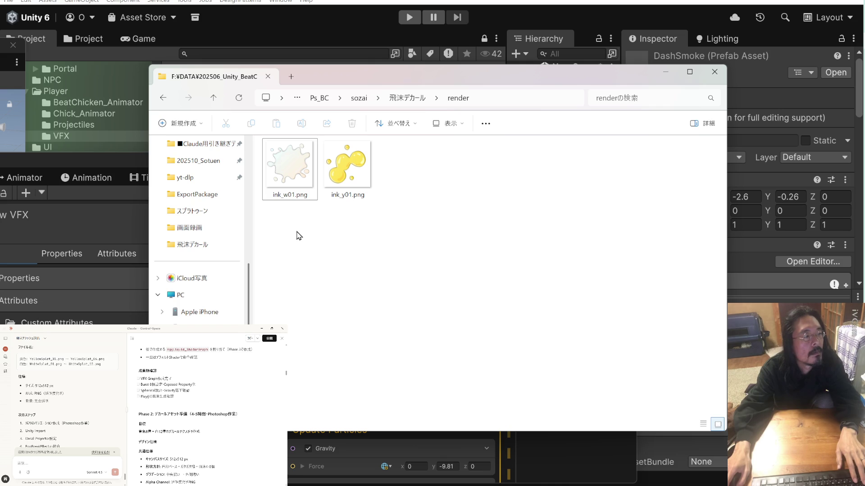
left_click_drag(457, 78, 502, 181)
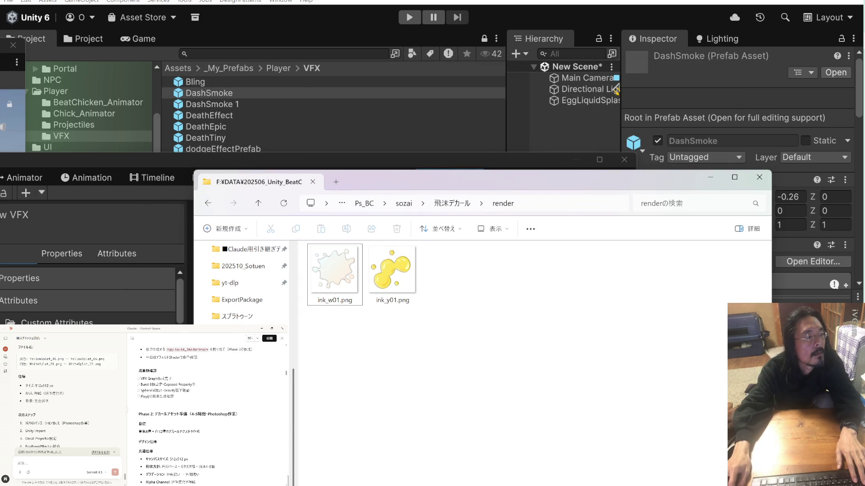
Delete the old EggLiquidSplashVFX and New VFX assets in Unity.
key("alt+Tab")
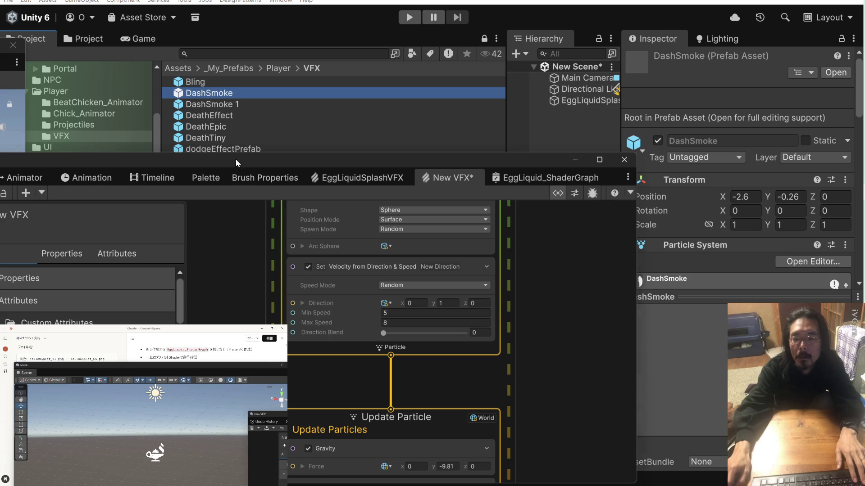
left_click_drag(236, 158, 308, 239)
scroll(88, 133, "up", 3)
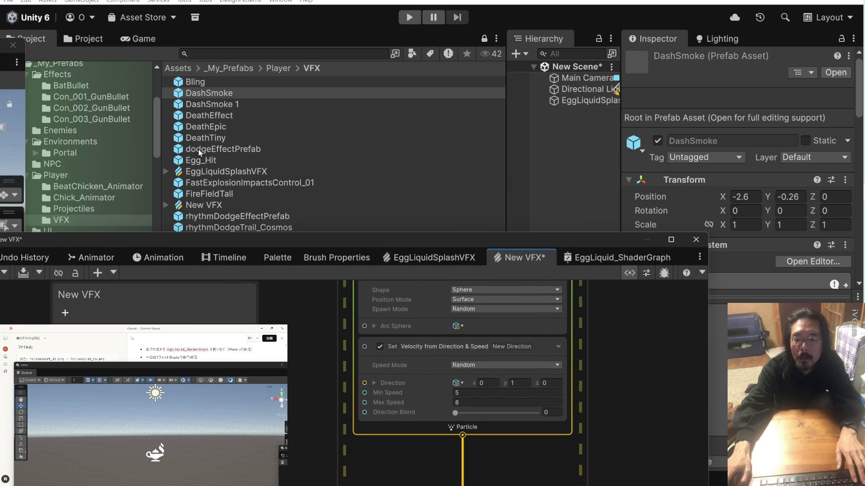
left_click(203, 171)
left_click(207, 203, "ctrl")
right_click(206, 204)
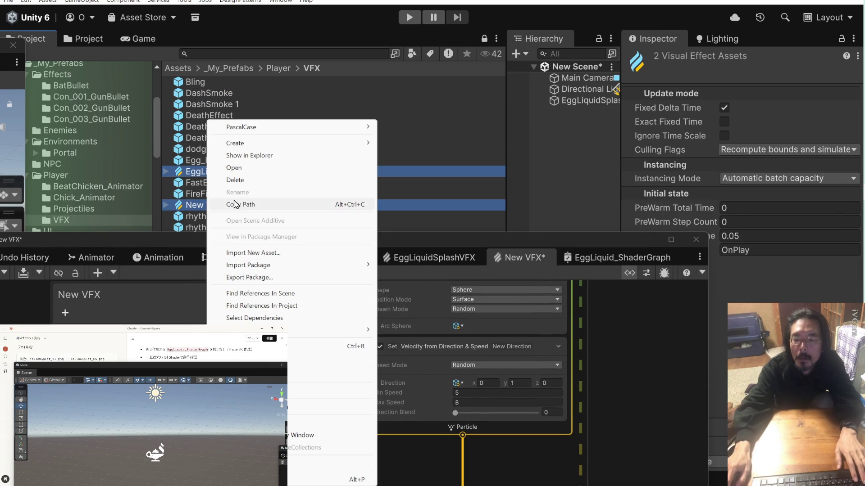
left_click(247, 183)
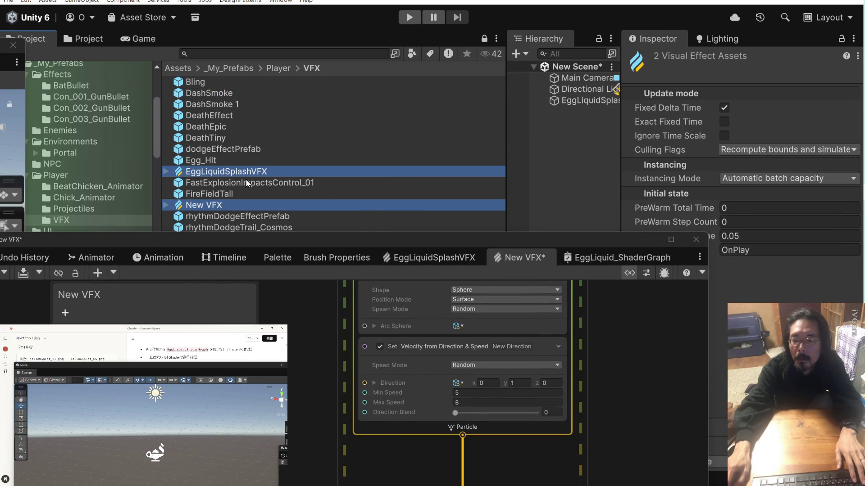
left_click(460, 260)
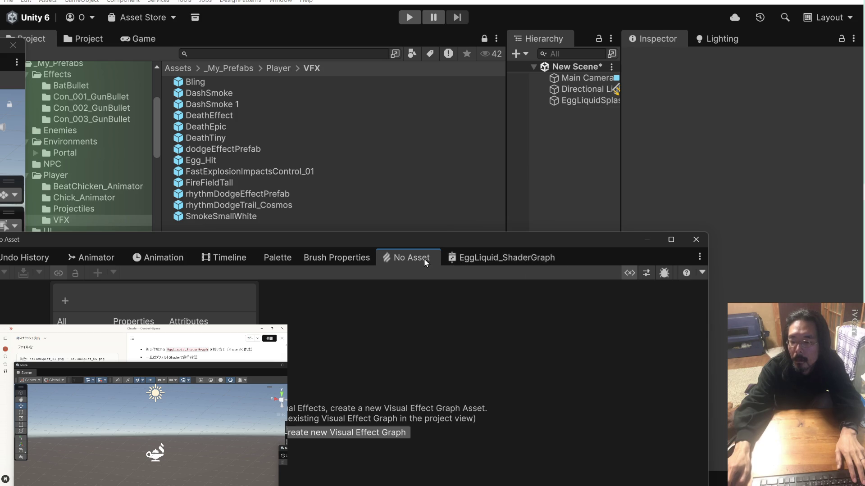
Close the empty No Asset tab and the EggLiquid_ShaderGraph editor.
right_click(424, 261)
left_click(449, 279)
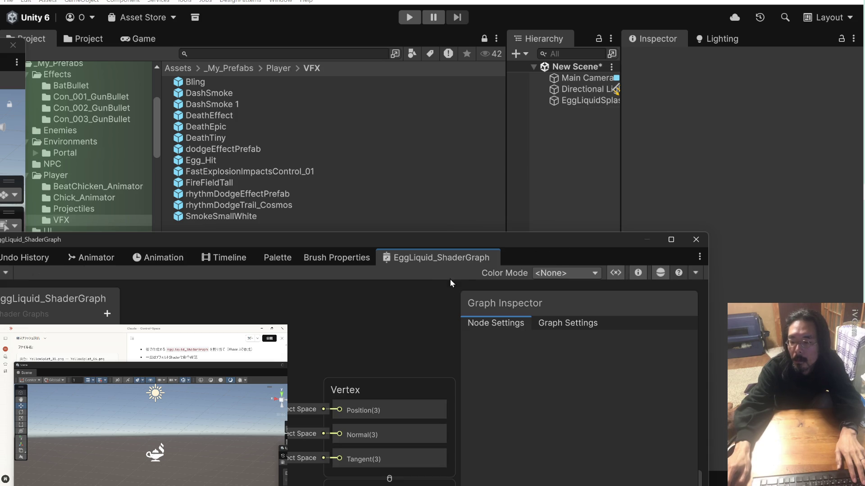
right_click(438, 258)
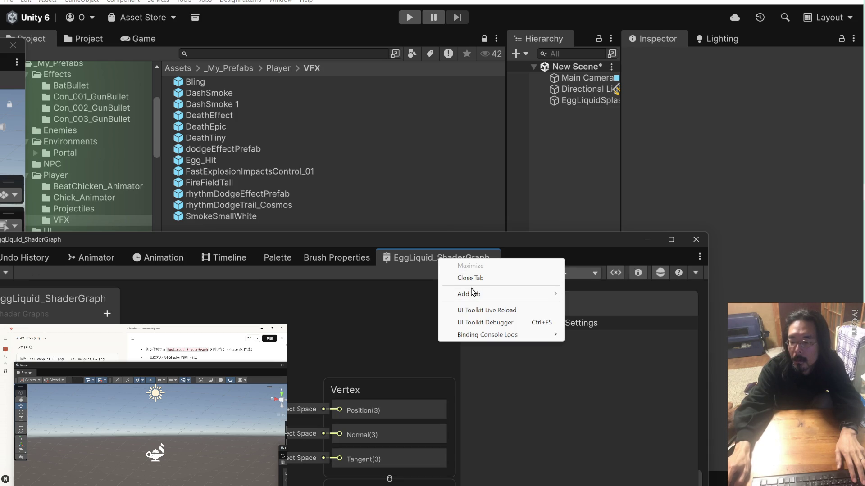
left_click(414, 258)
right_click(415, 262)
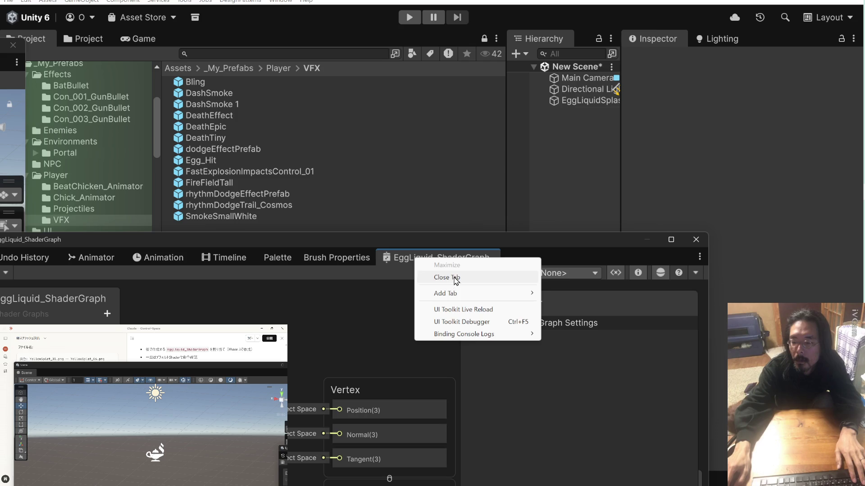
left_click(446, 277)
Delete the EggLiquidSplash object from the scene Hierarchy.
left_click(564, 100)
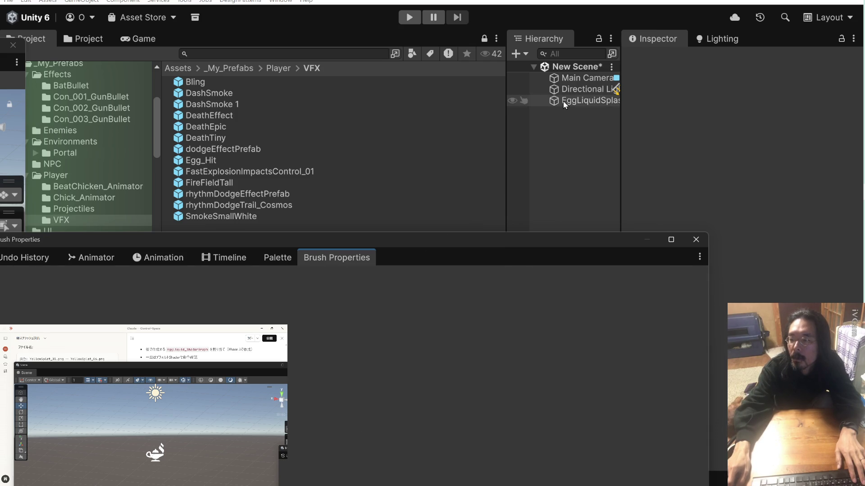
right_click(564, 100)
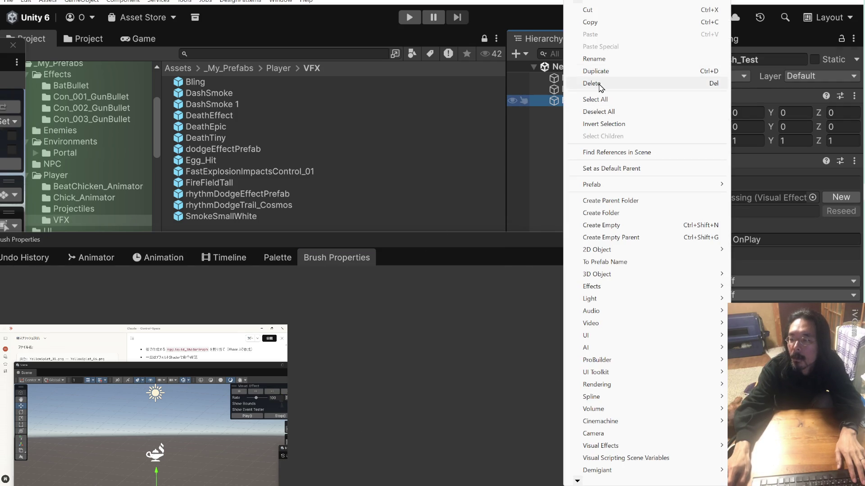
left_click(598, 84)
scroll(86, 180, "down", 4)
scroll(86, 179, "up", 4)
scroll(85, 179, "down", 2)
scroll(86, 180, "down", 3)
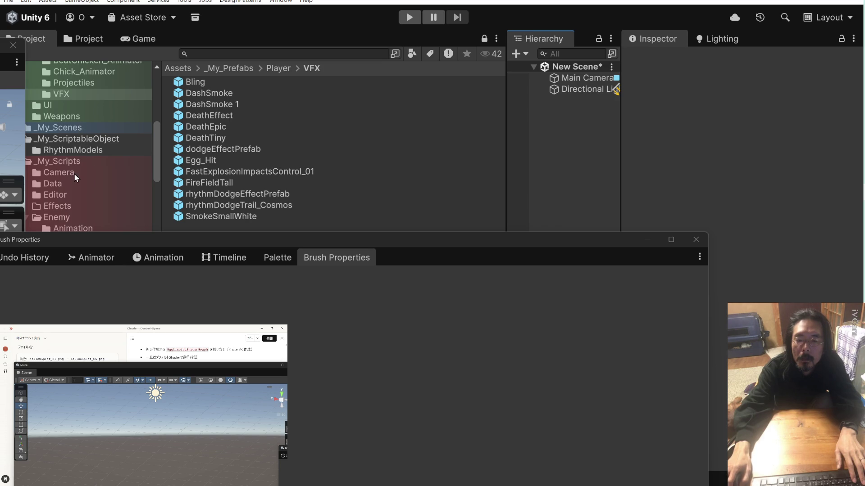
Delete the EggLiquid_ShaderGraph asset from Assets/_My_Shaders.
scroll(77, 131, "up", 6)
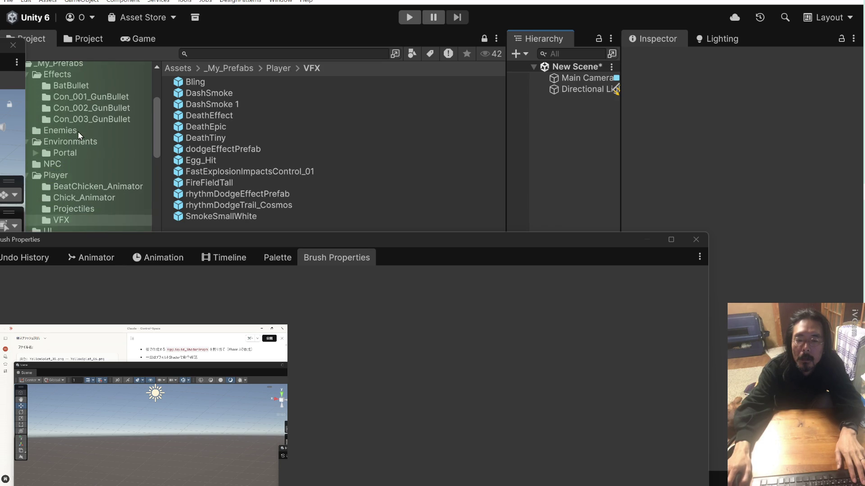
scroll(78, 131, "up", 2)
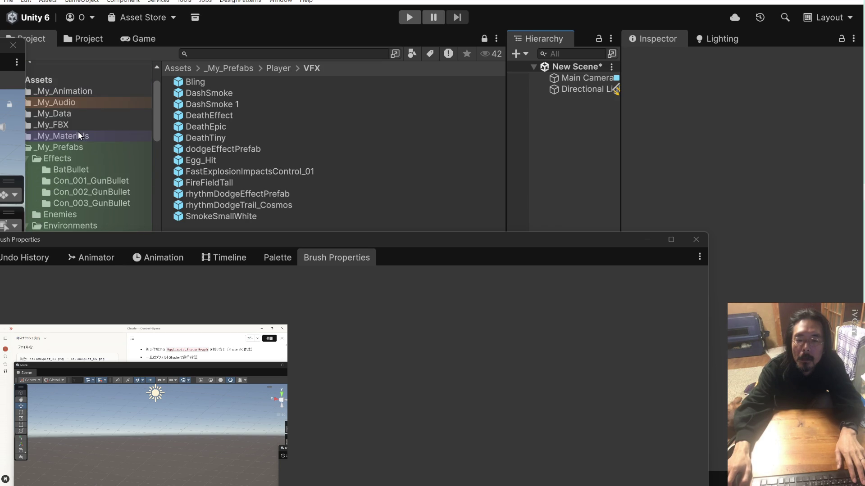
scroll(77, 132, "down", 3)
scroll(77, 132, "down", 7)
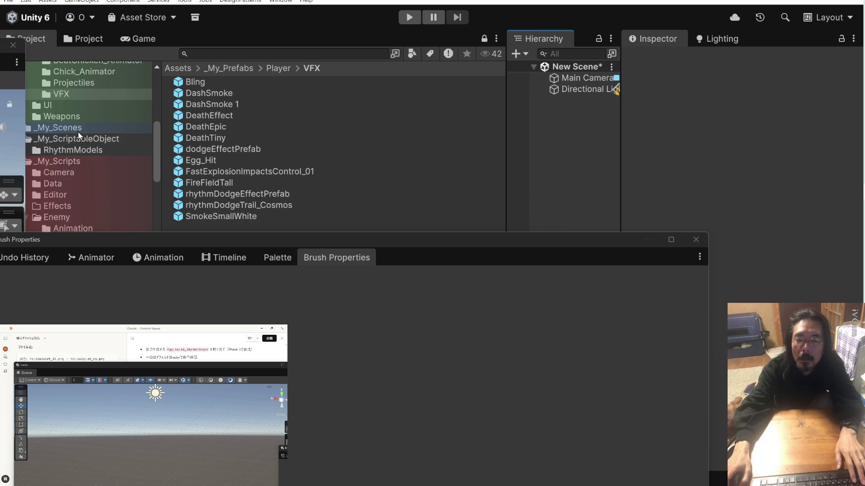
scroll(77, 131, "down", 4)
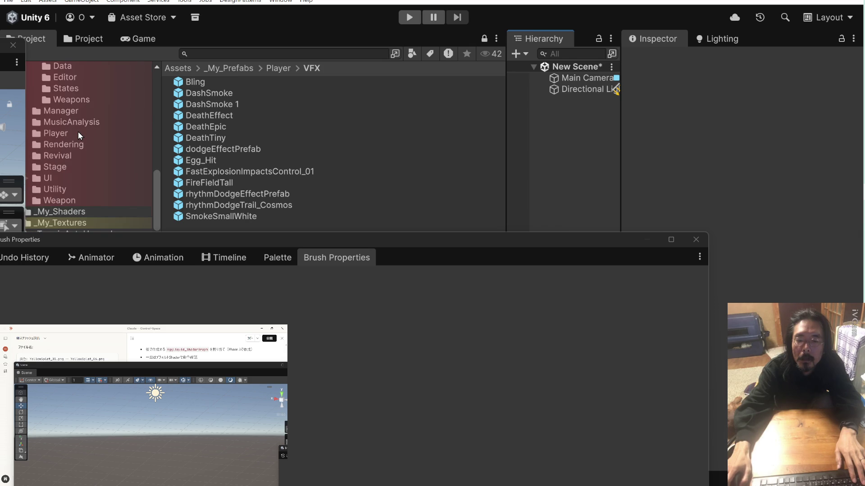
scroll(86, 156, "down", 2)
left_click(83, 169)
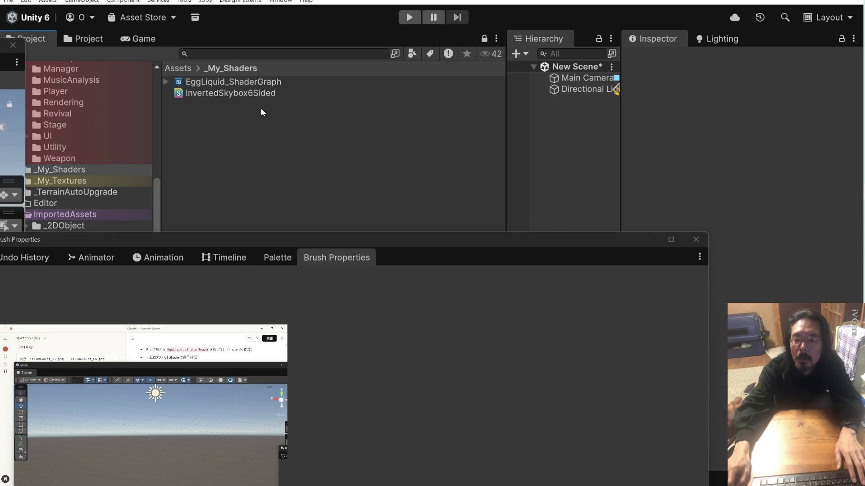
right_click(233, 81)
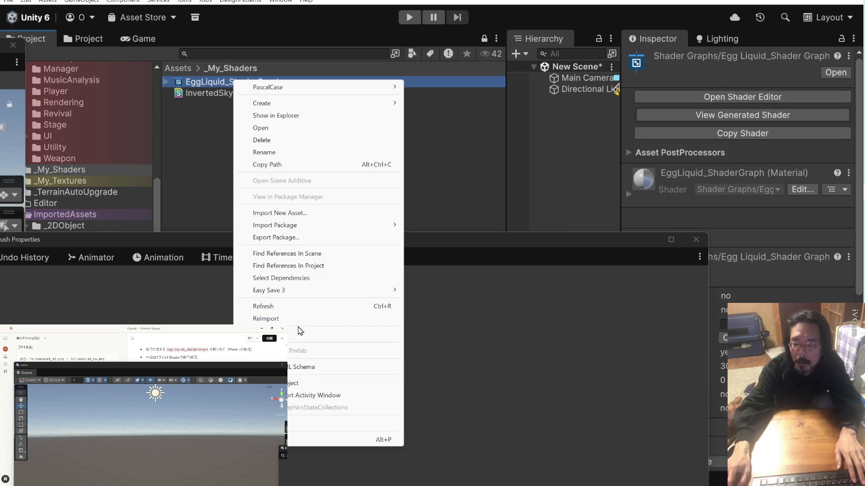
left_click(301, 147)
left_click(468, 257)
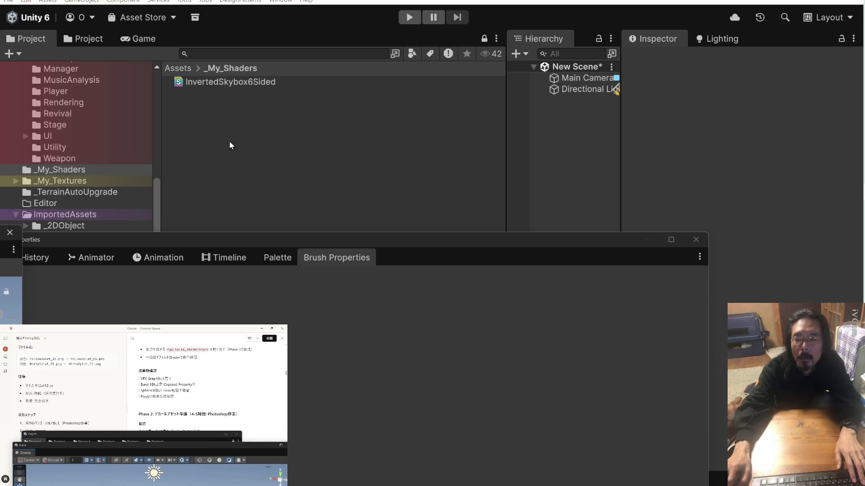
Open the _My_Textures/Egg_Splash folder showing the ink_w01 and ink_y01 textures.
scroll(96, 147, "up", 3)
scroll(95, 147, "down", 3)
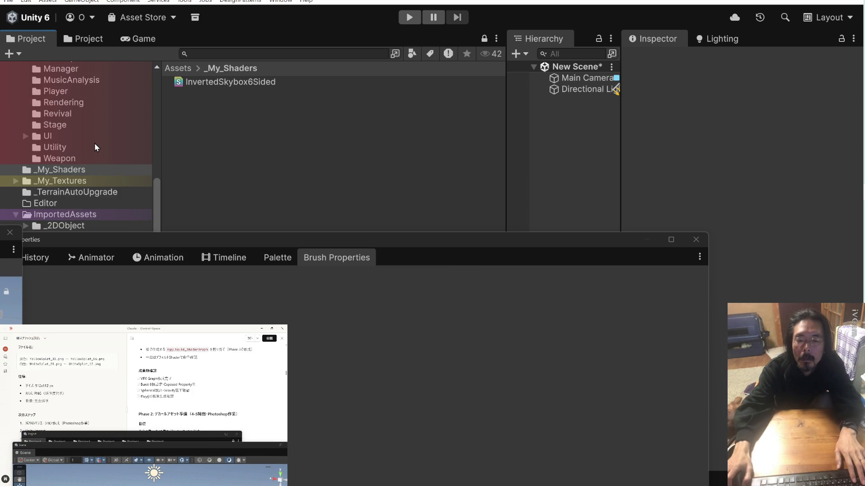
scroll(96, 147, "up", 6)
scroll(95, 148, "up", 3)
scroll(95, 146, "up", 5)
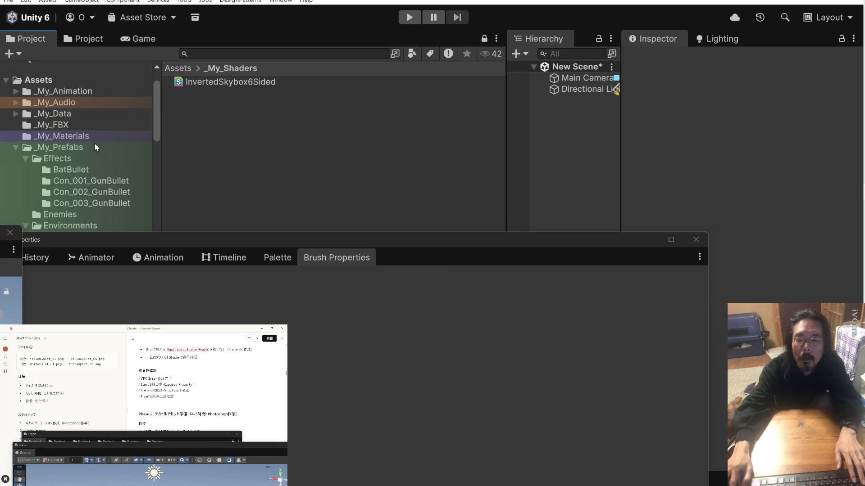
scroll(95, 145, "down", 5)
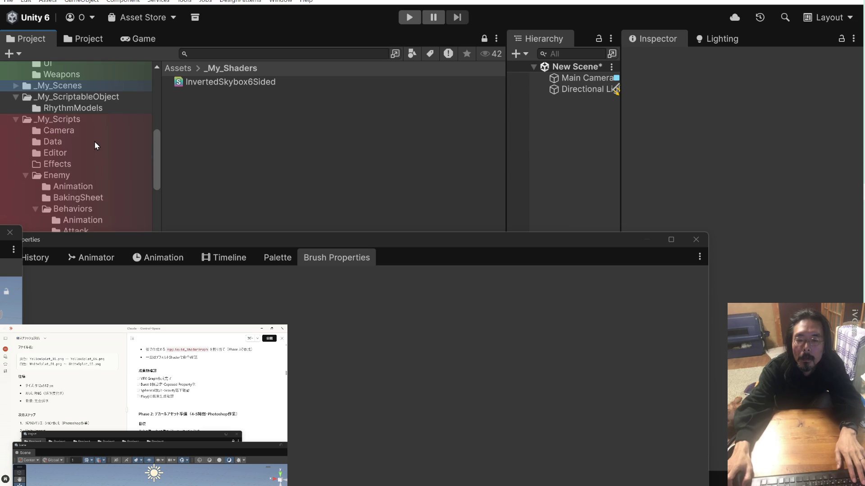
scroll(93, 142, "down", 10)
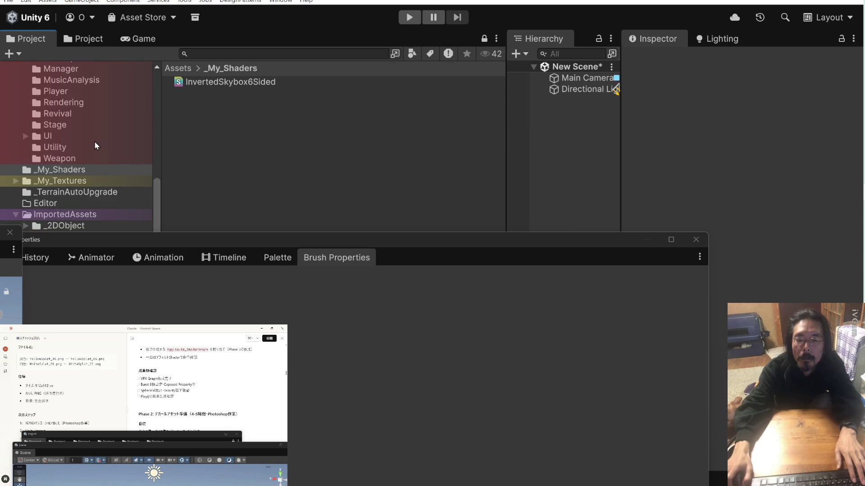
left_click(16, 181)
left_click(69, 194)
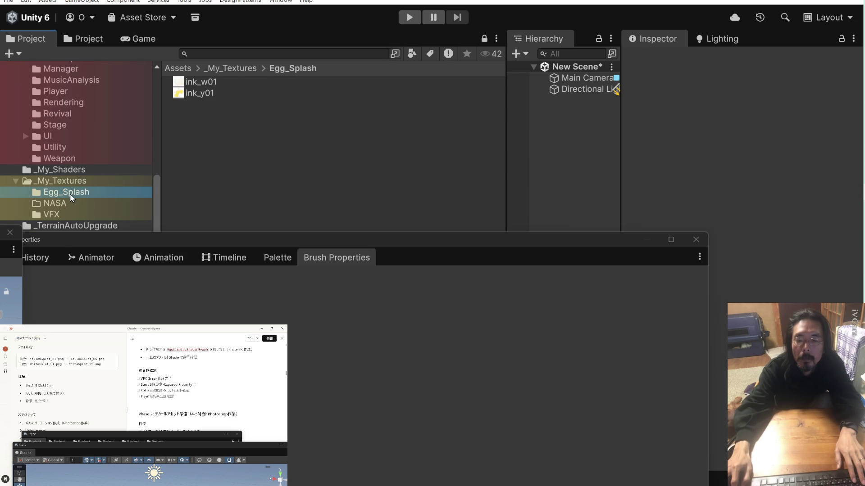
left_click(215, 82)
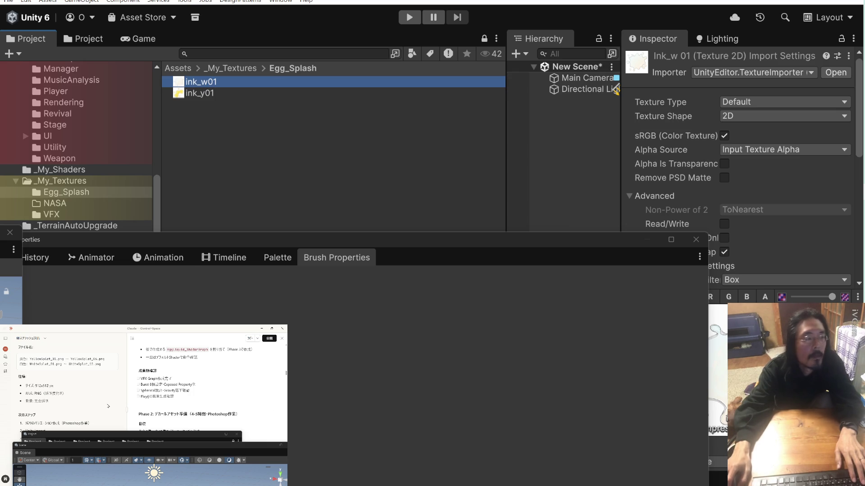
Rename ink_y01 to YellowSplat_01 using the name copied from Claude's chat.
left_click(58, 359)
left_click_drag(58, 359, 30, 359)
key("ctrl+c")
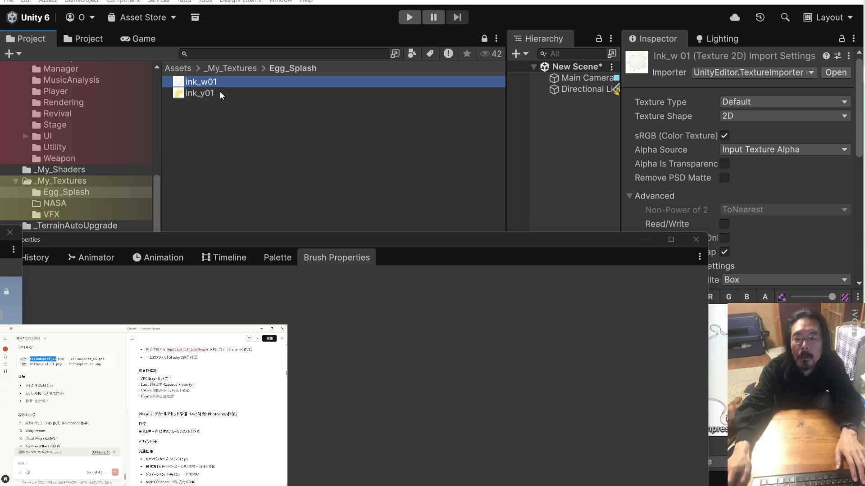
left_click(212, 93)
key("F2")
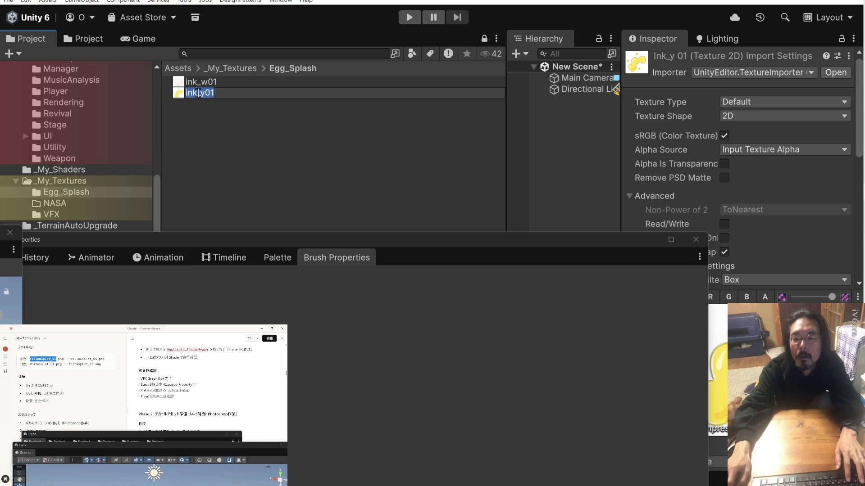
key("ctrl+v")
key("Return")
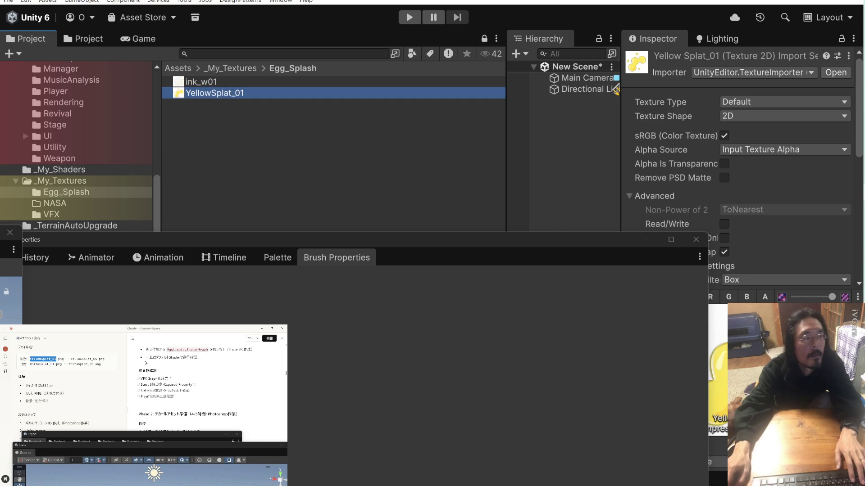
Rename ink_w01 to WhiteSplat_01 using the name copied from the chat.
left_click_drag(56, 365, 31, 365)
key("ctrl+c")
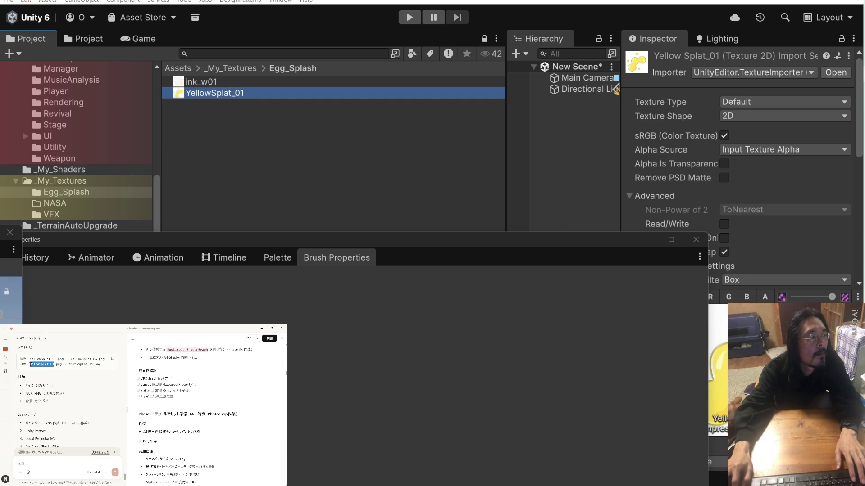
left_click(213, 83)
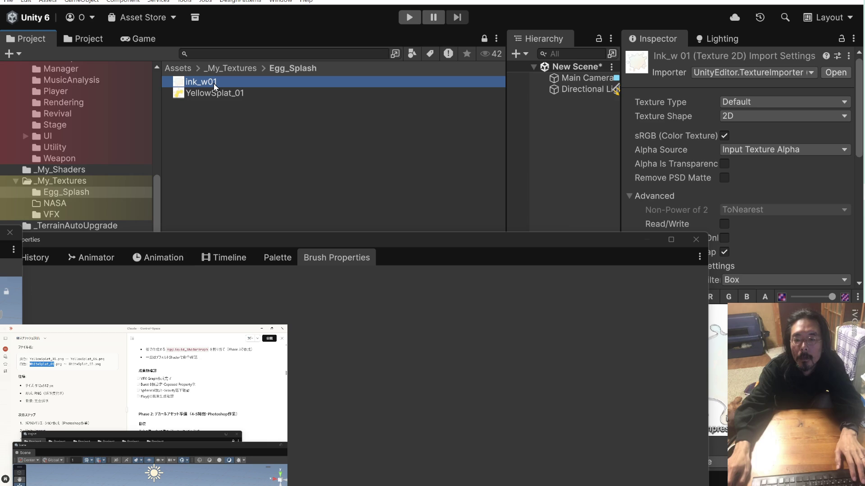
key("F2")
key("ctrl+v")
key("Return")
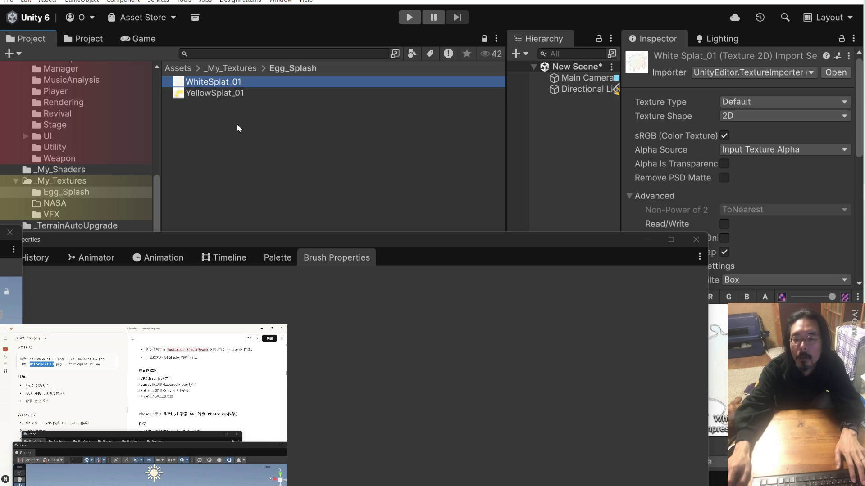
Paste WhiteSplat_01 into the Claude message and copy the WhiteSplat_01 texture's path.
left_click(88, 392)
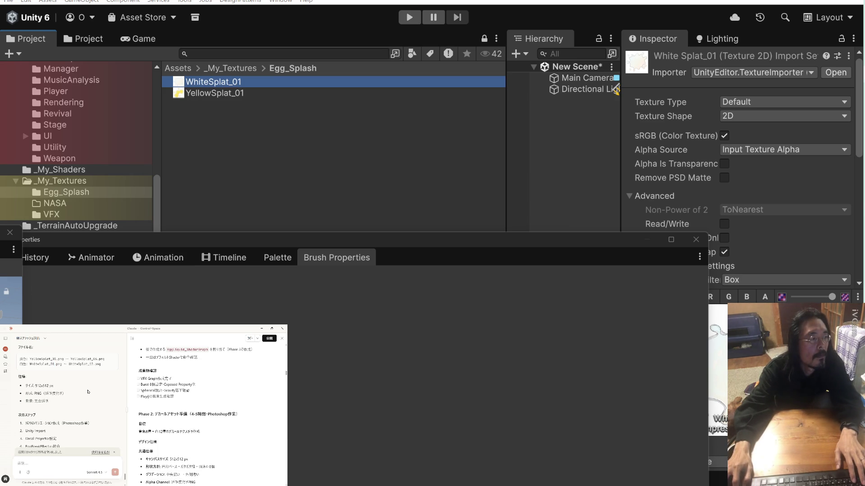
left_click(76, 462)
key("ctrl+v")
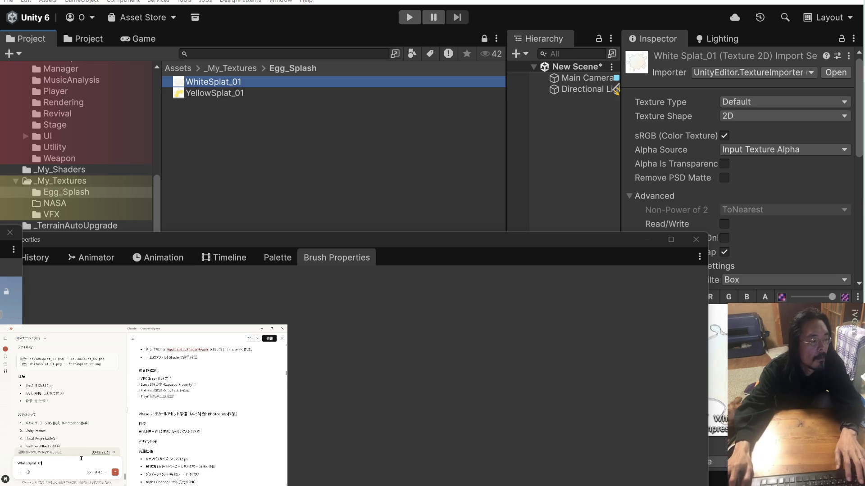
left_click(225, 94)
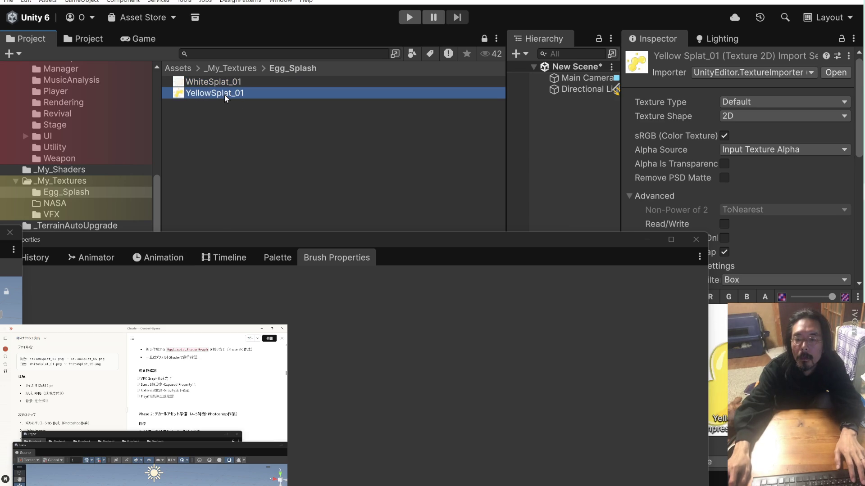
left_click(225, 93)
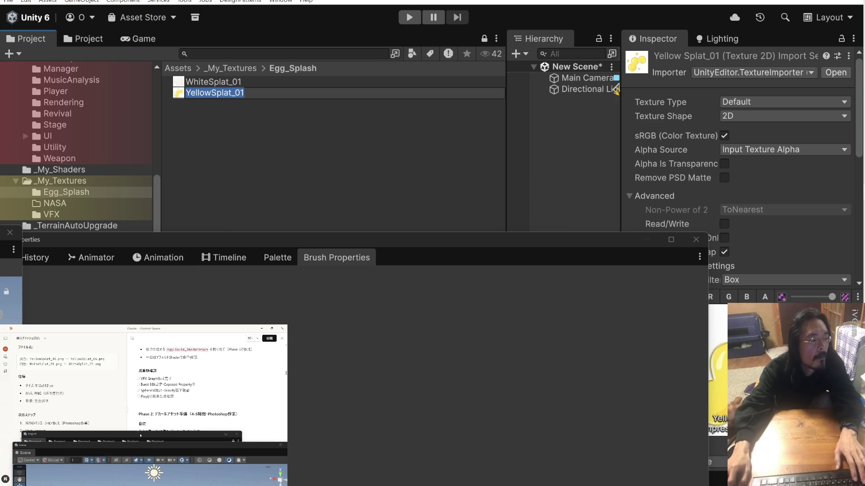
key("Escape")
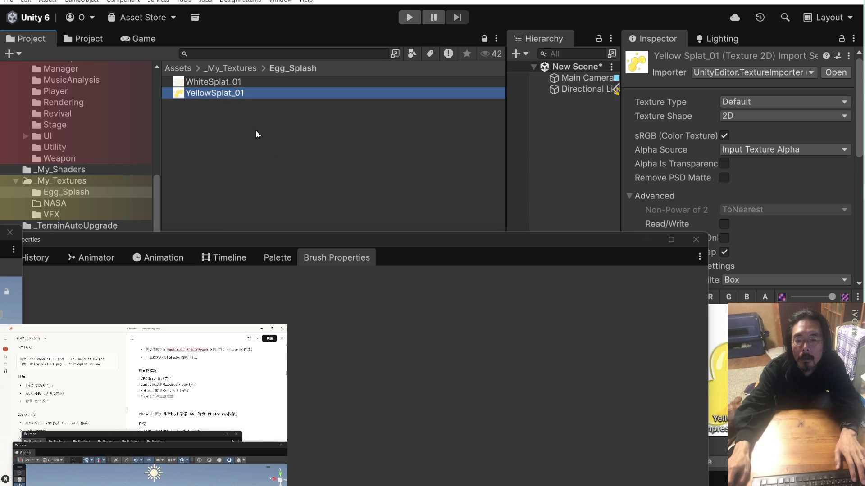
right_click(219, 82)
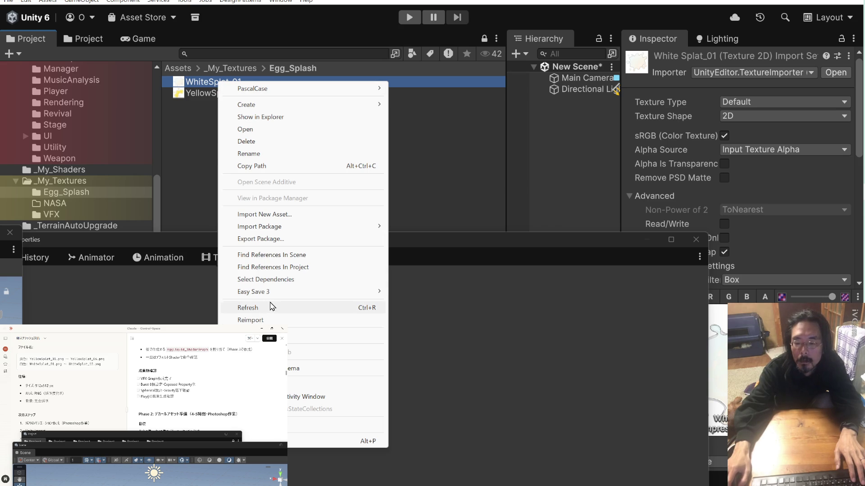
left_click(286, 170)
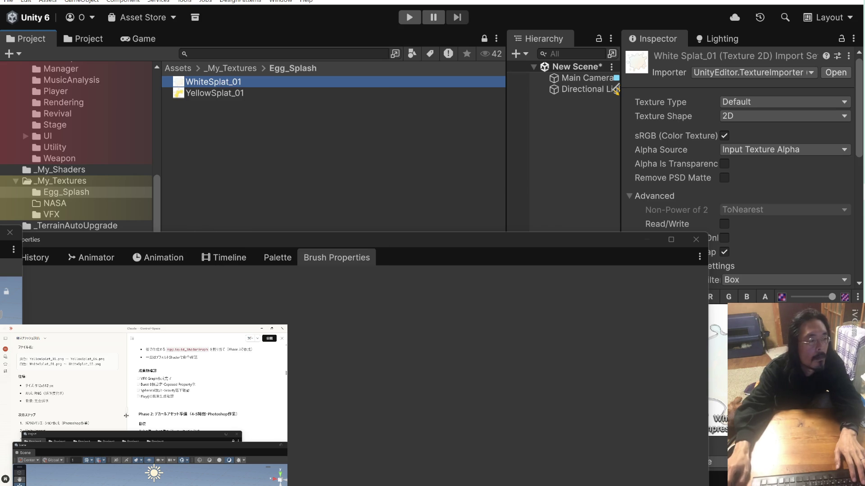